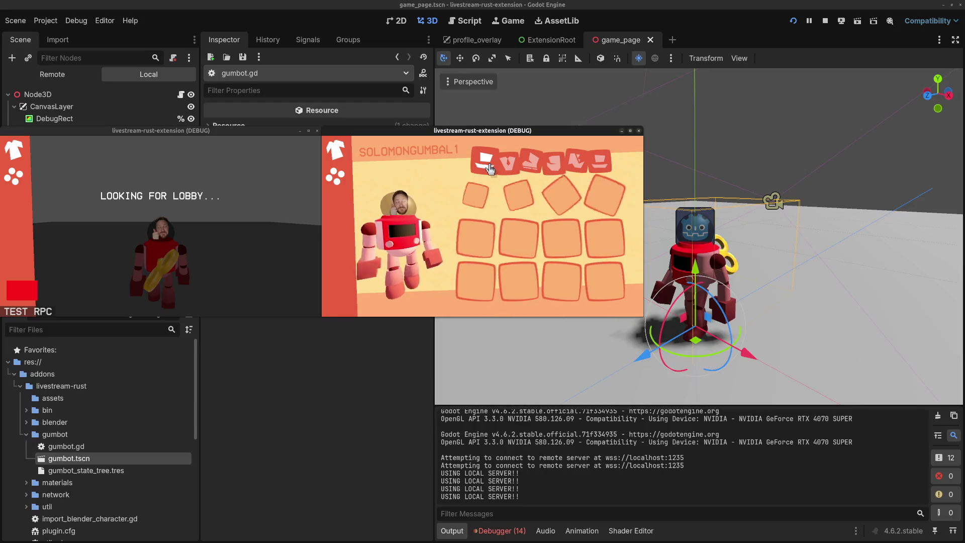
- Browse the wardrobe categories in both game windows, then stop and relaunch the project
left_click(491, 169)
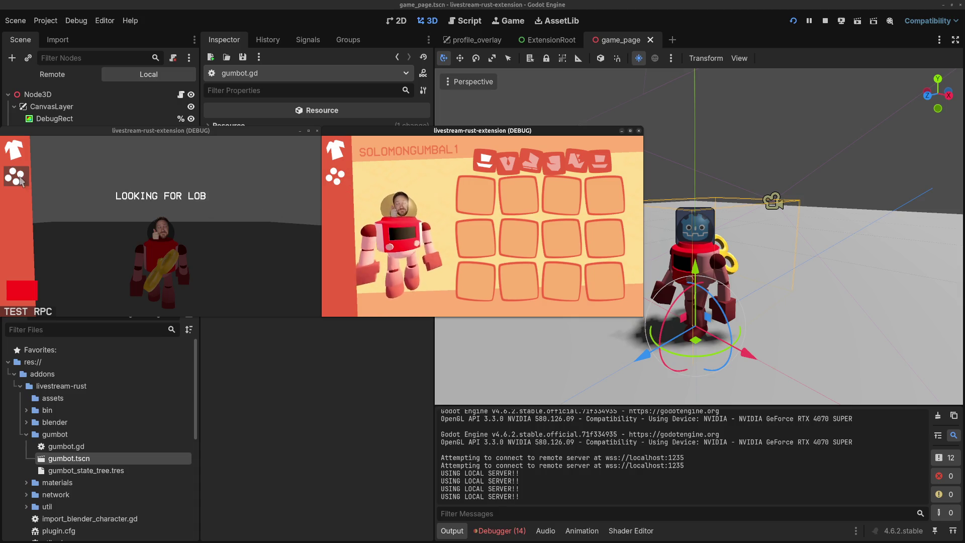
left_click(17, 154)
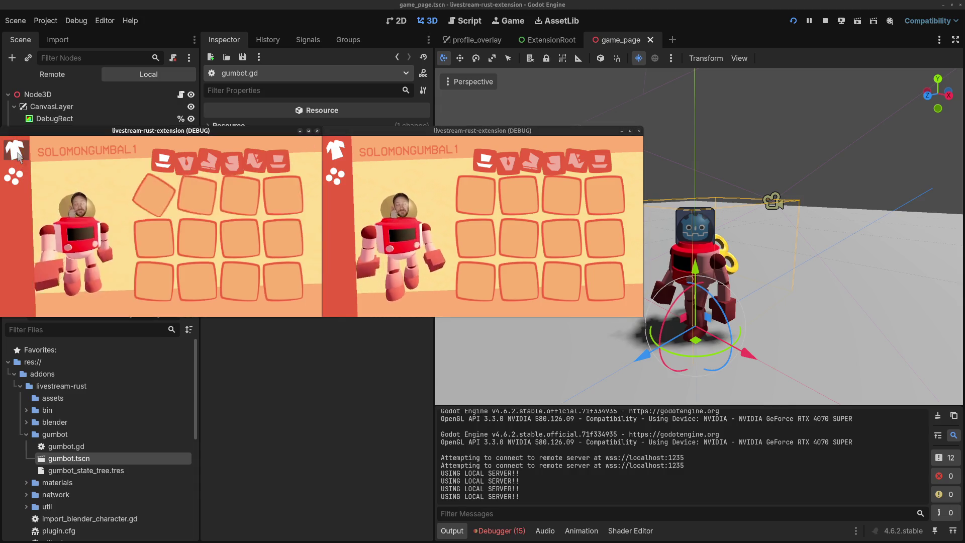
left_click(16, 177)
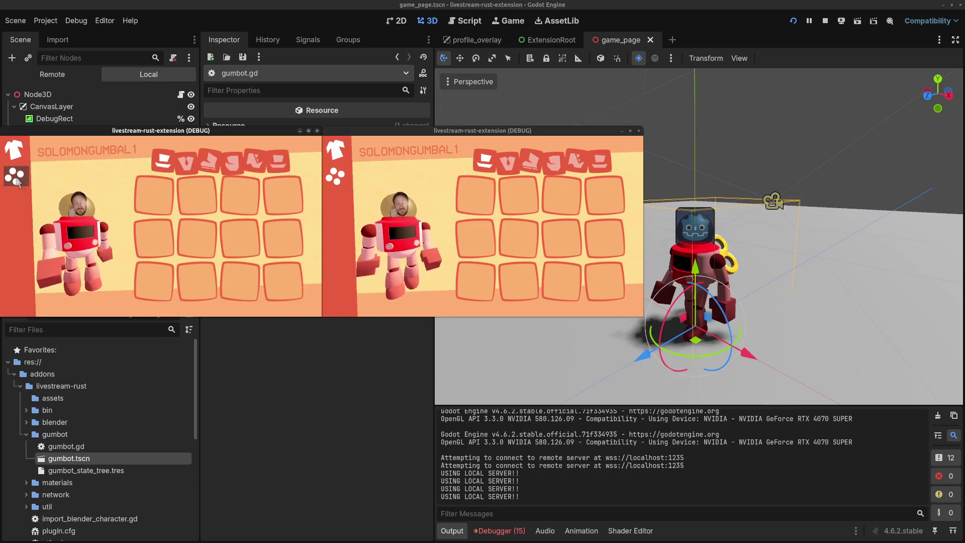
left_click(825, 20)
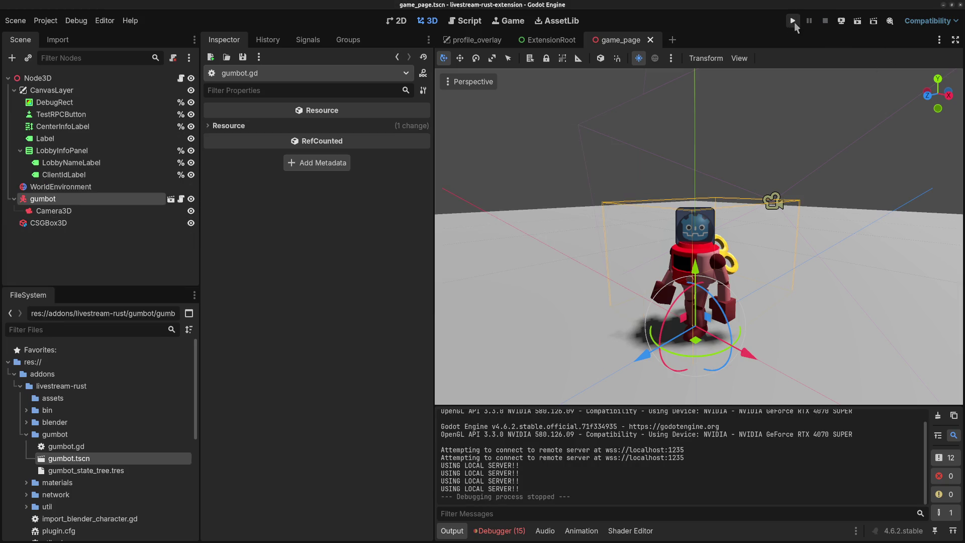
left_click(793, 21)
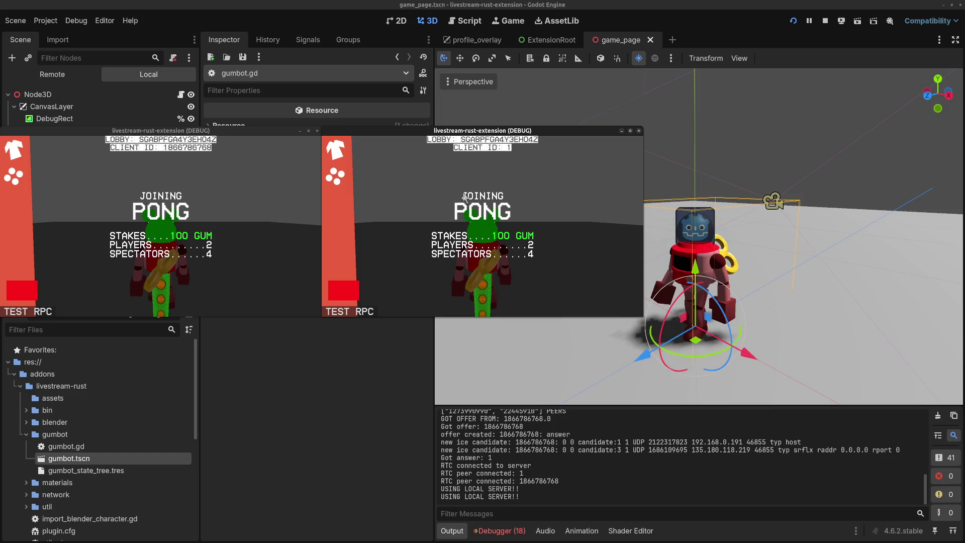
- Equip the frog item from the right game's wardrobe, triggering the wear_item error
left_click(336, 151)
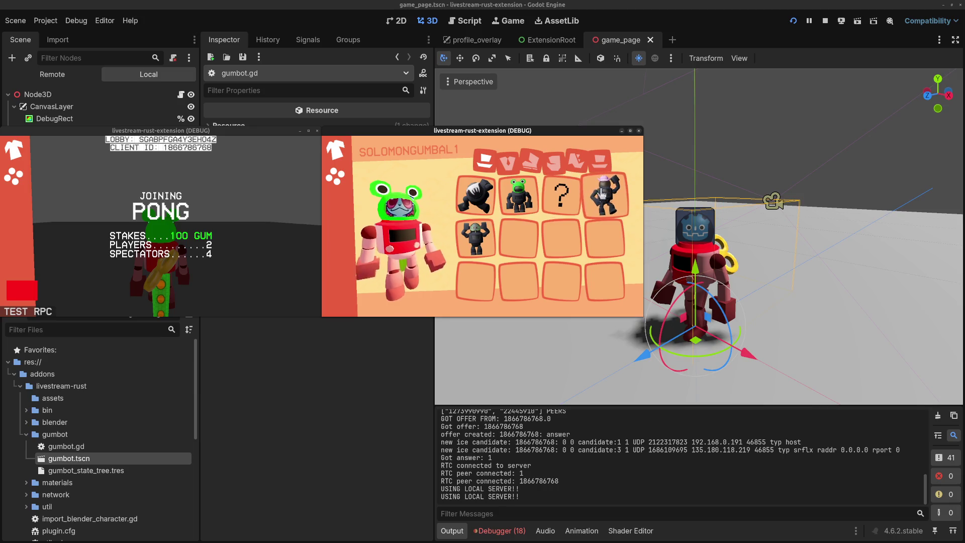
left_click(517, 200)
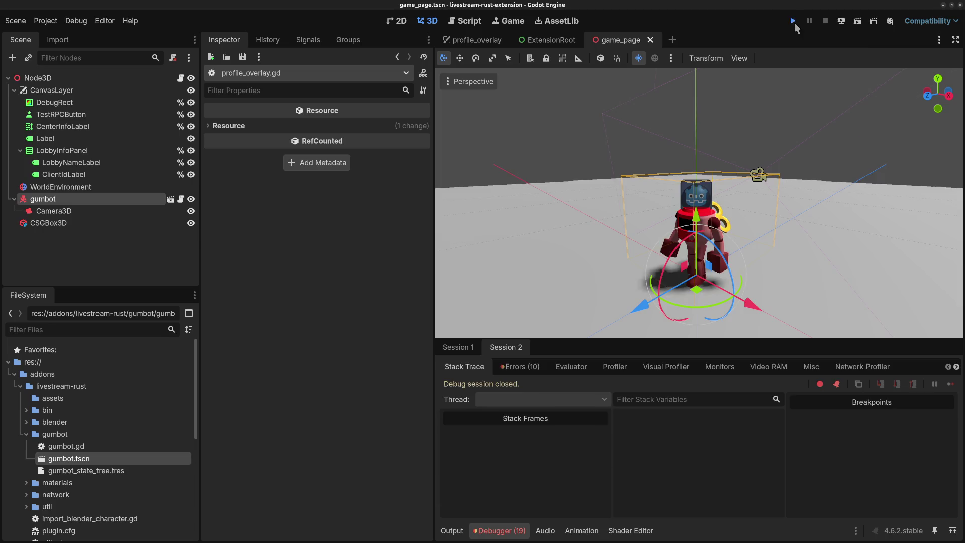
- Relaunch the game, send two test RPCs once both peers join Pong, then stop it
left_click(794, 21)
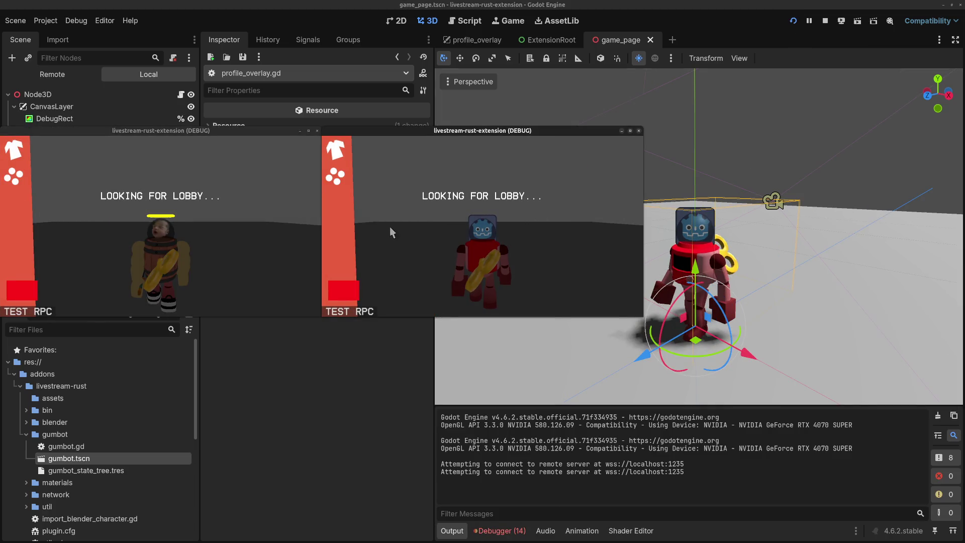
left_click(364, 312)
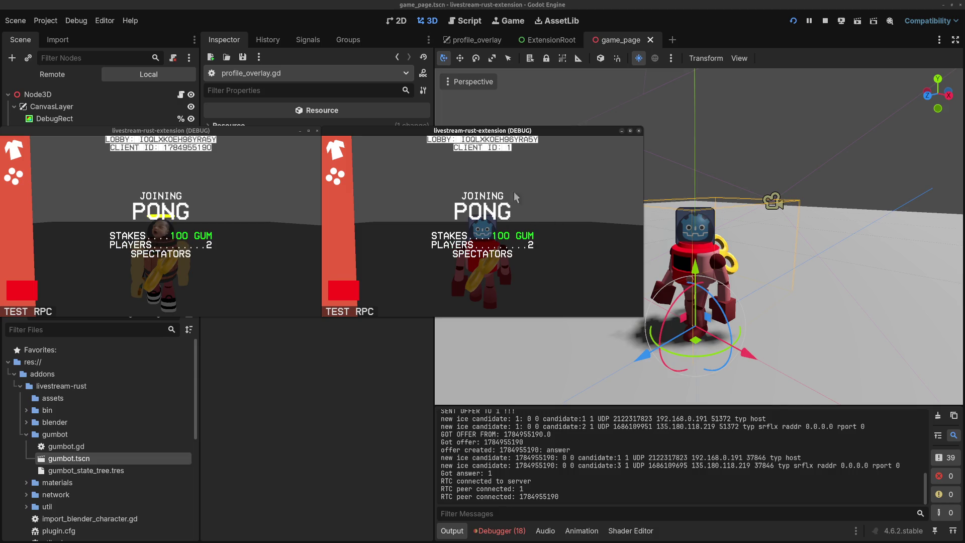
left_click(371, 313)
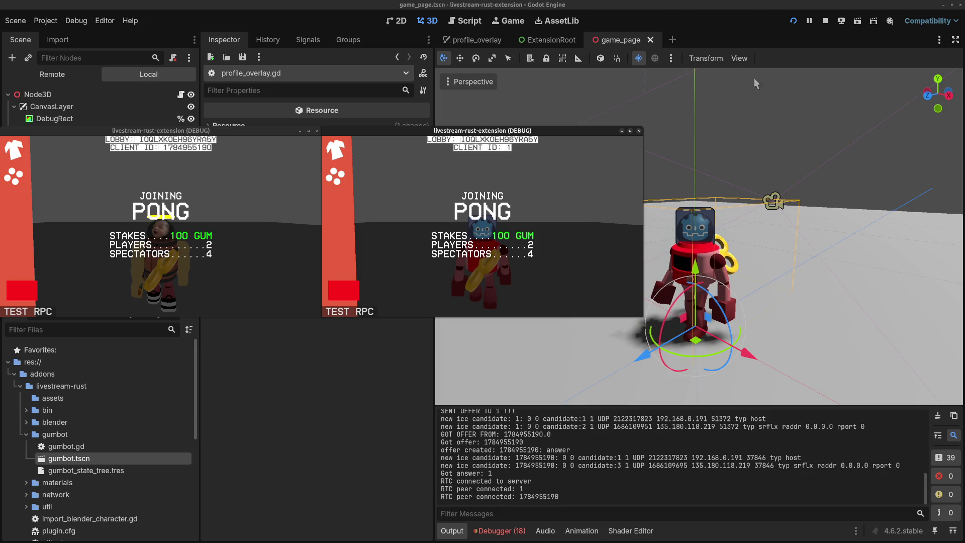
left_click(825, 21)
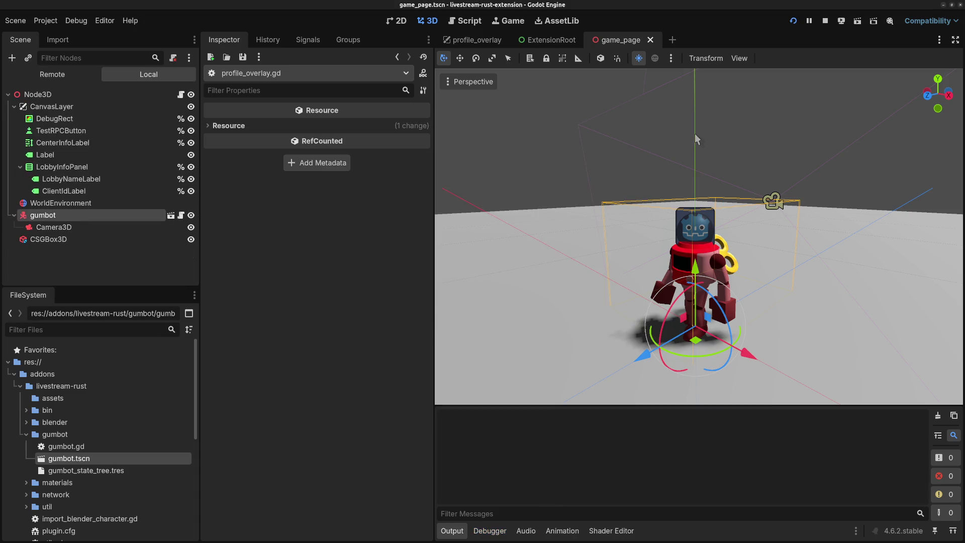
- Run the project with F5 and open then close the right instance's wardrobe
key("F5")
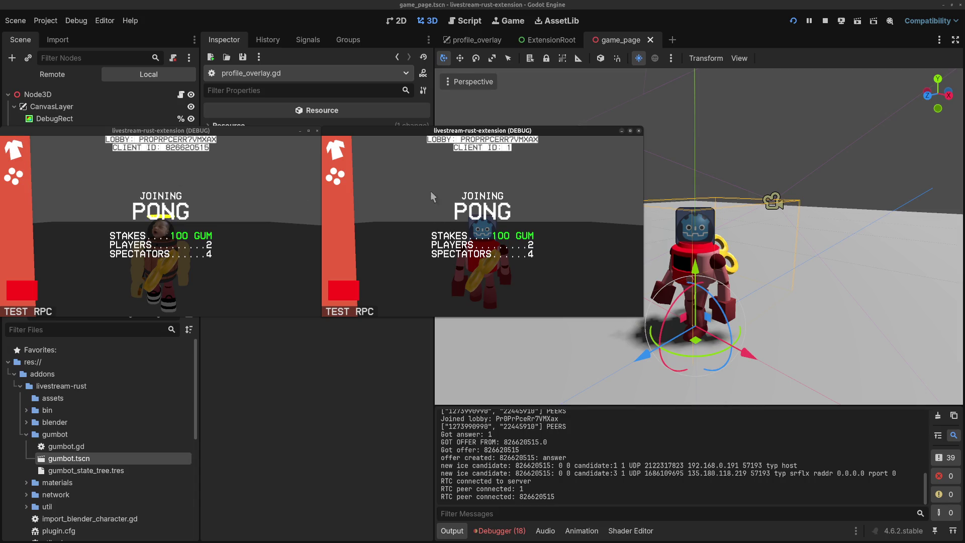
left_click(338, 151)
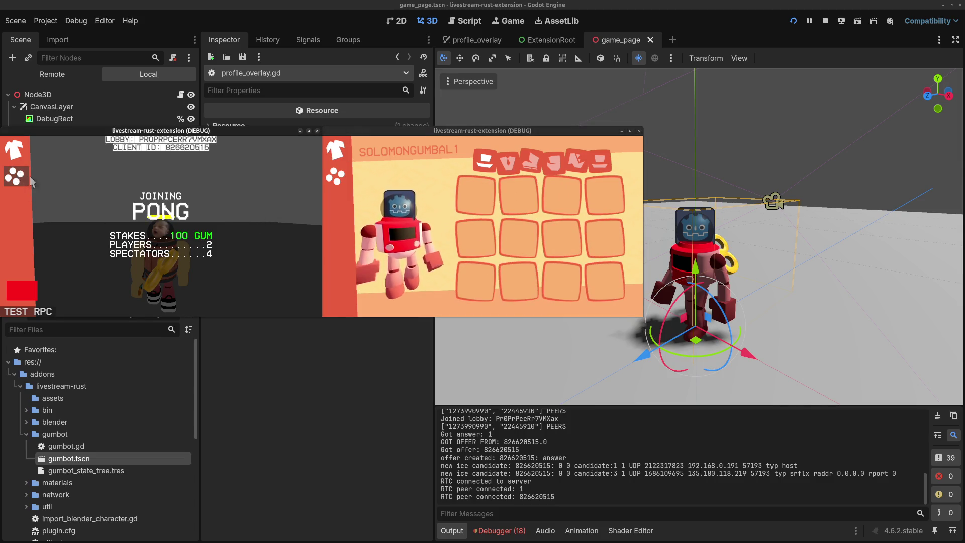
left_click(335, 175)
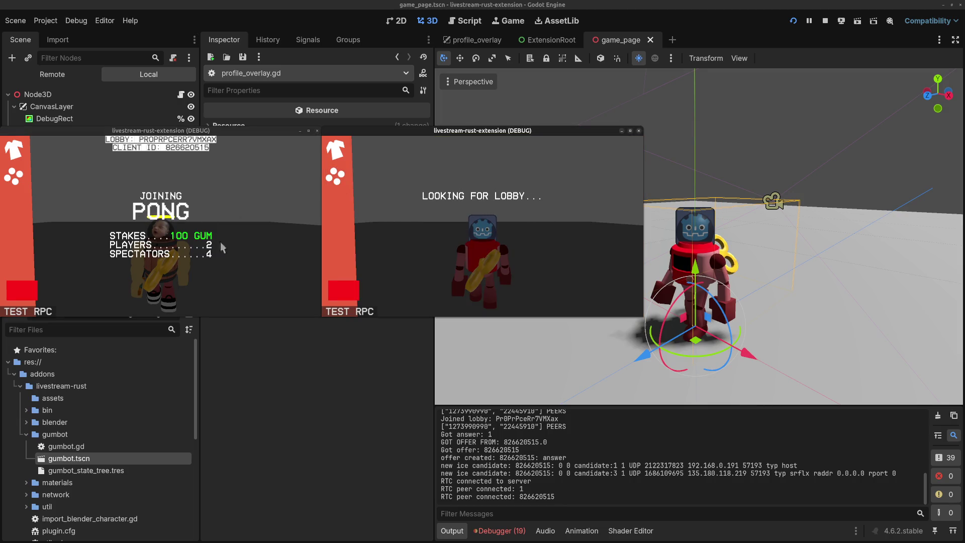
- Focus the left game window, stop the run, and switch to Visual Studio Code
left_click(183, 221)
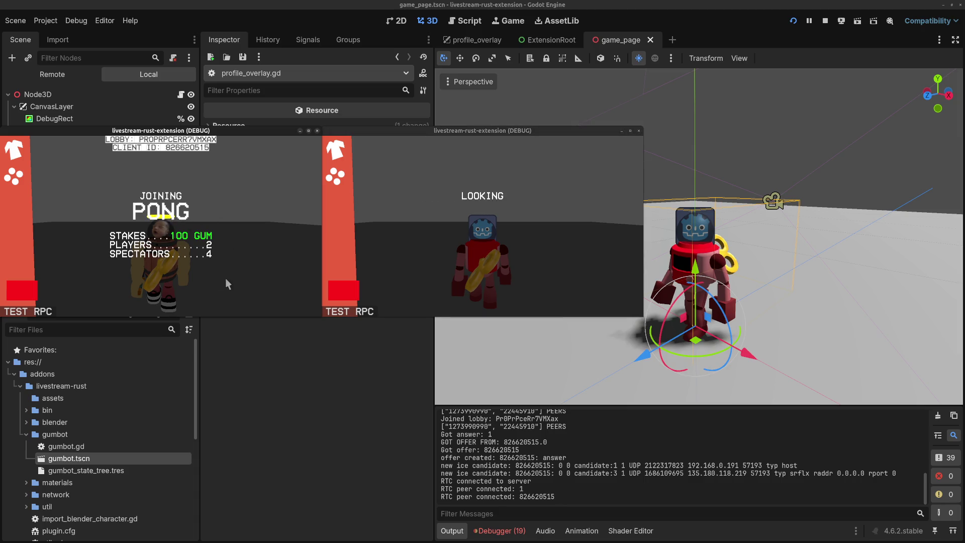
left_click(825, 21)
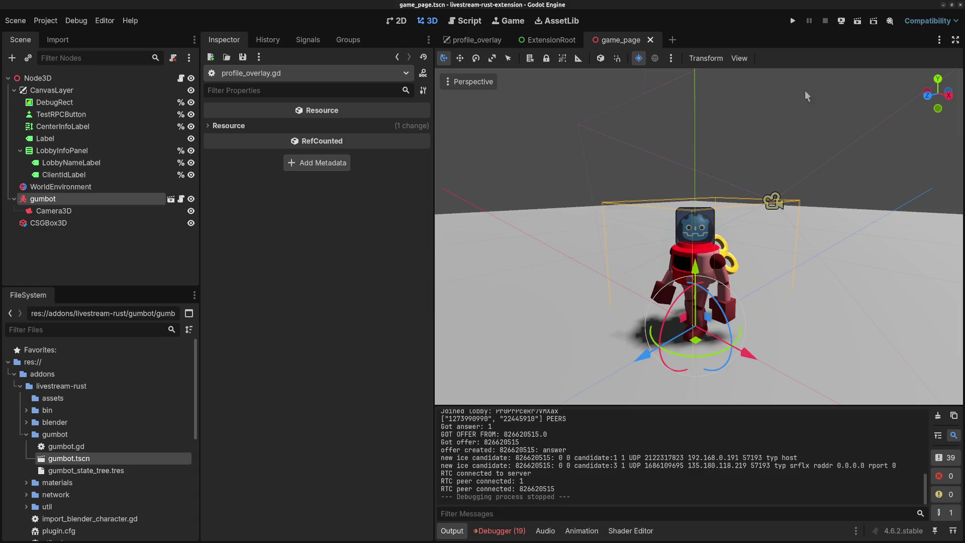
key("alt+Tab")
key("alt+Tab")
key("alt+Tab")
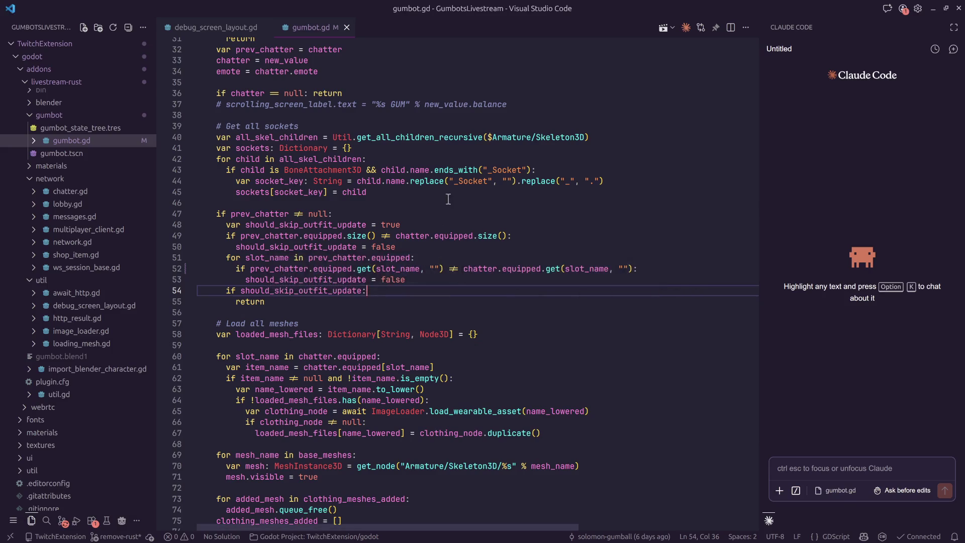
- Collapse the gumbot, network and util folders, re-expand network, and open network.gd
left_click(448, 200)
scroll(448, 200, "down", 5)
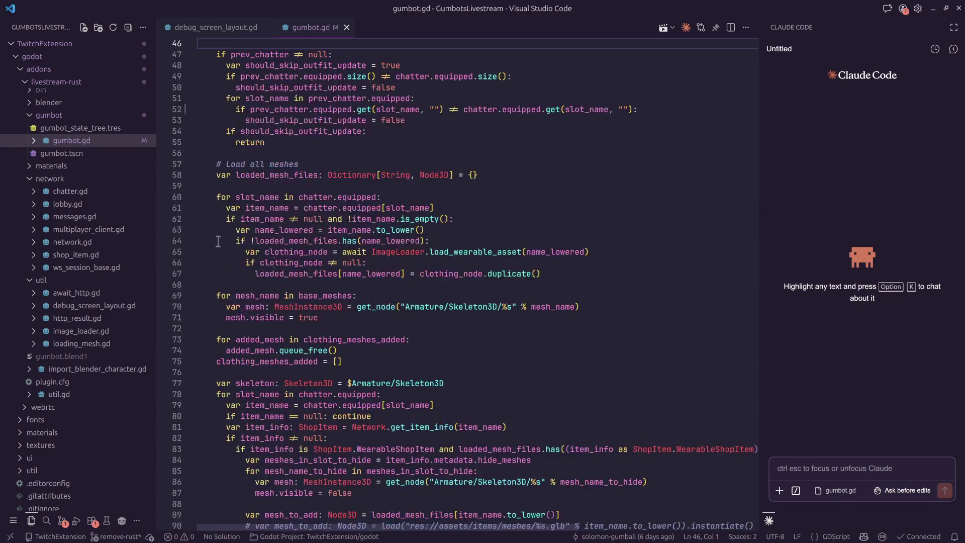
left_click(29, 116)
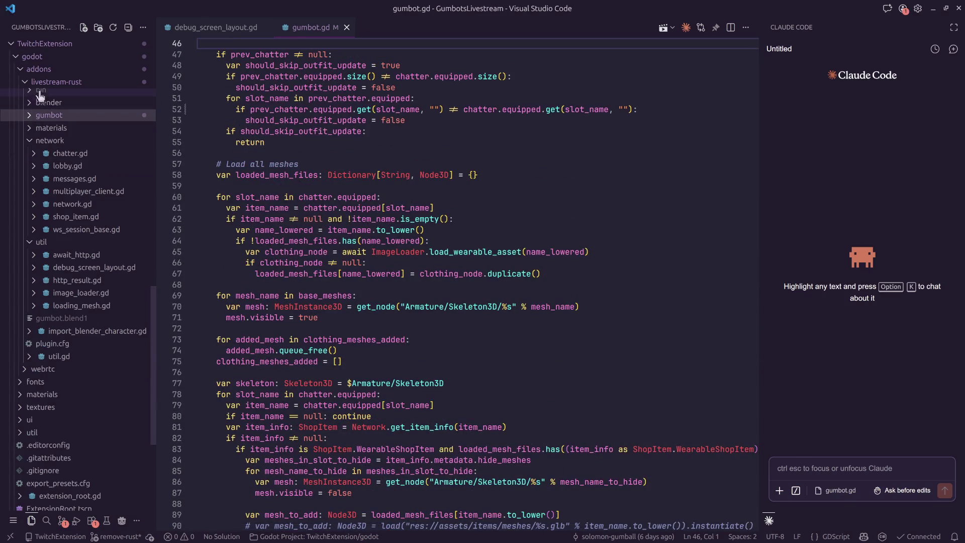
left_click(30, 141)
left_click(36, 156)
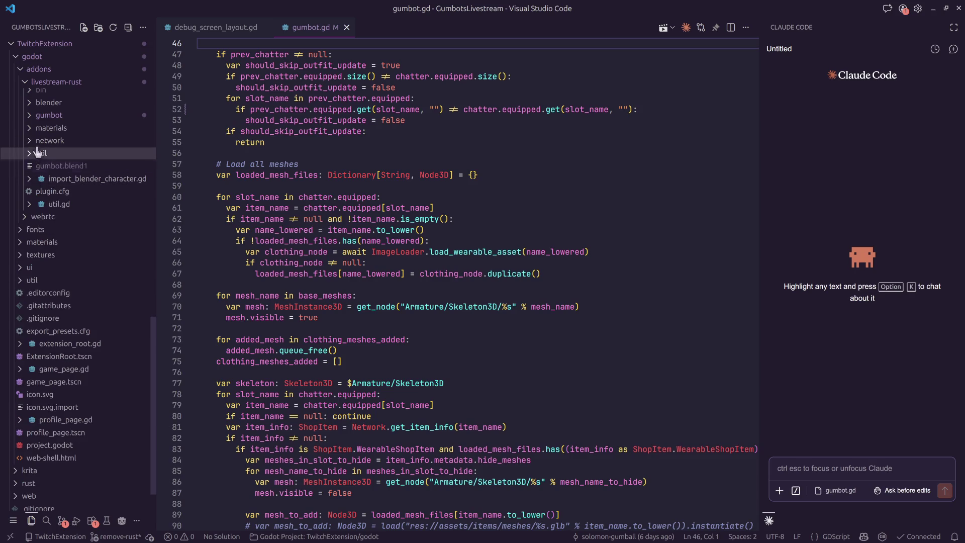
left_click(32, 142)
left_click(90, 205)
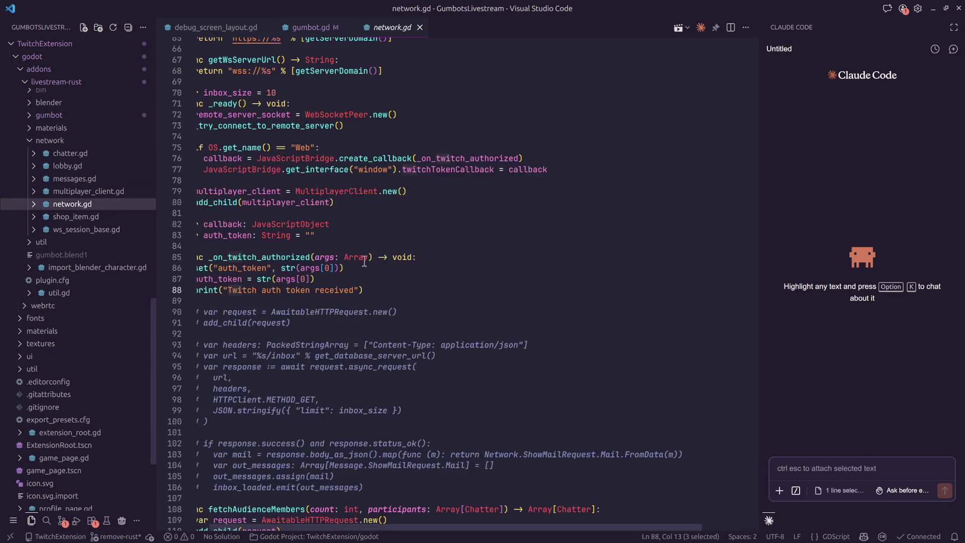
scroll(302, 251, "down", 5)
key("Down")
key("Down")
key("Down")
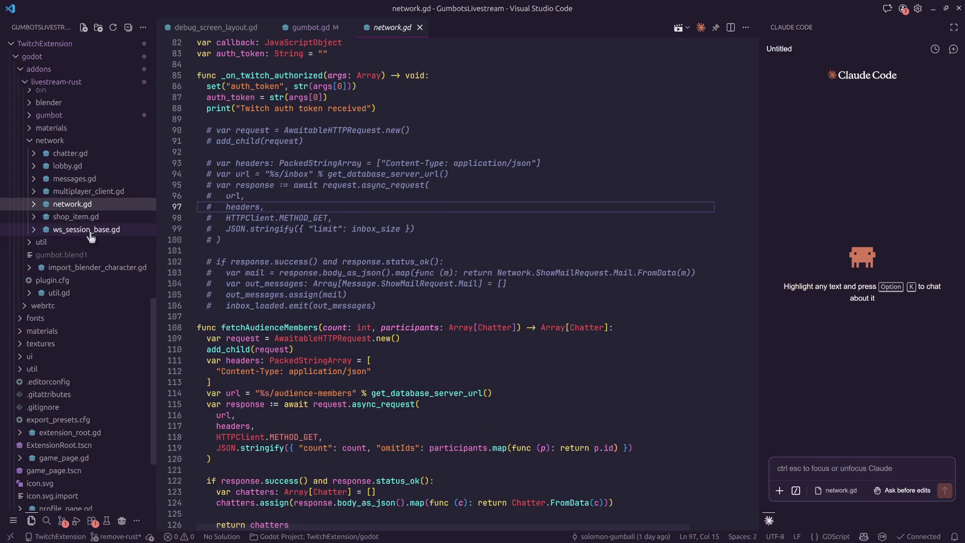
- Open ws_session_base.gd and select the msg.get("lobby_name") lookup on line 31
left_click(96, 231)
left_click(312, 284)
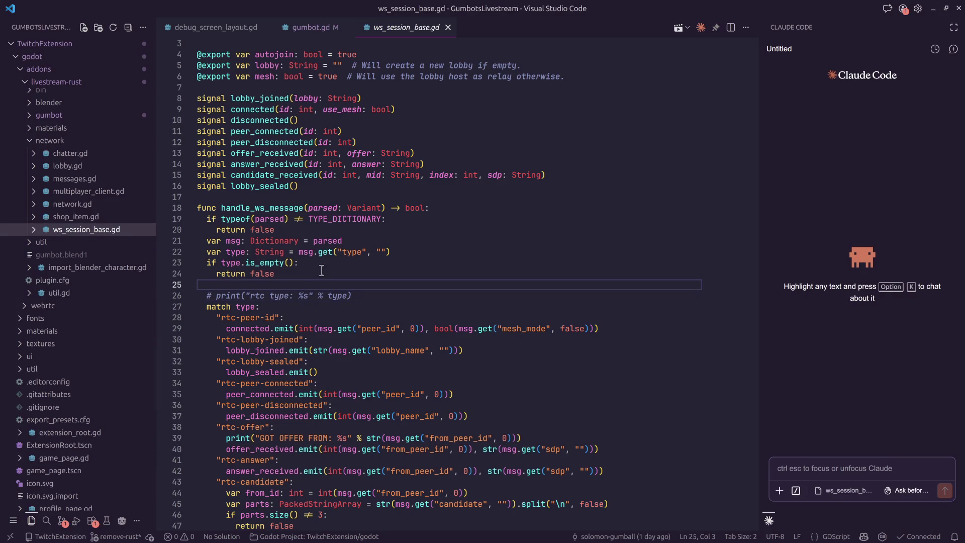
scroll(395, 328, "down", 10)
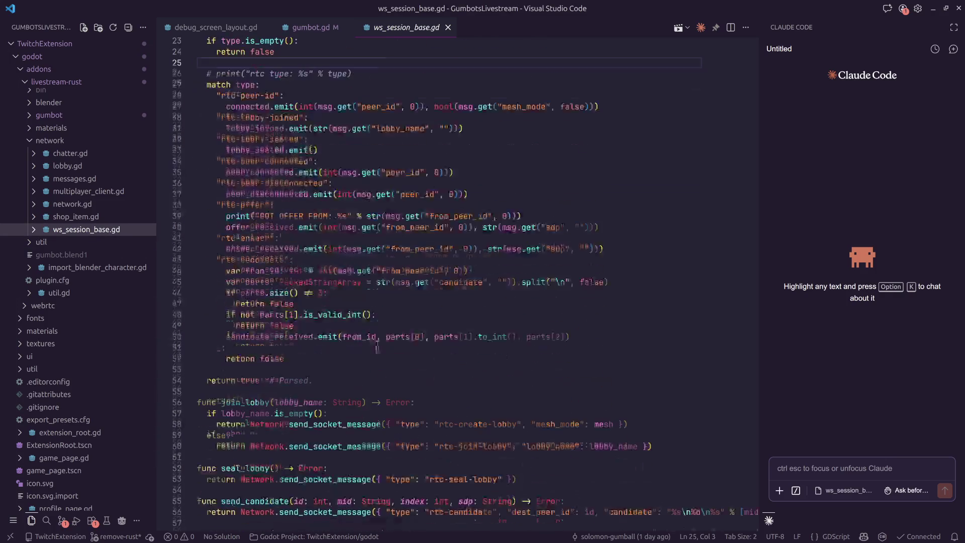
left_click(393, 278)
scroll(393, 278, "up", 9)
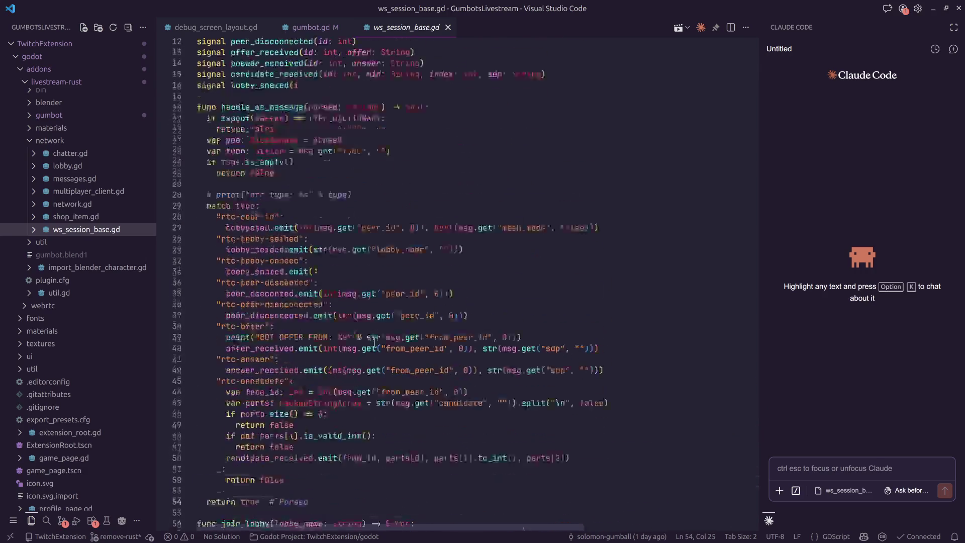
left_click(389, 295)
left_click_drag(348, 330, 457, 330)
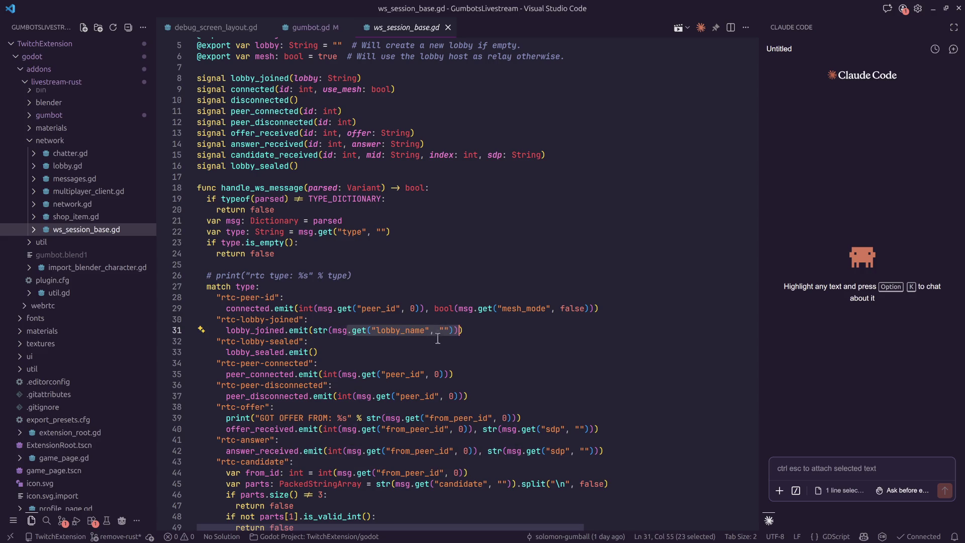
left_click(418, 346)
left_click_drag(334, 329, 415, 327)
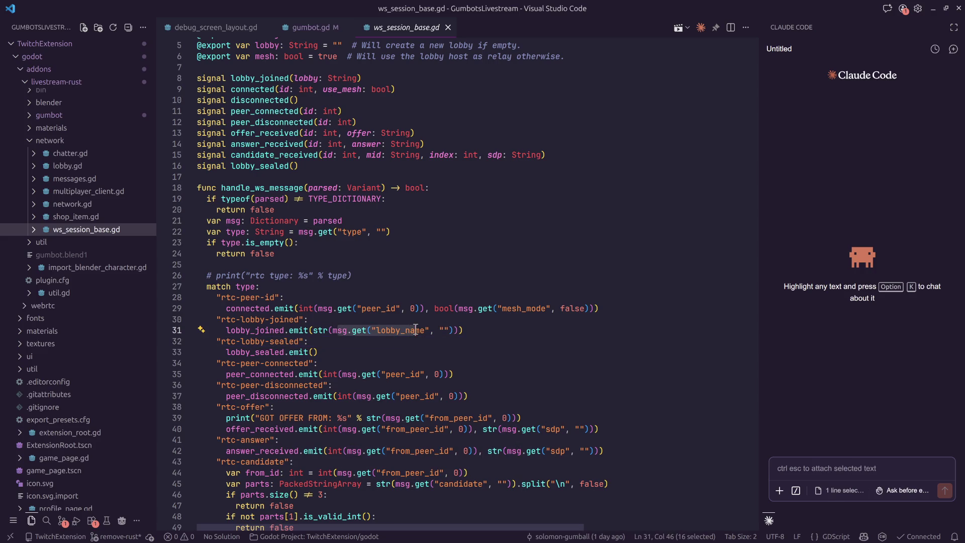
scroll(374, 270, "up", 2)
left_click(407, 262)
key("alt+Tab")
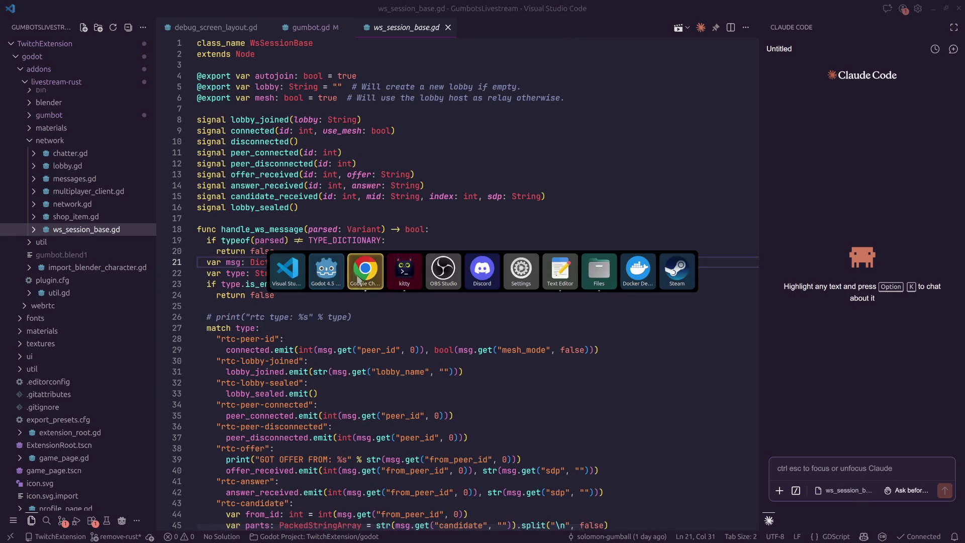
- In a new Chrome tab, search for 'github godot webrtc example'
mouse_move(365, 280)
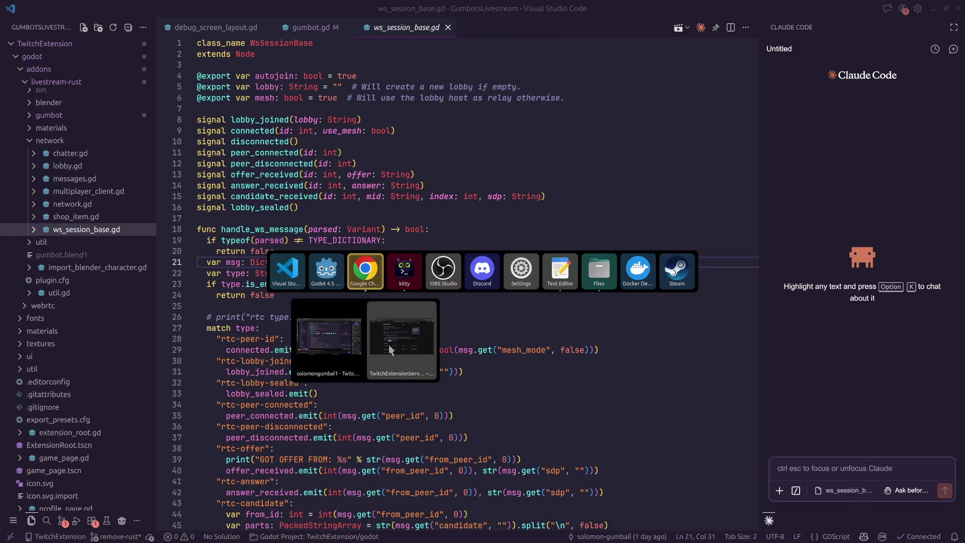
left_click(402, 346)
left_click(106, 8)
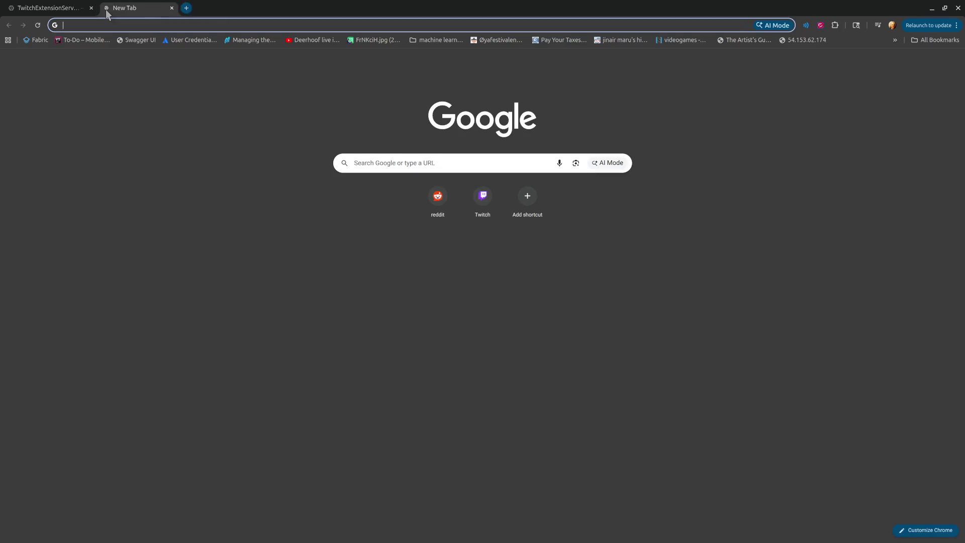
type("github g")
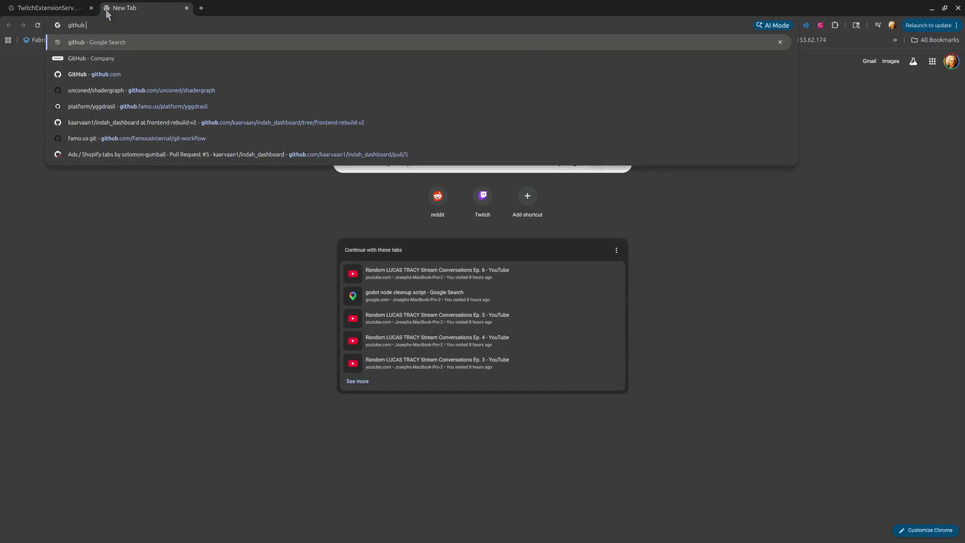
type("odot webrtc exz")
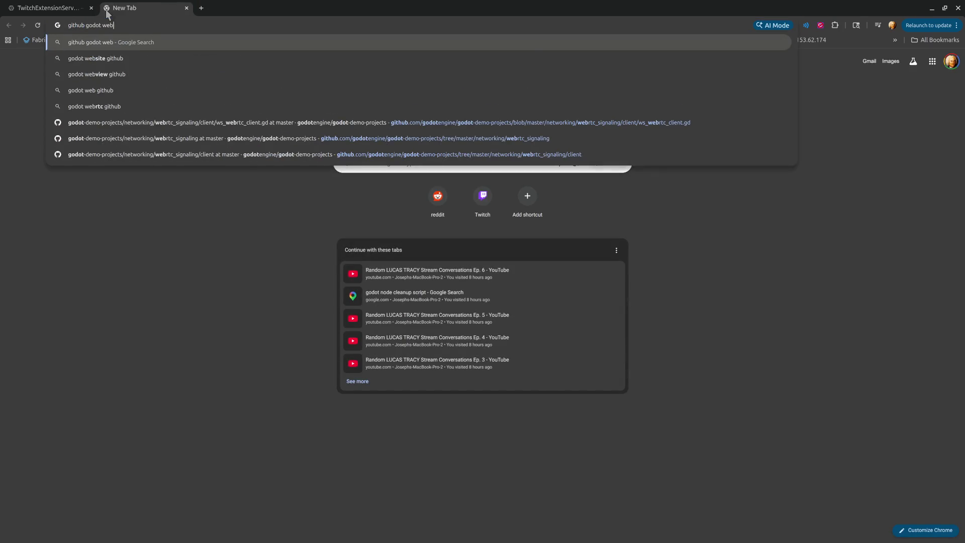
key("BackSpace")
type("ample")
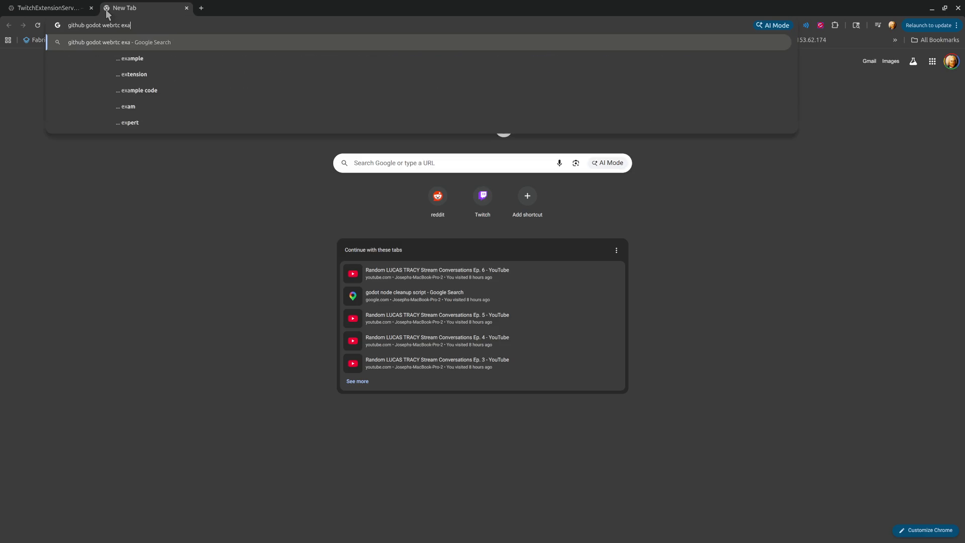
key("Return")
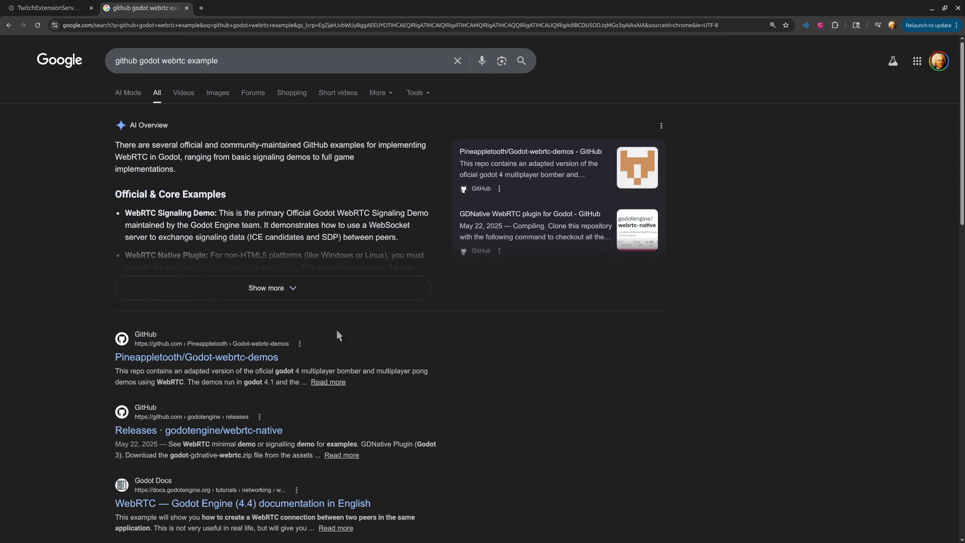
- Open the Pineappletooth Godot-webrtc-demos repository and read through its multiplayer_pong folder
left_click(263, 357)
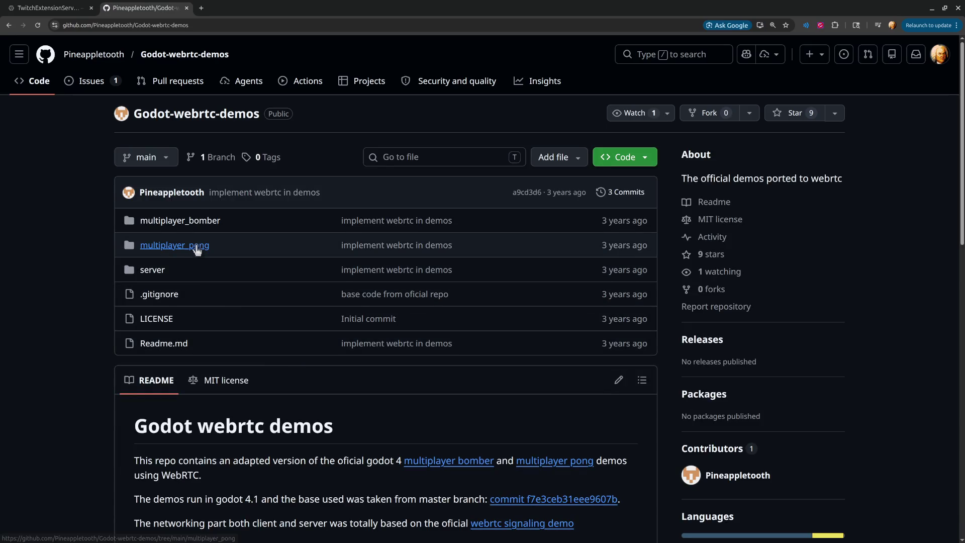
left_click(196, 250)
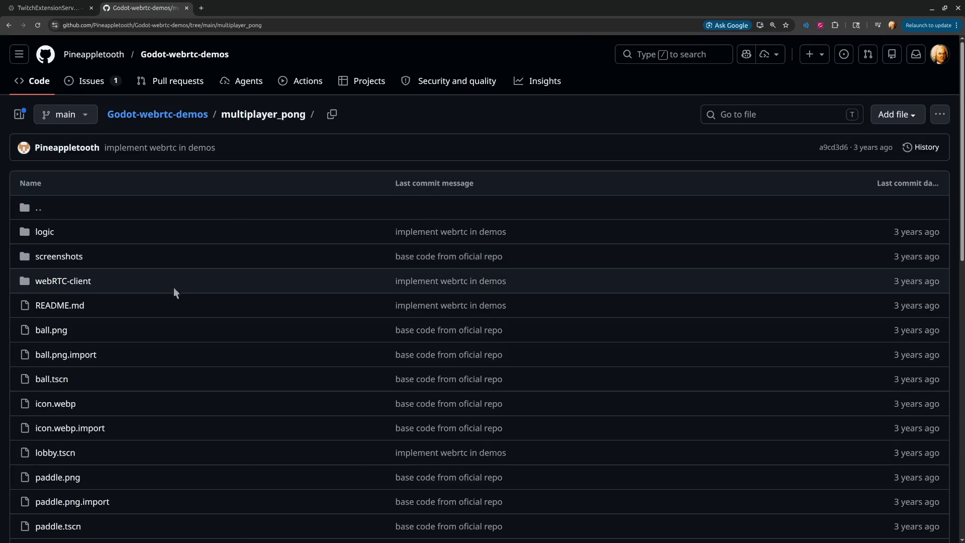
scroll(141, 295, "down", 3)
scroll(140, 295, "down", 10)
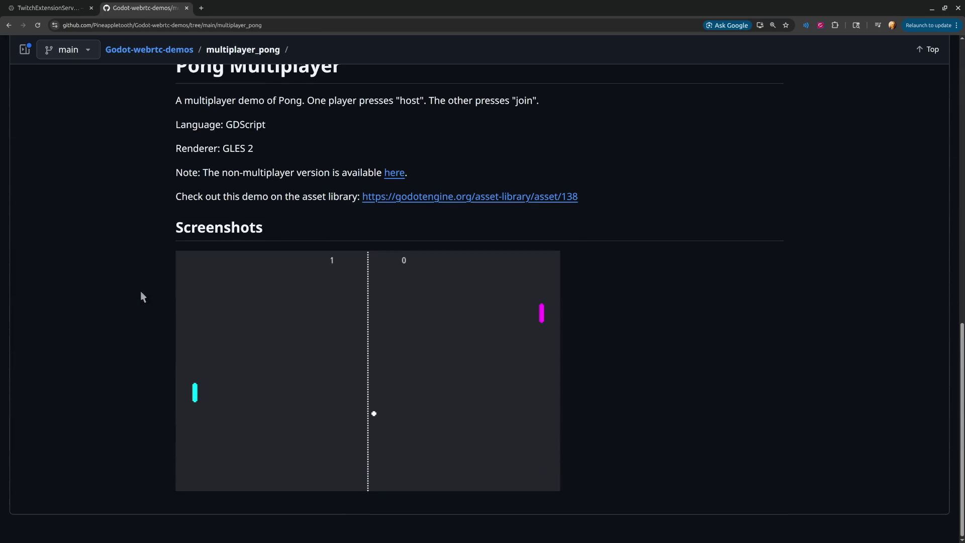
scroll(142, 297, "up", 13)
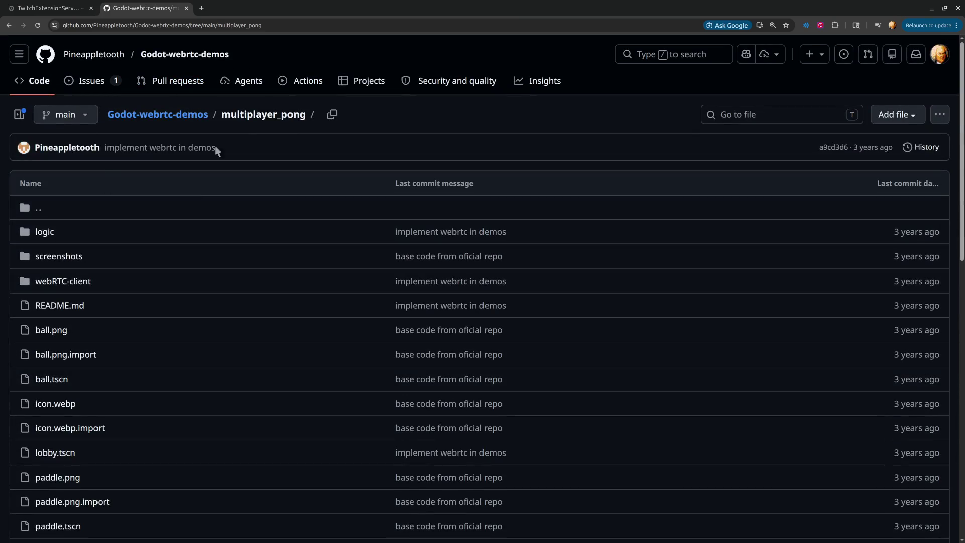
scroll(247, 292, "down", 9)
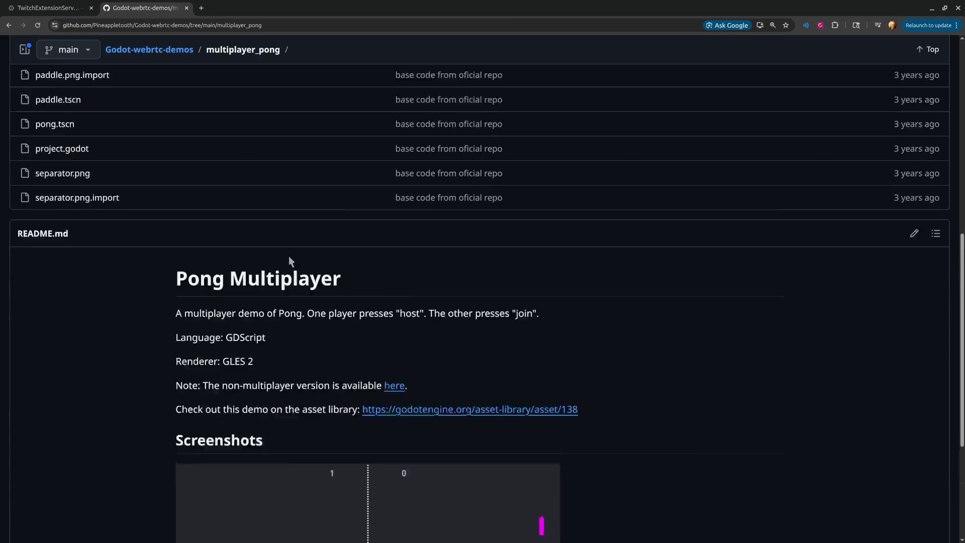
scroll(281, 255, "up", 6)
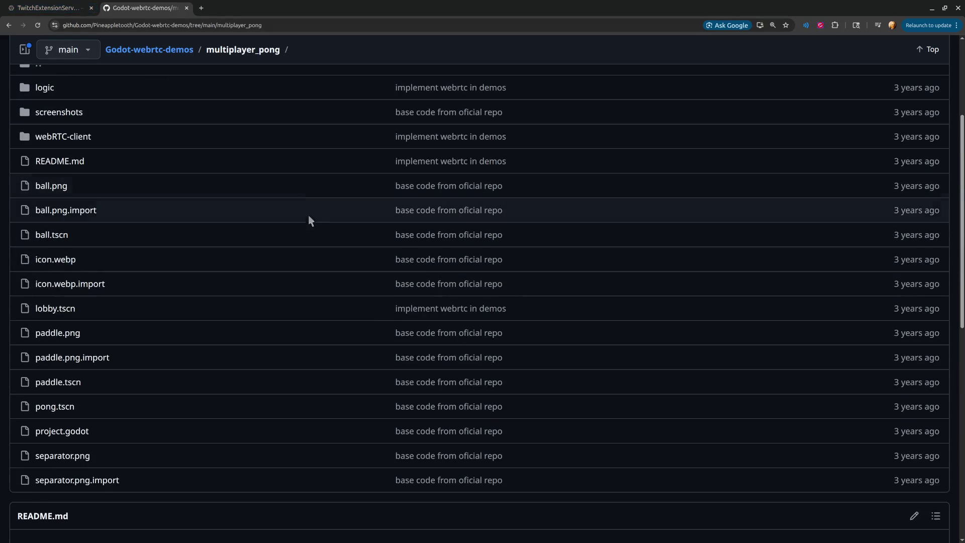
- Return to ws_session_base.gd in VS Code, placing the caret after parsed on line 21
key("alt+Tab")
left_click(336, 276)
left_click(385, 294)
left_click(422, 258)
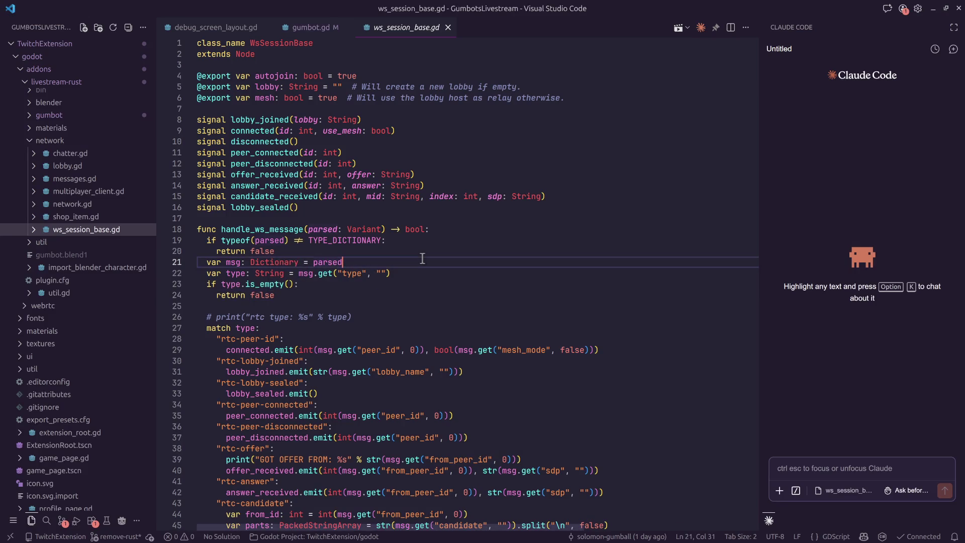
- Open rtcMultiplayer.ts via Quick Open with 'rtcmul' and scroll to its message types
key("ctrl+p")
type("rtcmul")
key("Return")
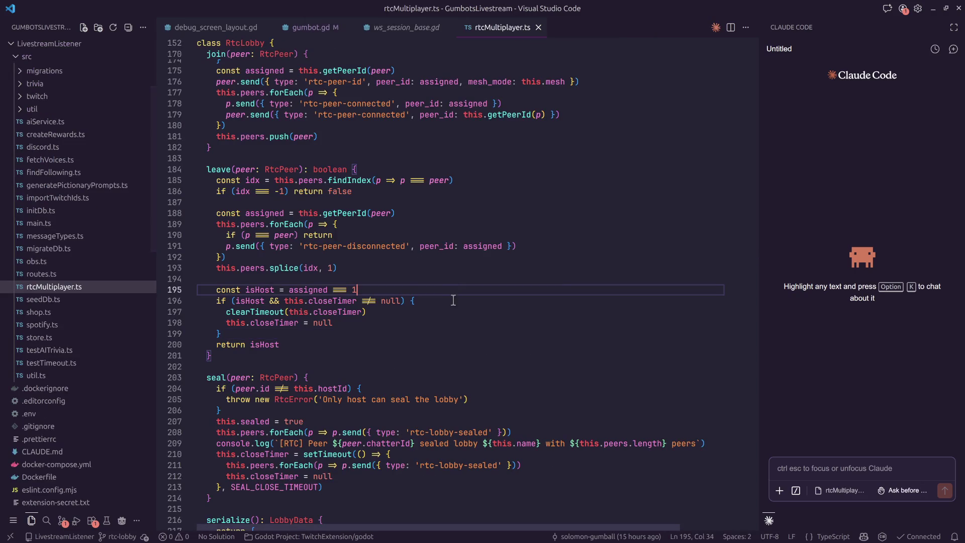
left_click_drag(718, 241, 720, 107)
scroll(719, 106, "down", 4)
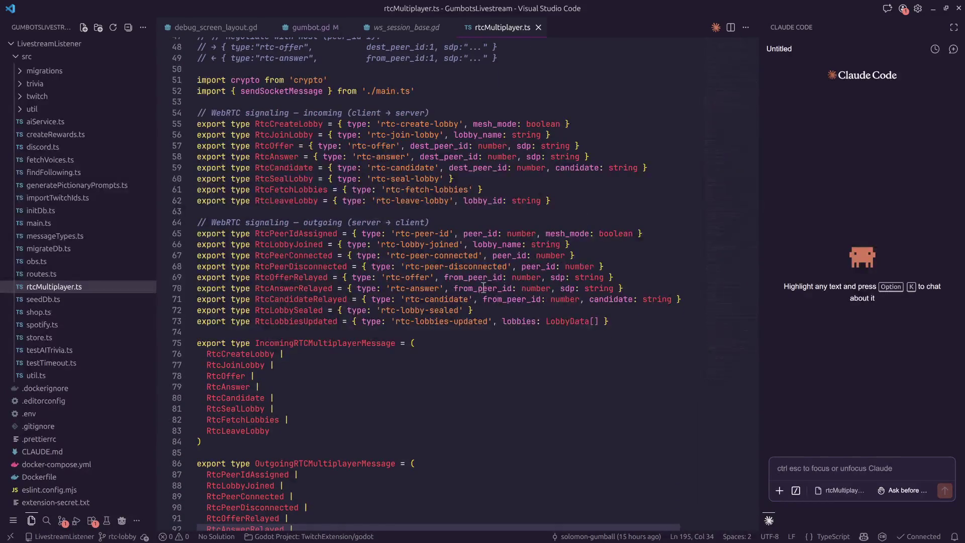
- Select the RtcLobbiesUpdated type name to review its definition
left_click(324, 332)
double_click(324, 322)
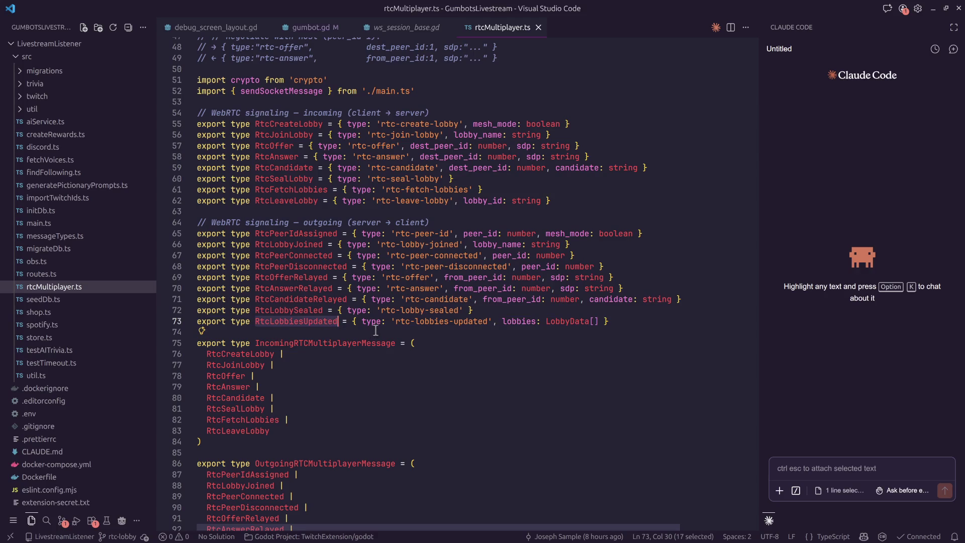
left_click(342, 332)
double_click(320, 325)
left_click(336, 332)
double_click(338, 326)
left_click(341, 333)
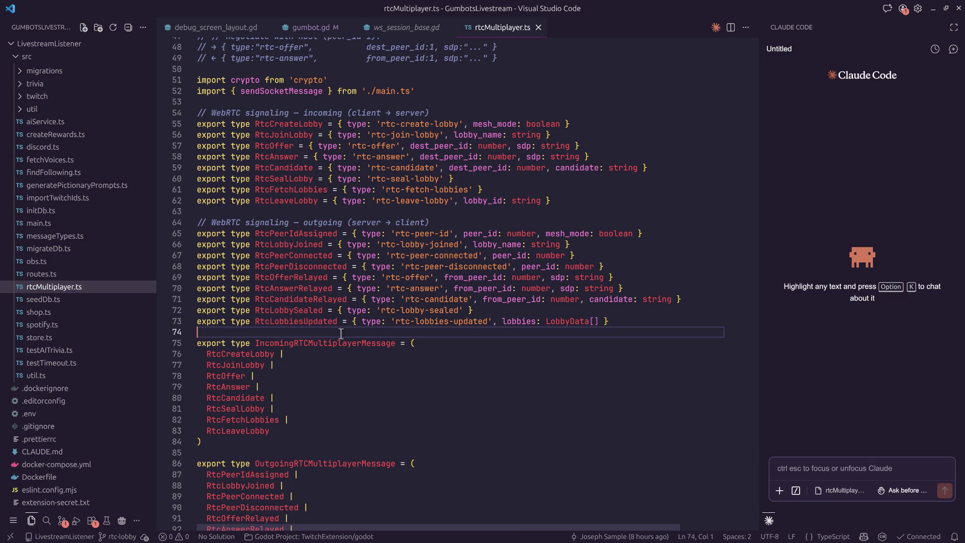
- Select the outgoing message type definitions on lines 66–73
key("ctrl+p")
key("Escape")
scroll(341, 333, "down", 5)
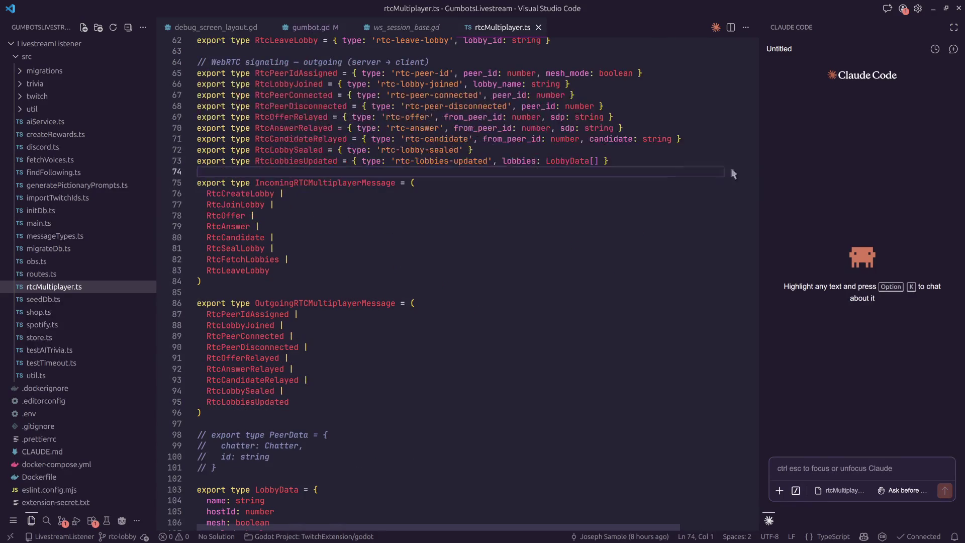
mouse_move(735, 127)
left_mouse_down()
mouse_move(724, 189)
mouse_move(725, 118)
left_mouse_up()
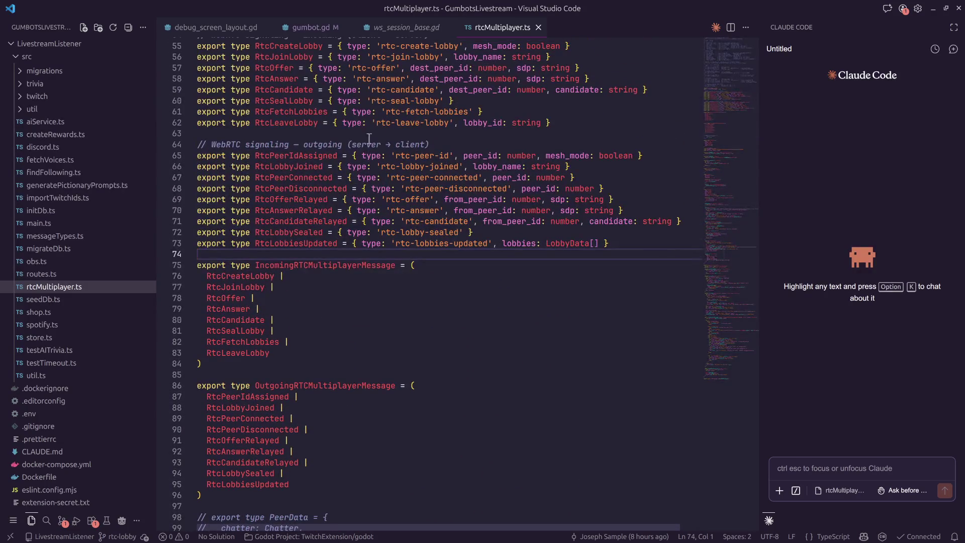
left_click_drag(612, 254, 332, 159)
mouse_move(735, 110)
left_mouse_down()
mouse_move(712, 332)
mouse_move(704, 318)
mouse_move(708, 370)
mouse_move(706, 338)
left_mouse_up()
- Move through the handleSocketMessage cases to the leaveLobby call near line 294
left_click(482, 275)
scroll(480, 279, "up", 2)
left_click(417, 235)
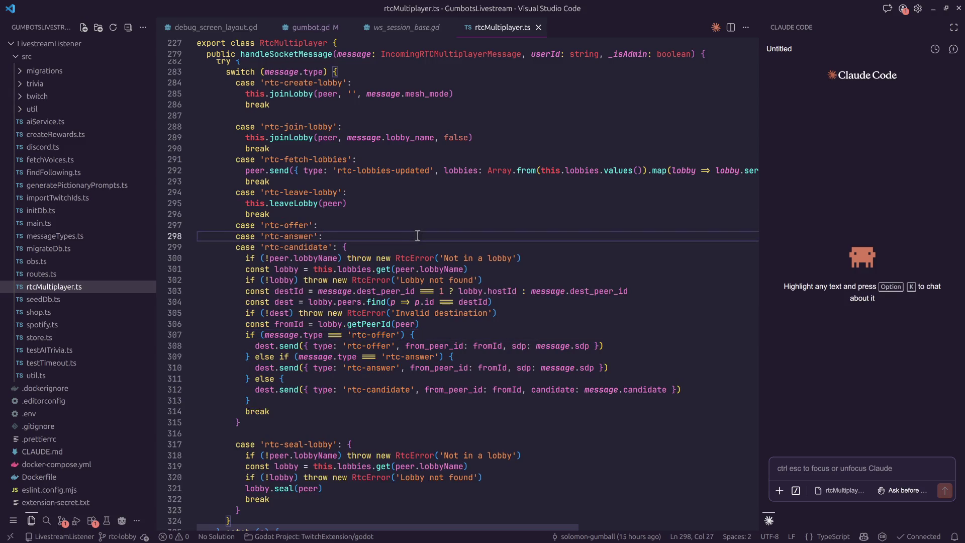
scroll(389, 297, "up", 2)
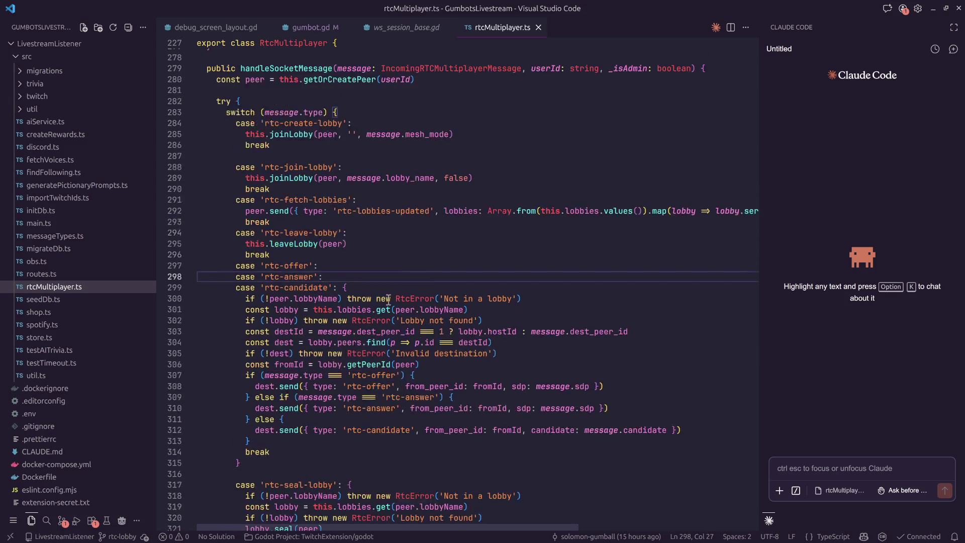
left_click(381, 264)
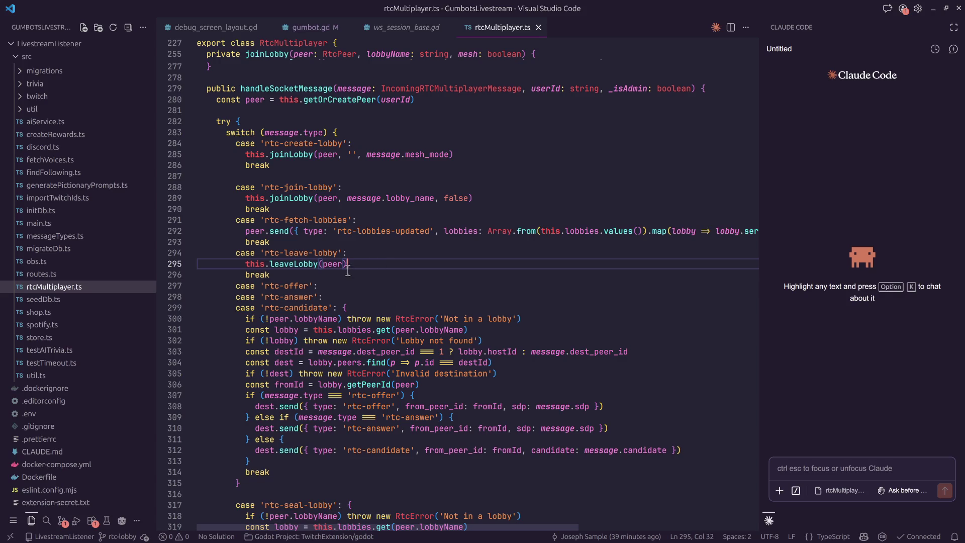
left_click(353, 252)
left_click(360, 266)
- Remove the stray 'd' characters from line 295 and save rtcMultiplayer.ts
type("dddddddddddddd")
scroll(396, 269, "up", 1)
left_click(348, 284, "shift")
key("BackSpace")
left_click(346, 272)
key("ctrl+s")
- Follow the leaveLobby call from the rtc-join-lobby case to its method definition
left_click(346, 262)
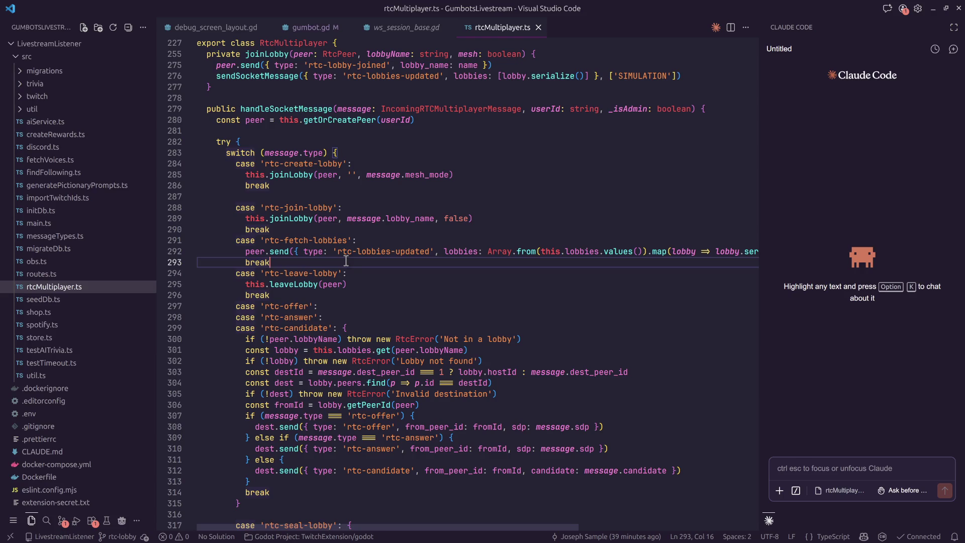
left_click(366, 208)
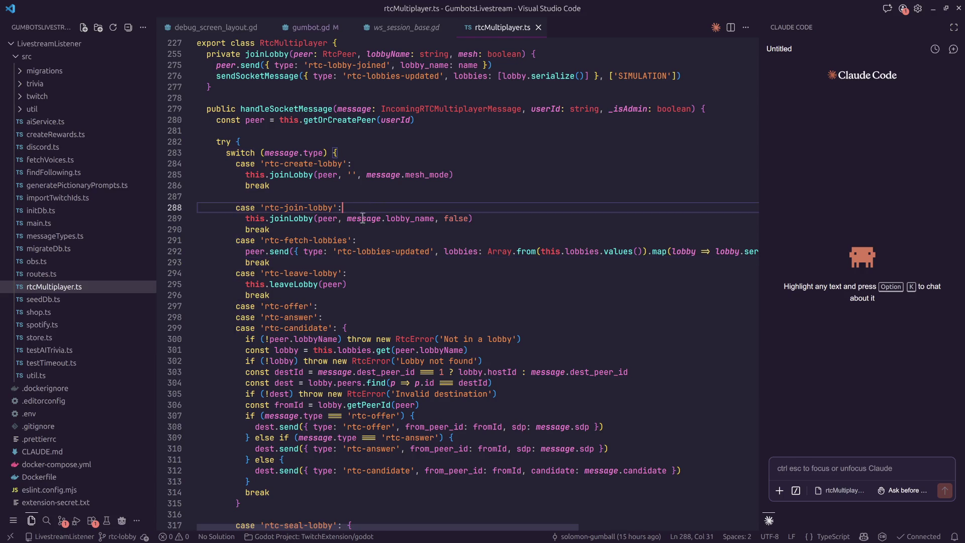
scroll(362, 276, "down", 1)
left_click(362, 259)
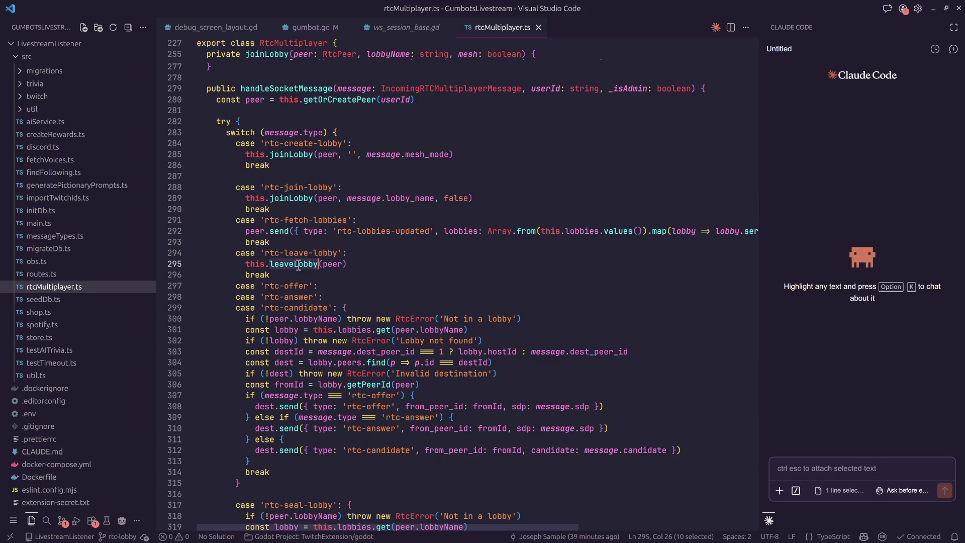
left_click(302, 264, "ctrl")
left_click(345, 285)
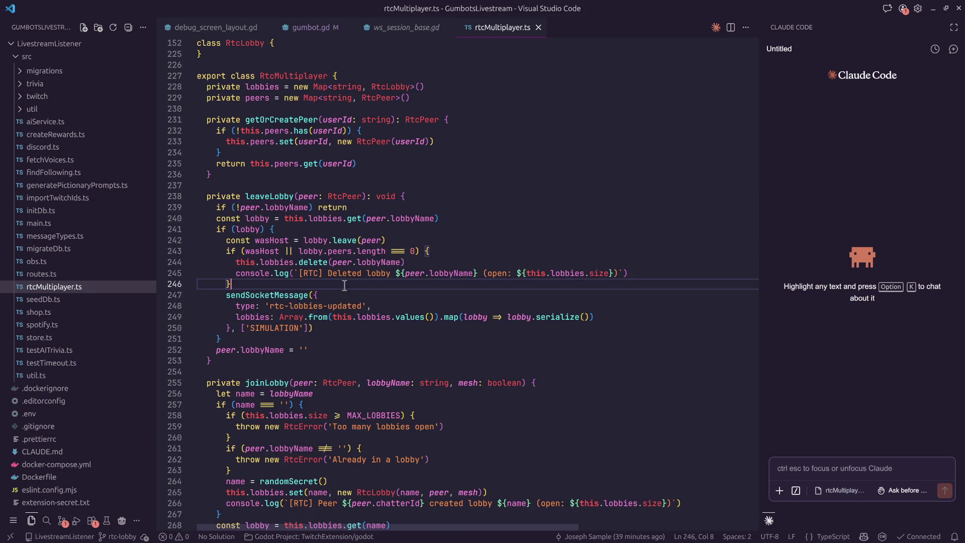
left_click(321, 337)
left_click(341, 284)
- Inspect leaveLobby's delete and rtc-lobbies-updated broadcast lines, then show the window overview
double_click(313, 262)
left_click(442, 258)
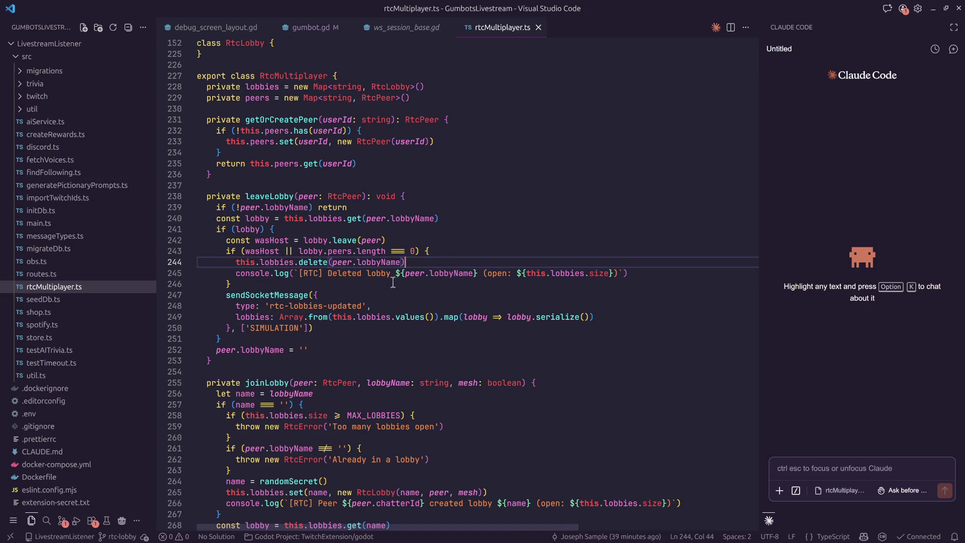
key("Down")
key("Down")
mouse_move(363, 305)
left_mouse_down()
mouse_move(352, 274)
mouse_move(382, 306)
left_mouse_up()
left_click_drag(284, 305, 364, 305)
left_click(422, 273)
key("super")
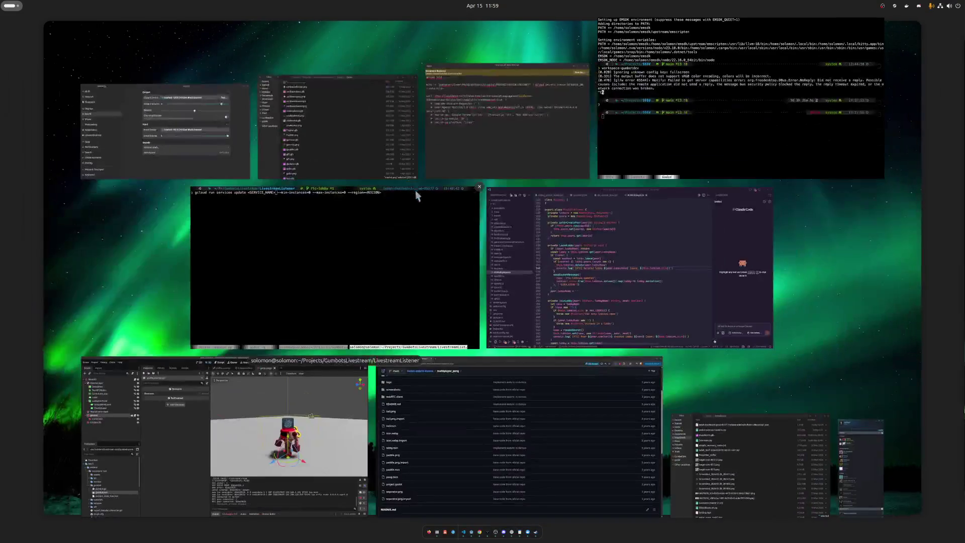
- Leave the window overview and switch to the gumbot.gd tab
key("super")
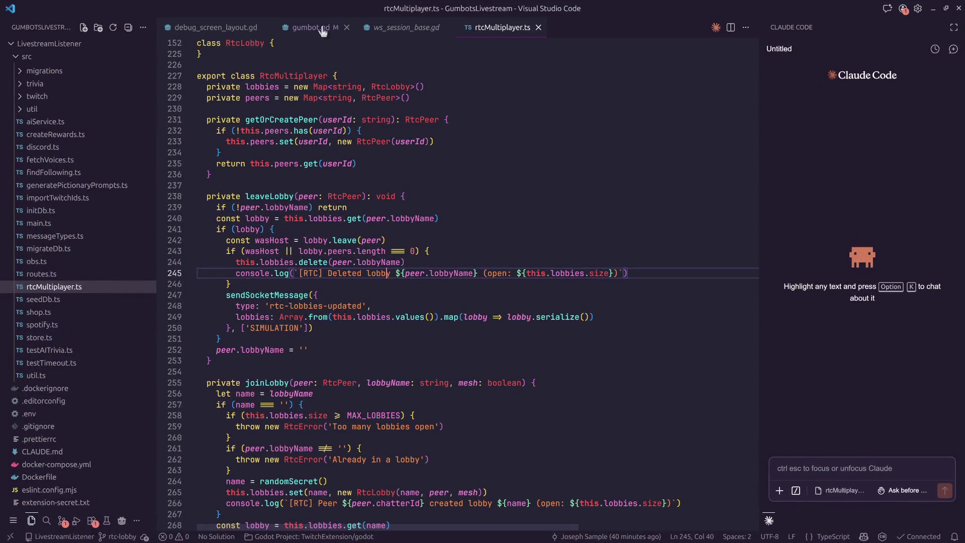
left_click(318, 27)
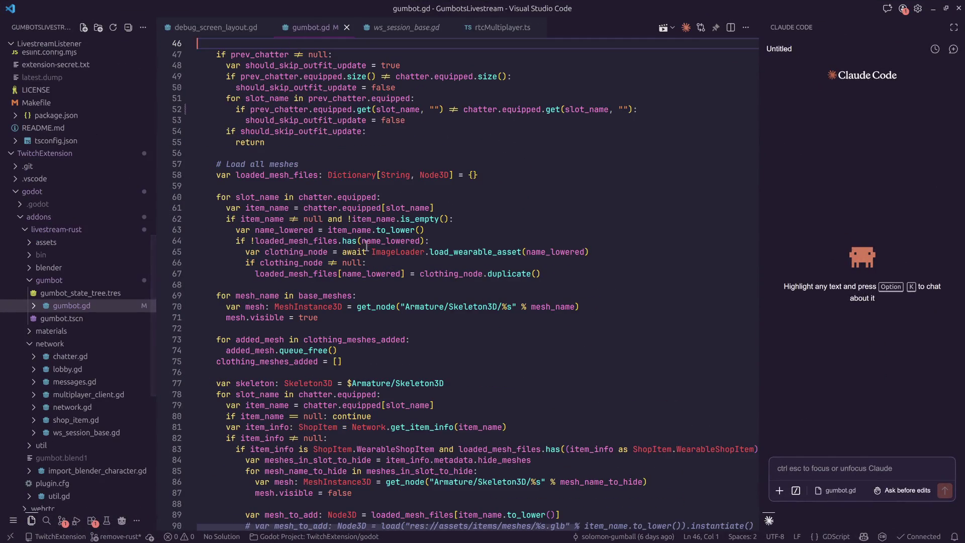
scroll(370, 221, "up", 2)
left_click(362, 211)
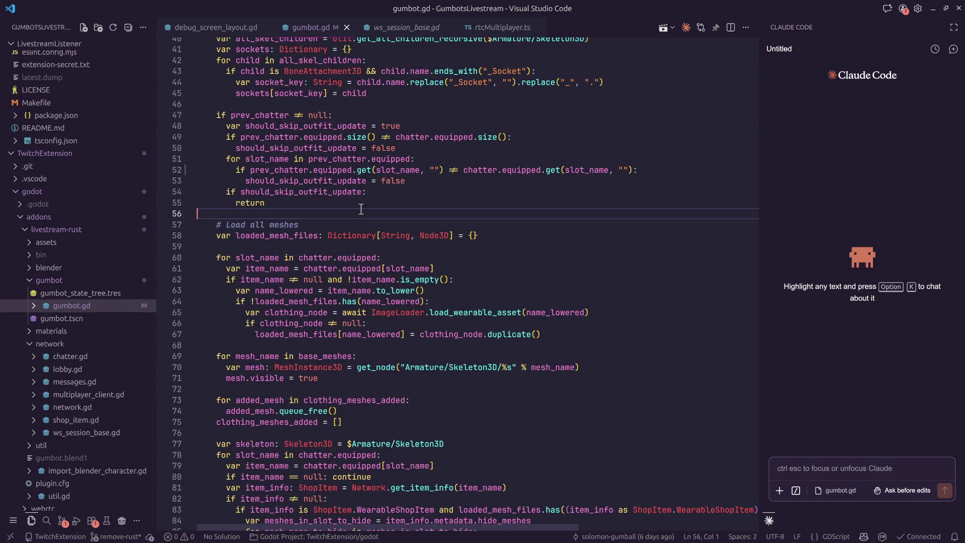
- Open game_page.gd through Quick Open by searching 'game'
key("ctrl+p")
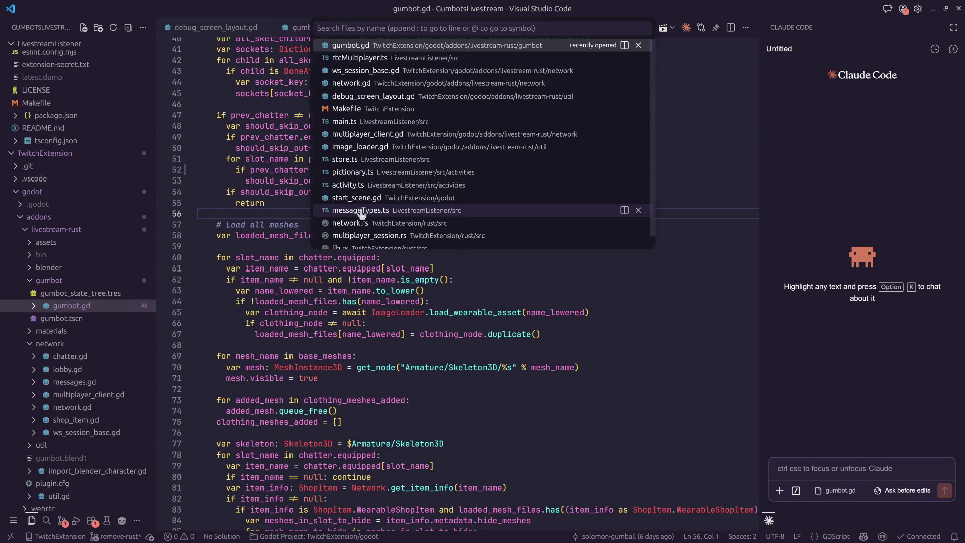
key("ctrl+p")
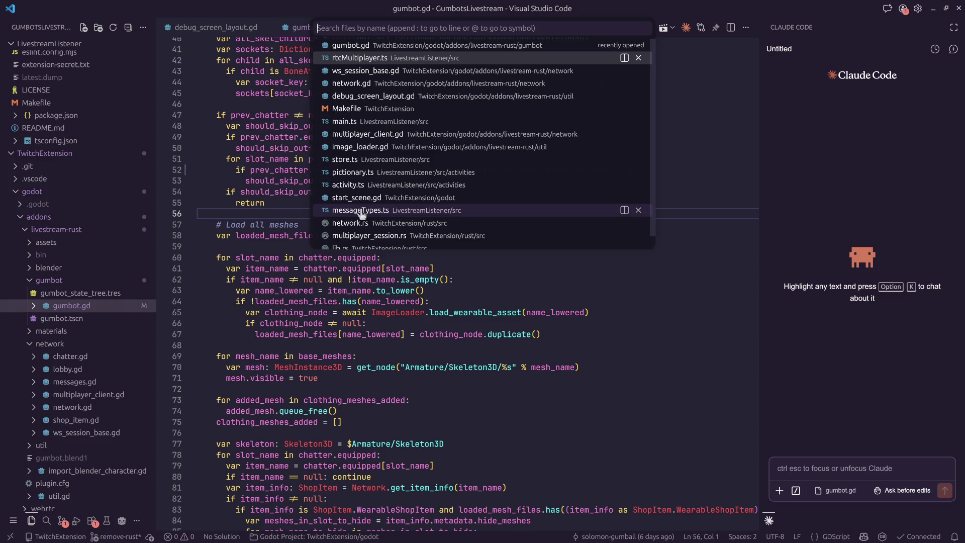
type("game")
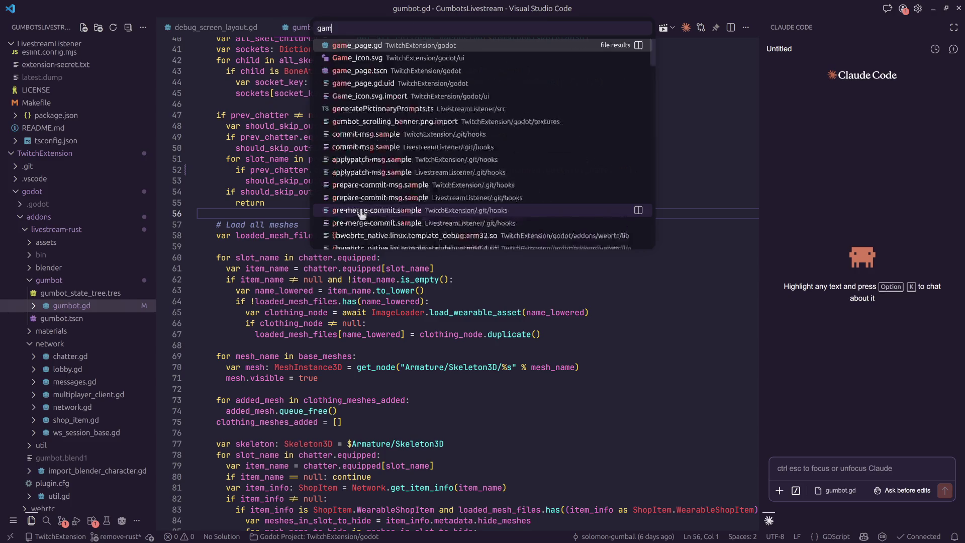
key("Return")
scroll(393, 240, "down", 11)
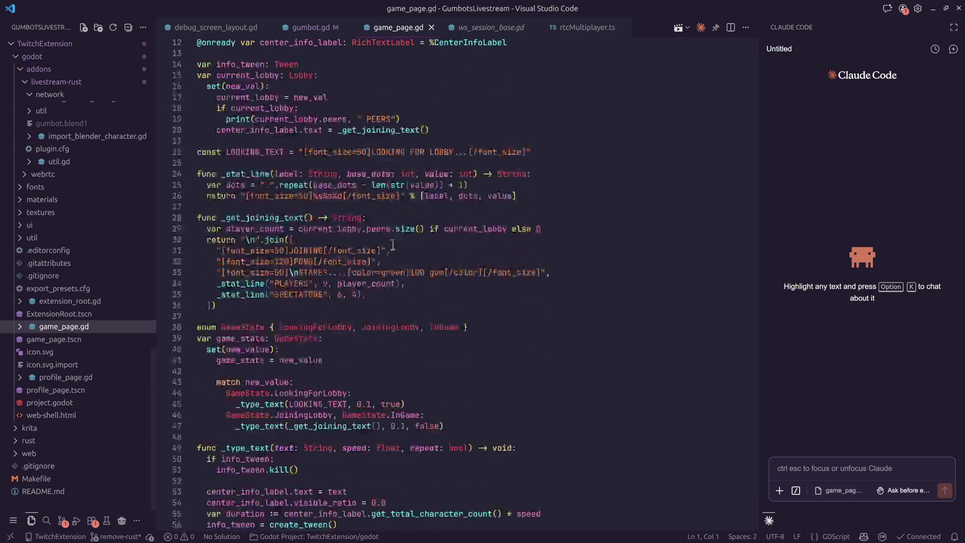
- Review the GameState values LookingForLobby, JoiningLobby, InGame and the game_state setter
scroll(330, 240, "up", 4)
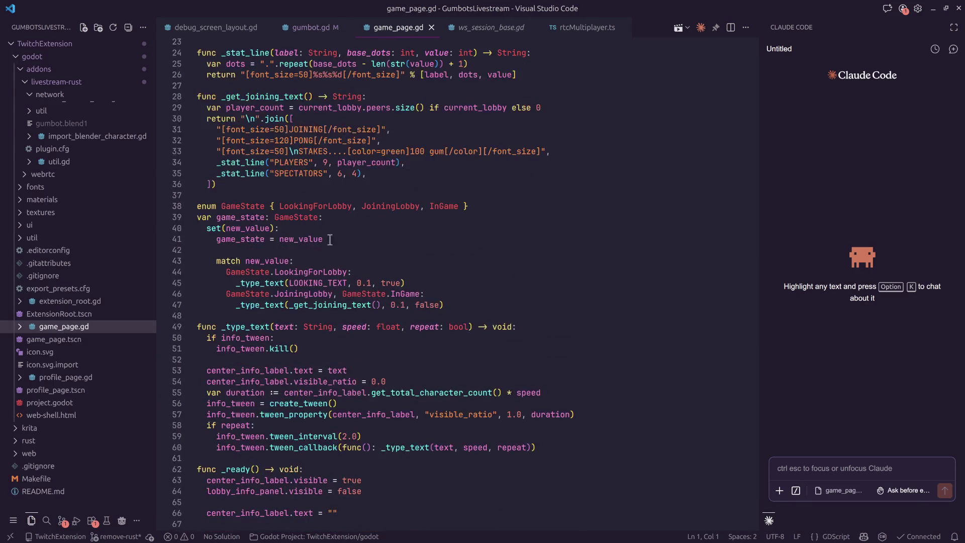
double_click(301, 207)
double_click(384, 207)
double_click(452, 207)
left_click(400, 229)
left_click(361, 240)
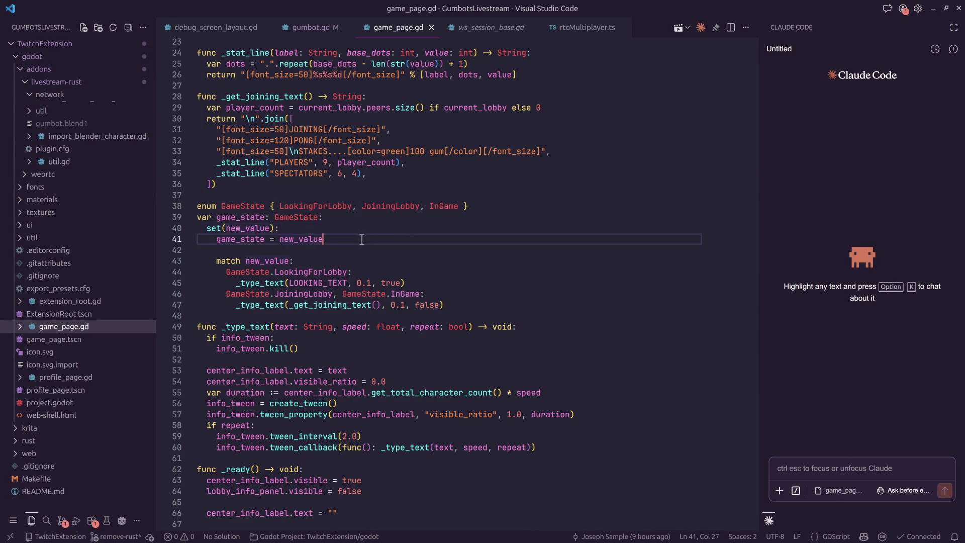
scroll(361, 244, "up", 4)
scroll(361, 244, "up", 2)
- Highlight current_lobby's uses and select the whole _lobbies_updated function
double_click(254, 136)
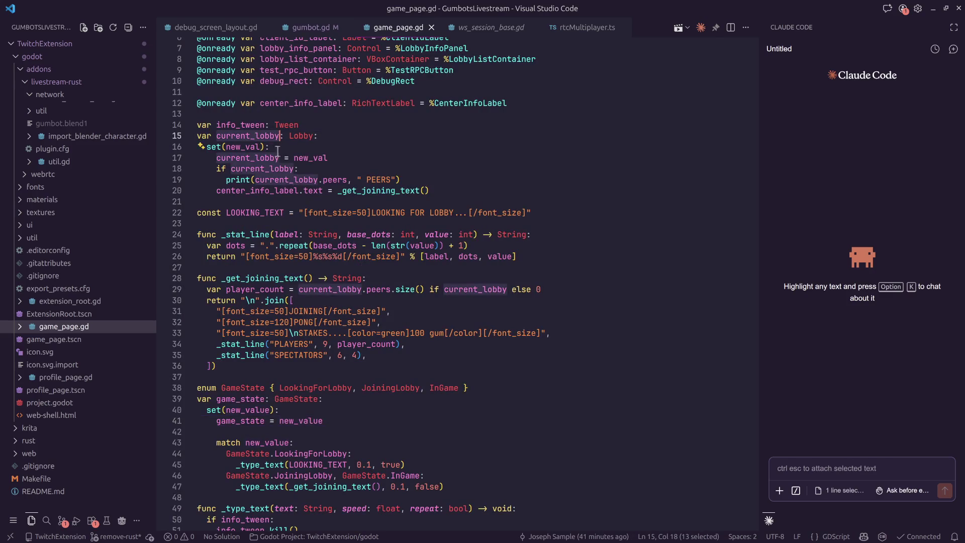
scroll(369, 191, "up", 1)
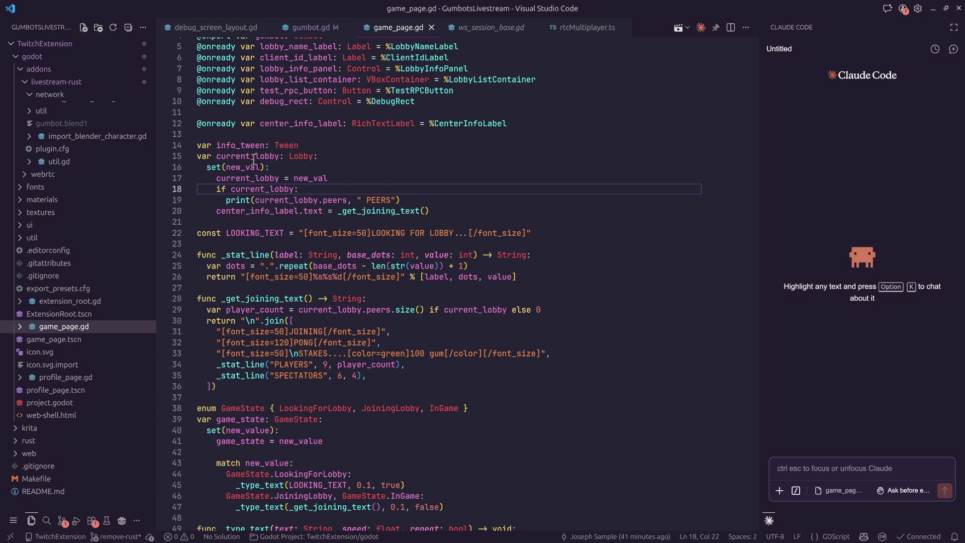
scroll(265, 173, "down", 4)
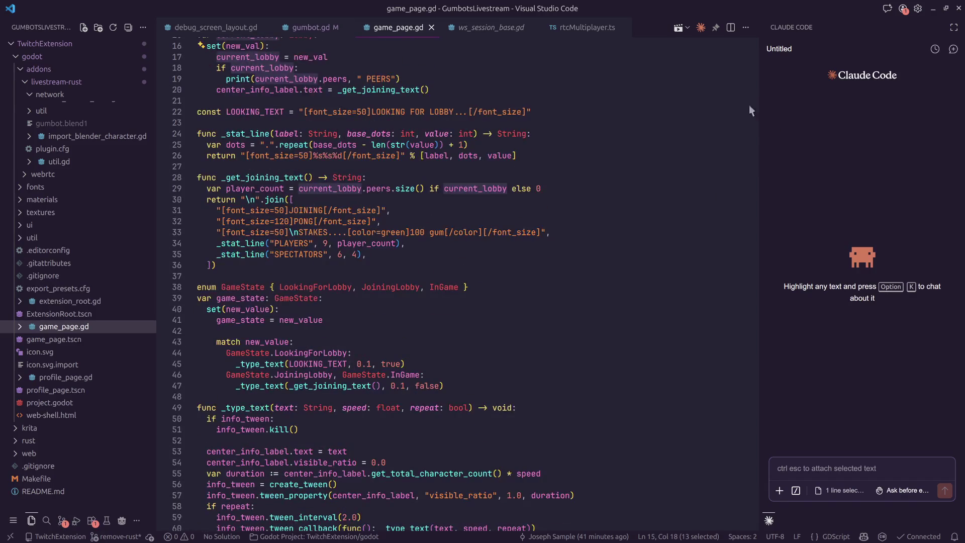
mouse_move(722, 77)
left_mouse_down()
mouse_move(720, 147)
mouse_move(722, 134)
left_mouse_up()
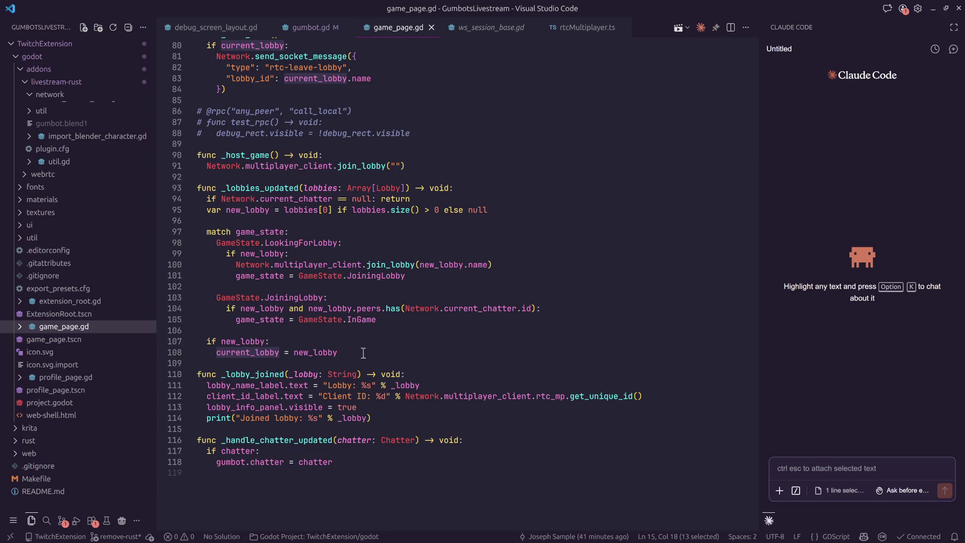
left_click_drag(363, 353, 197, 187)
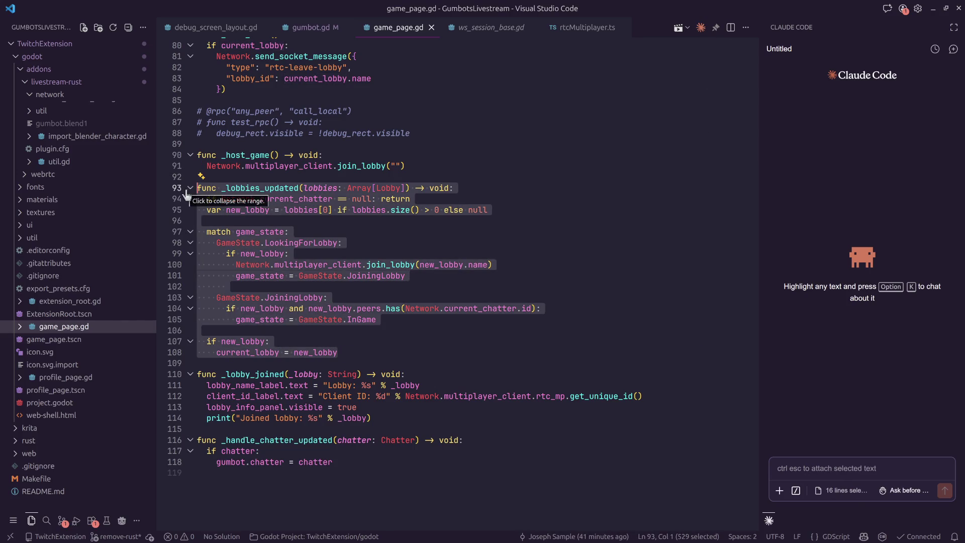
left_click(311, 341)
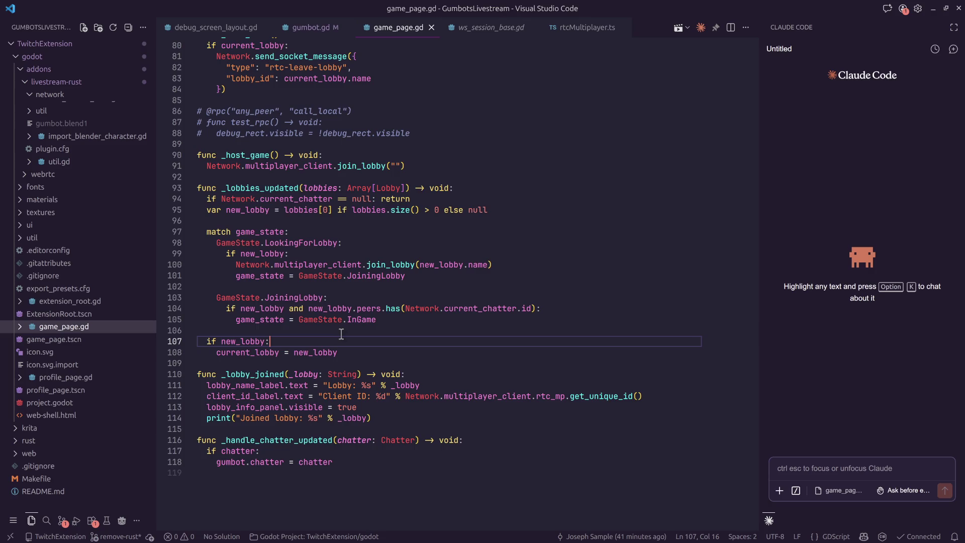
- Switch briefly to Godot Engine and come back to Visual Studio Code
key("alt+Tab")
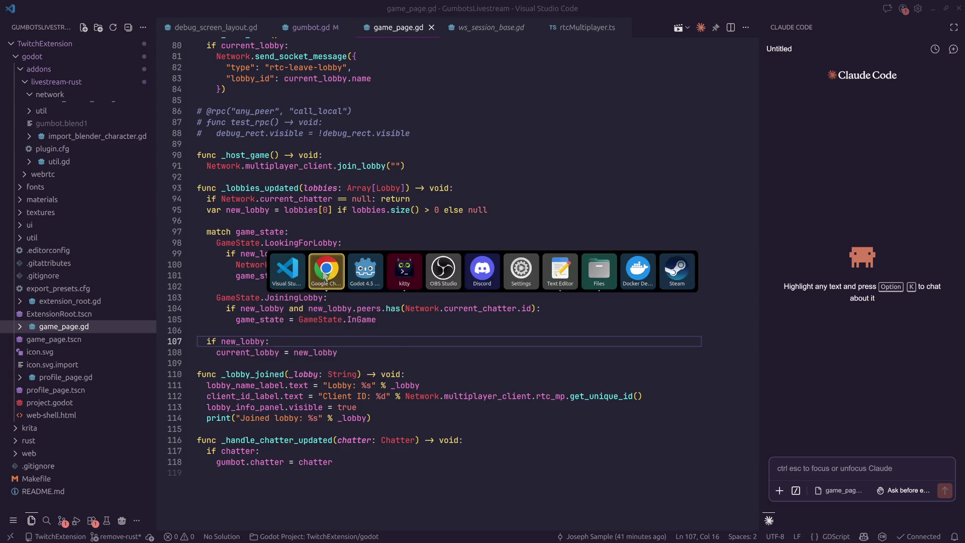
key("Escape")
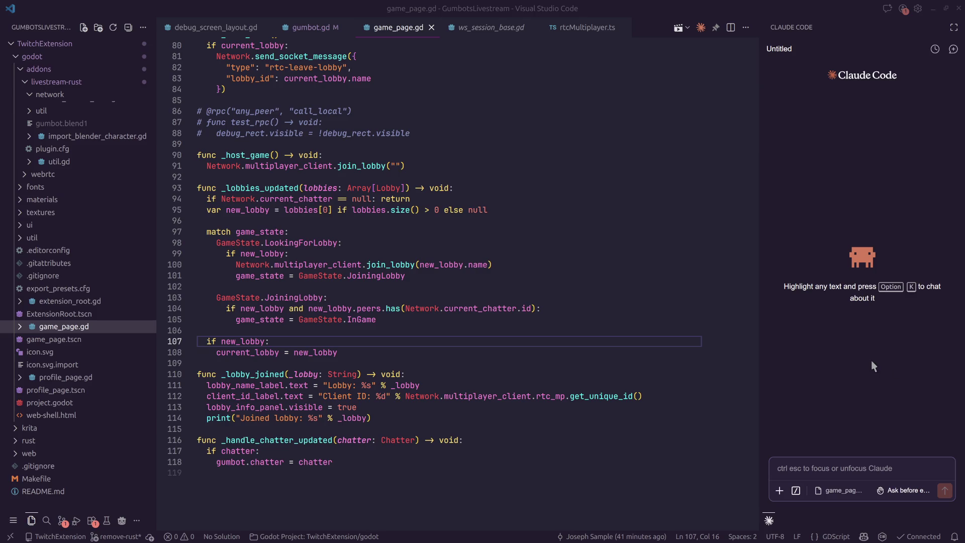
key("alt+Tab")
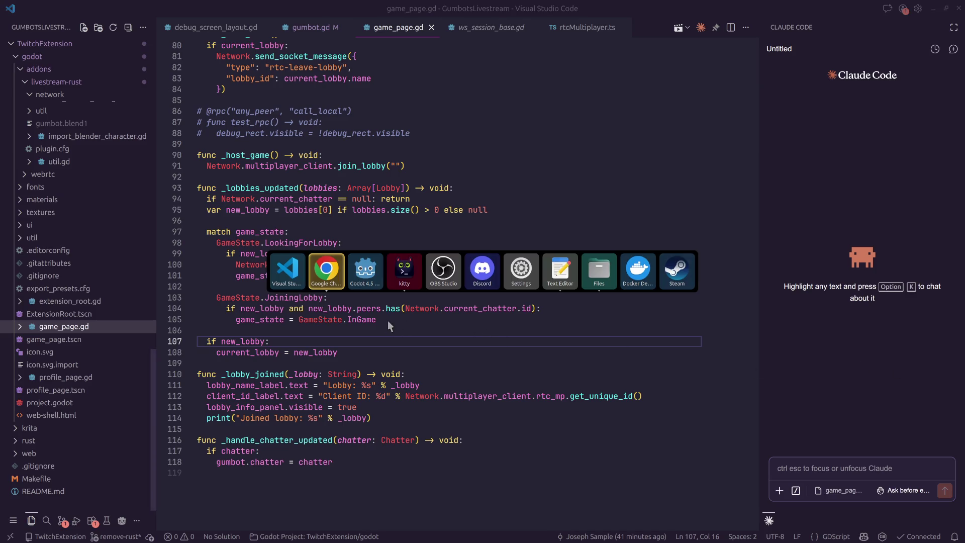
left_click(353, 282)
key("alt+Tab")
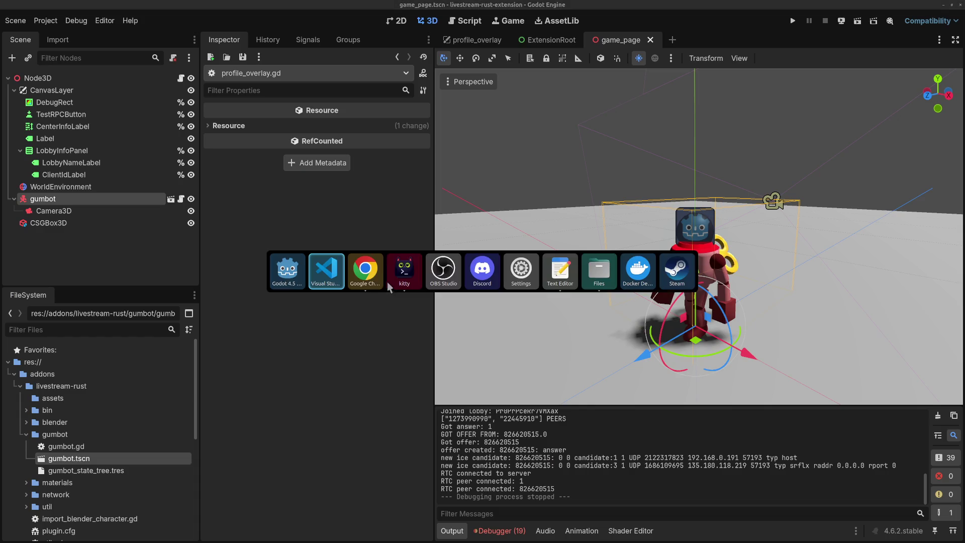
left_click(326, 274)
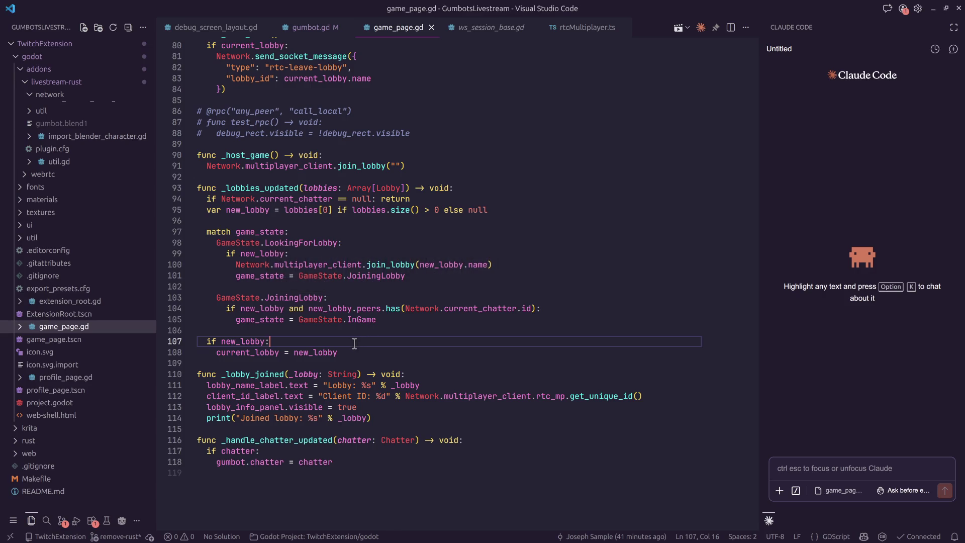
- Check new_lobby and lobbies.size(), then add a blank line after the current_chatter check
double_click(248, 210)
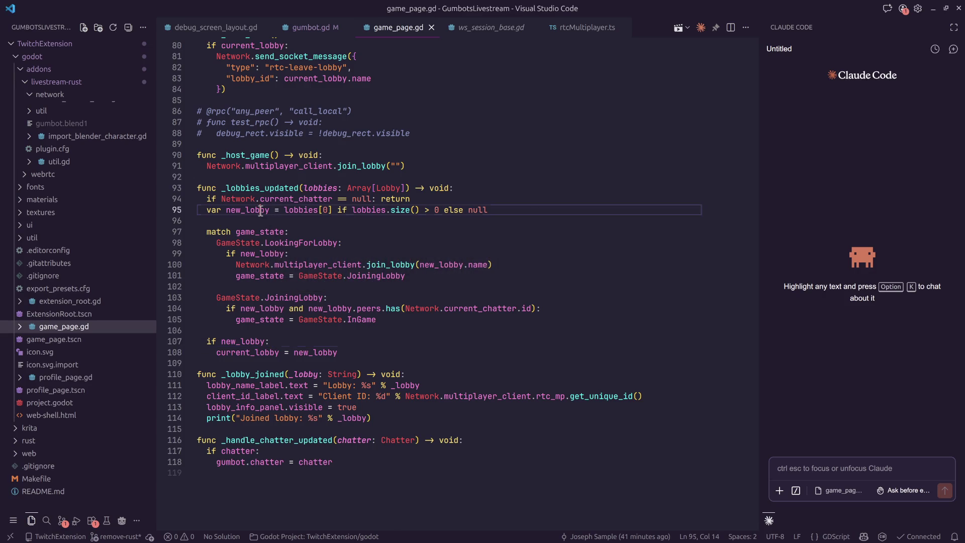
scroll(291, 232, "up", 2)
double_click(301, 230)
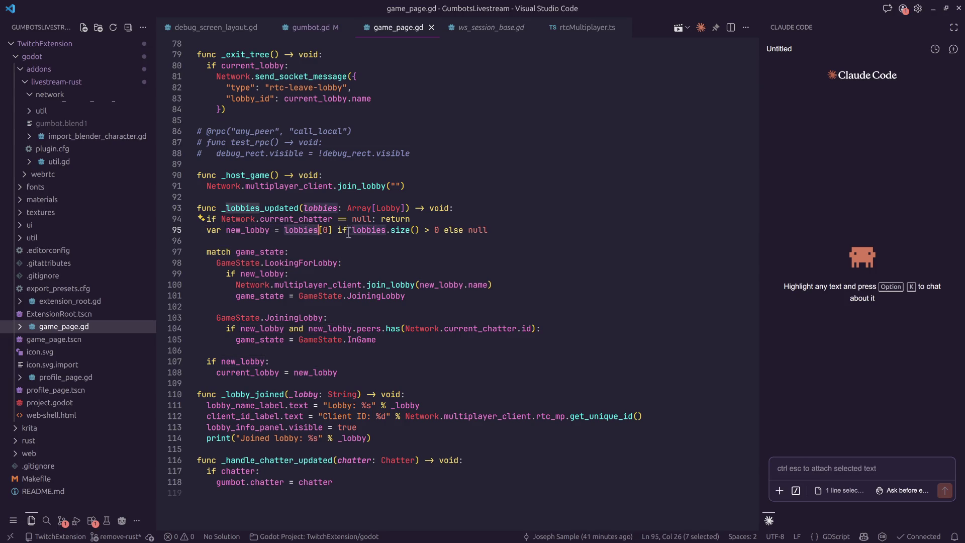
left_click_drag(351, 231, 419, 231)
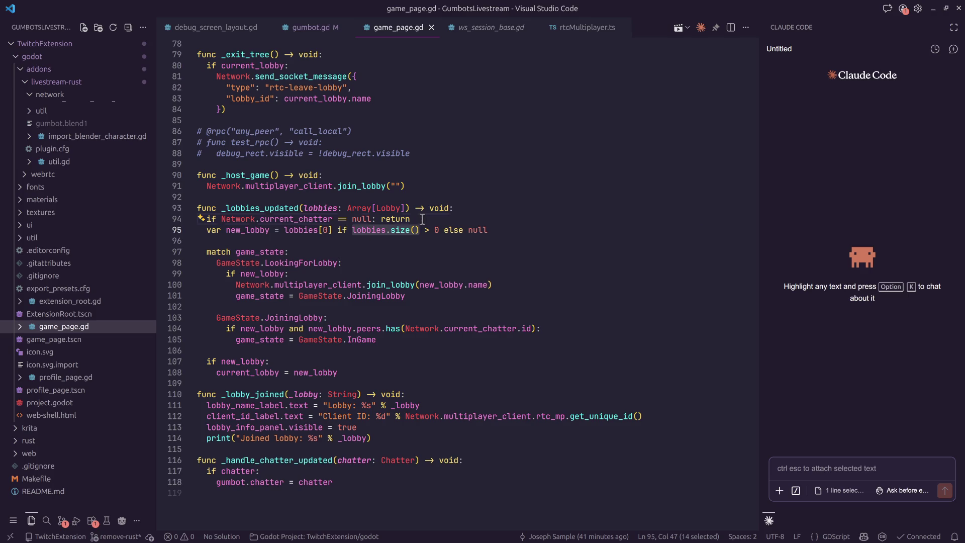
left_click(422, 219)
key("Return")
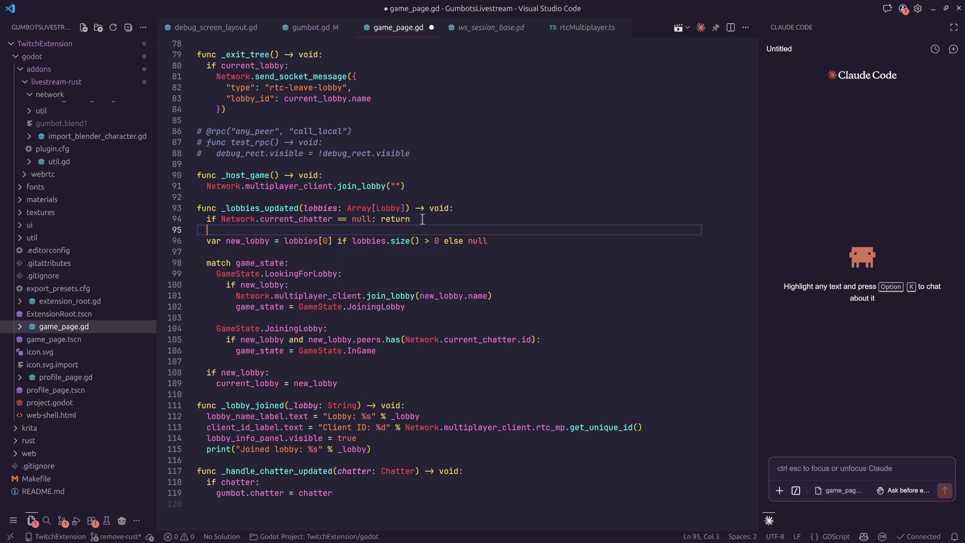
- Add an empty-lobbies early return, make new_lobby simply take lobbies[0], and save game_page.gd
type("if lobbies")
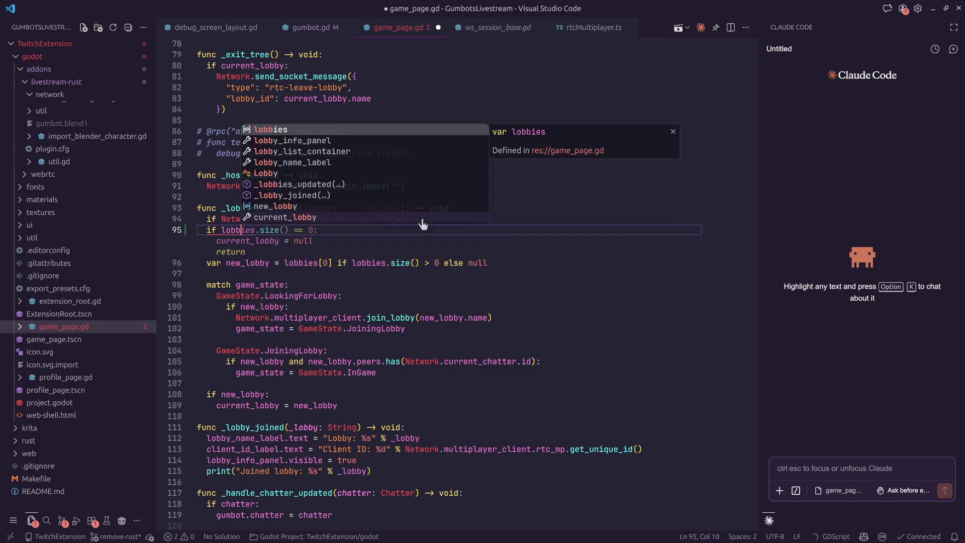
type(".size()")
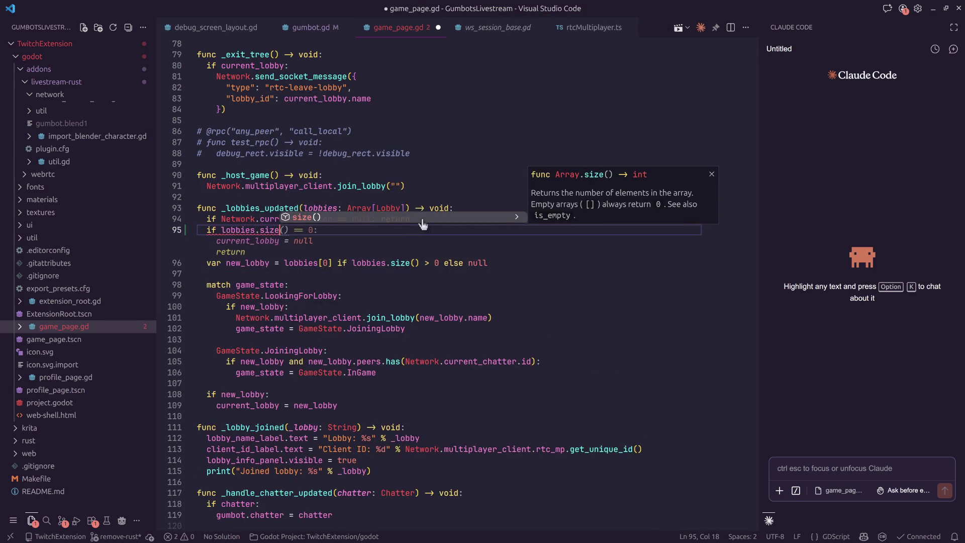
key("Tab")
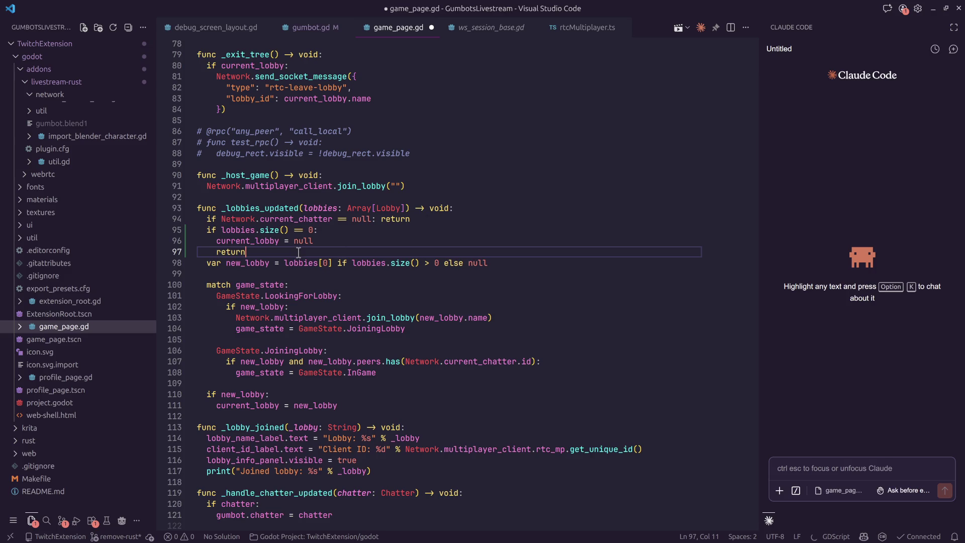
key("Return")
key("Escape")
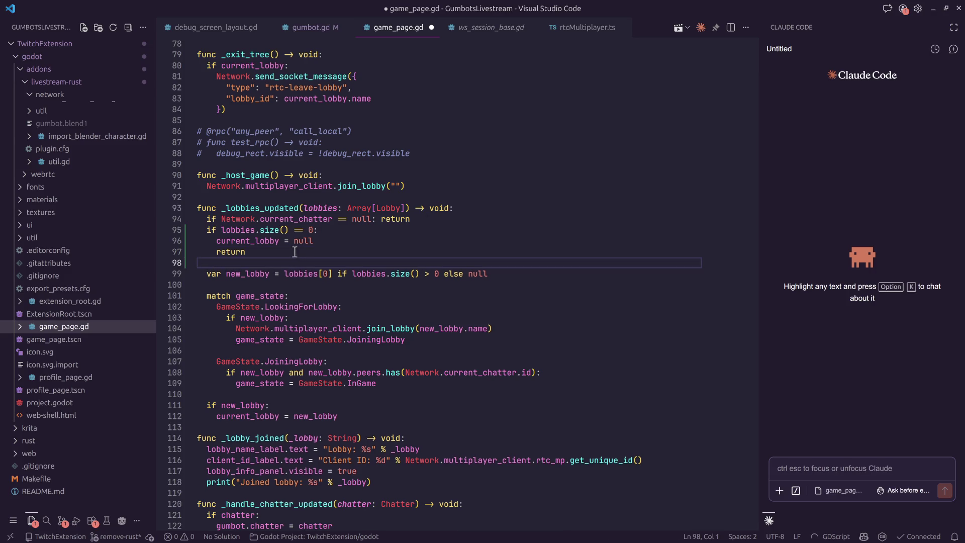
left_click(313, 283)
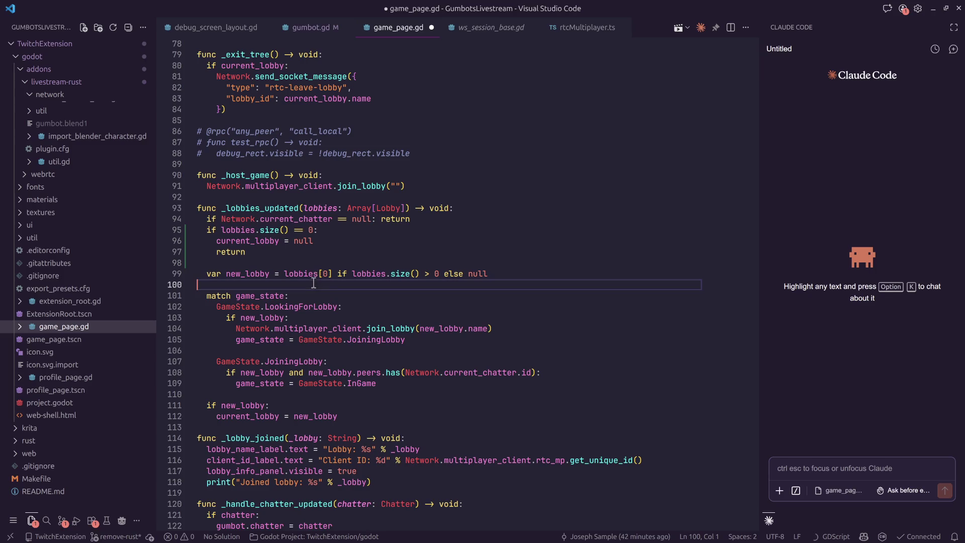
mouse_move(313, 272)
left_click_drag(286, 276, 334, 274)
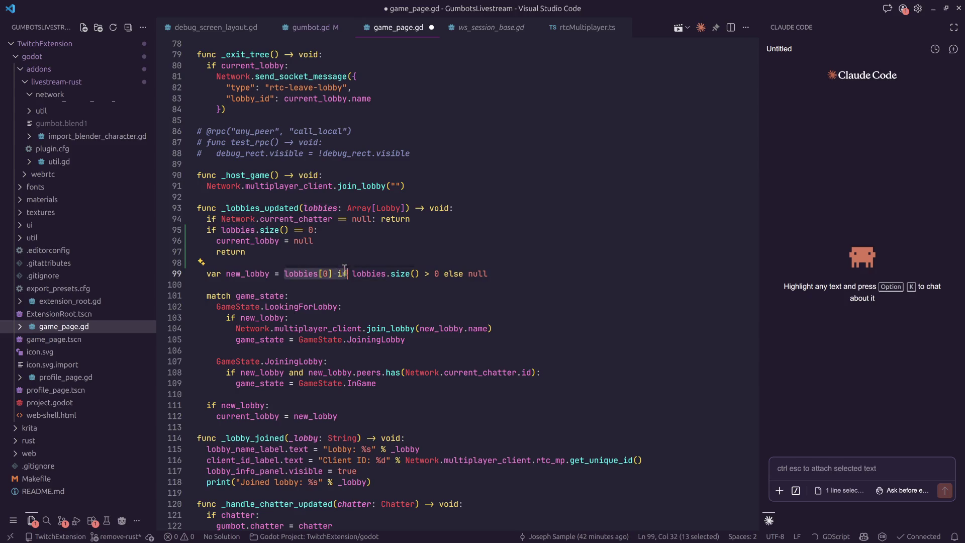
key("Right")
left_click(491, 273, "shift")
key("BackSpace")
left_click(313, 280)
key("ctrl+s")
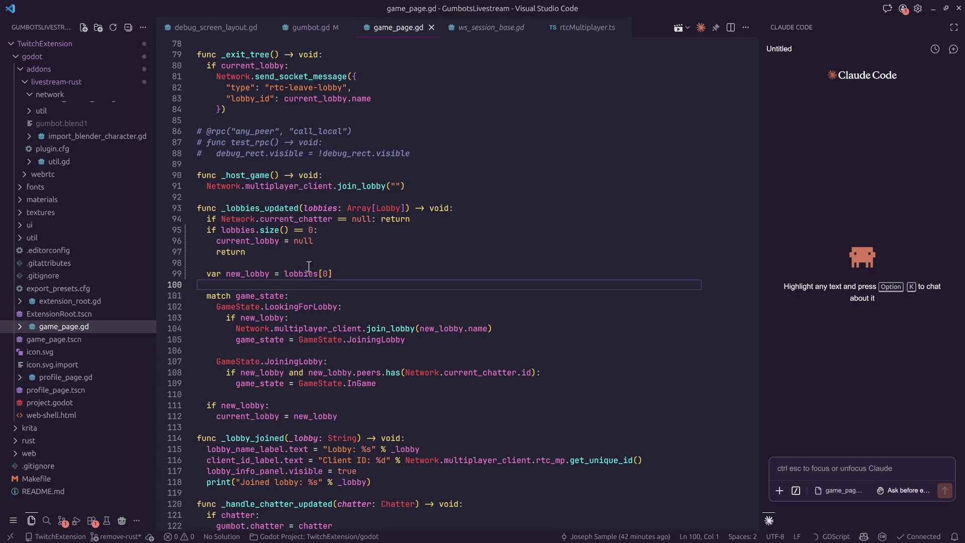
- Highlight the uses of _lobbies_updated, new_lobby and current_lobby, then scroll up to the file's top
scroll(296, 281, "up", 2)
double_click(285, 291)
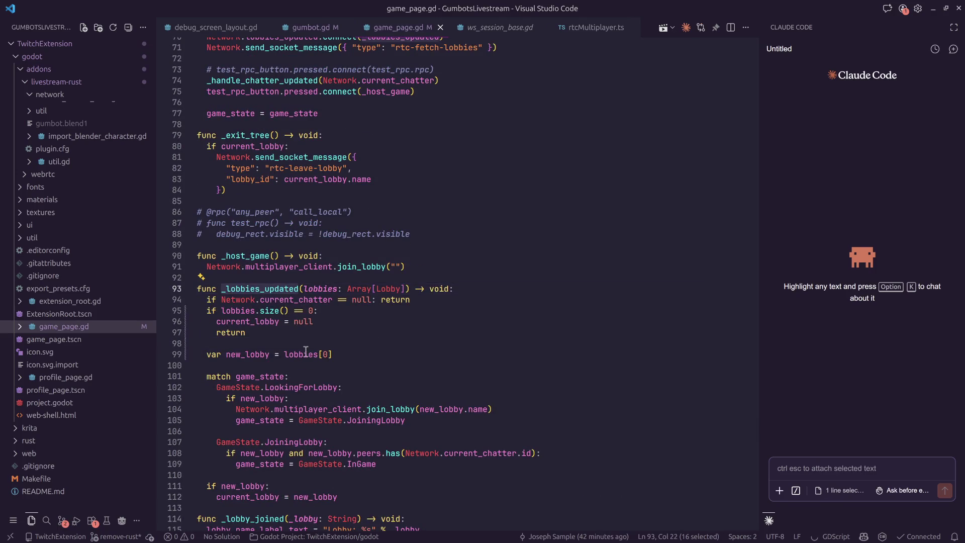
double_click(248, 358)
double_click(295, 333)
double_click(254, 321)
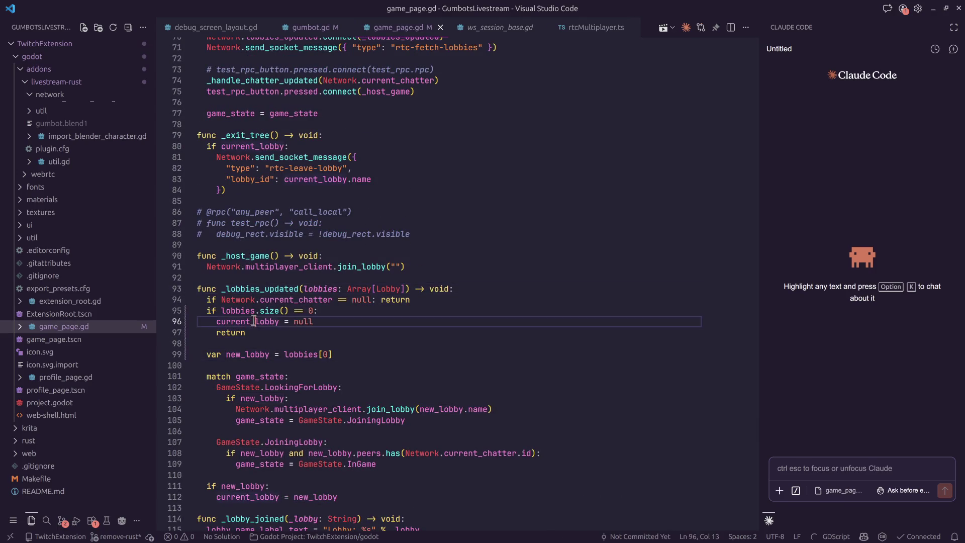
scroll(331, 321, "up", 1)
scroll(332, 322, "up", 15)
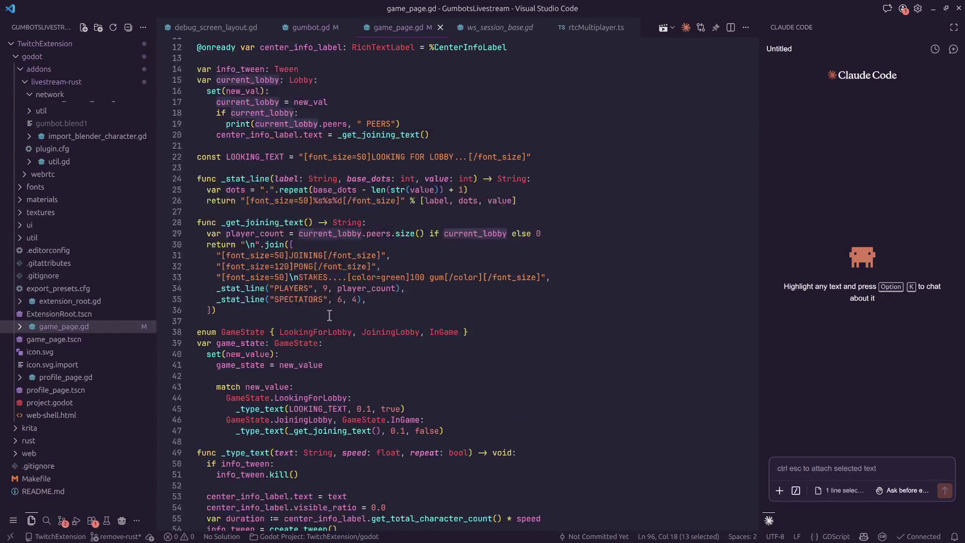
- Indent the center_info_label update under the if, delete the debug print line, and save
left_click(325, 210)
left_click(348, 219)
left_click(365, 231)
left_click(440, 241)
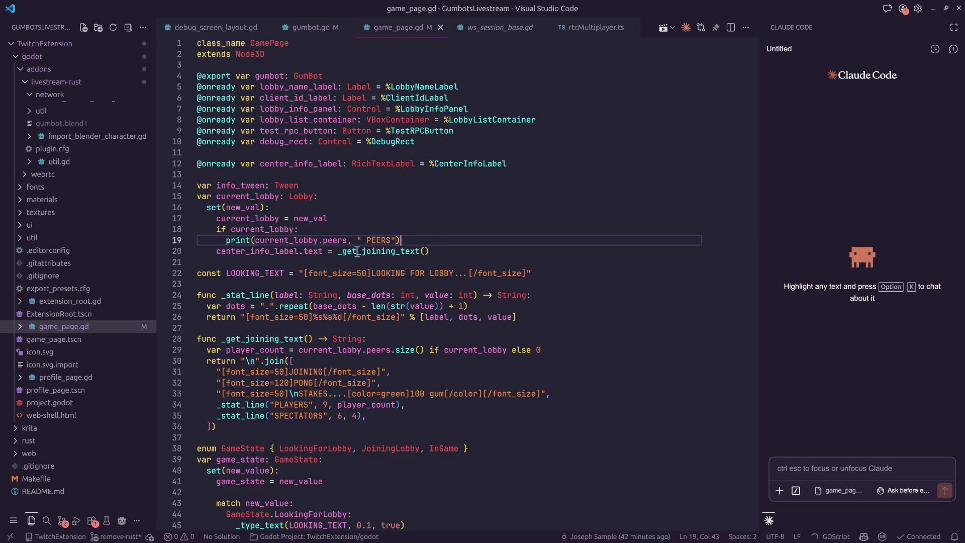
left_click(218, 252)
key("Tab")
left_click(433, 243)
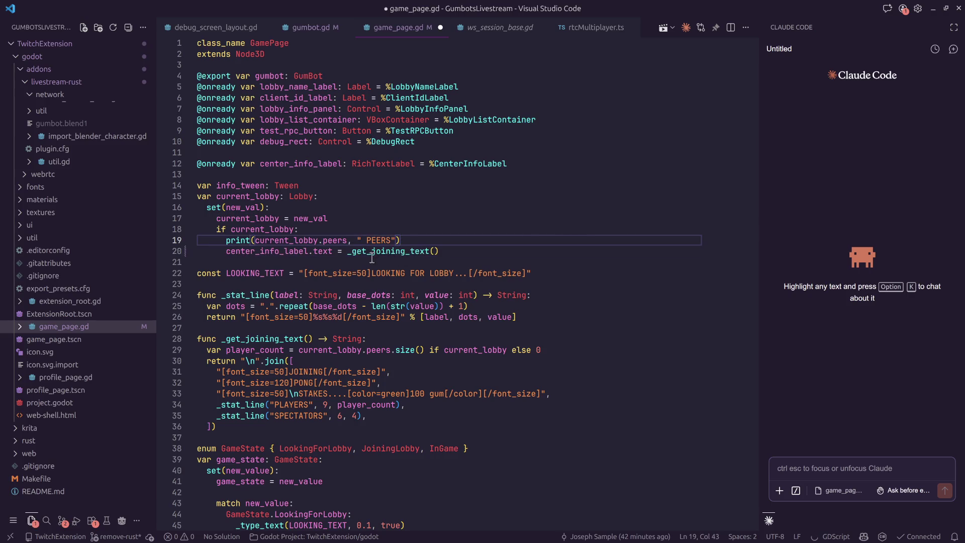
key("ctrl+shift+k")
key("ctrl+s")
- Try an else: branch after the label update, check the JoiningLobby state value, then undo it
left_click(470, 239)
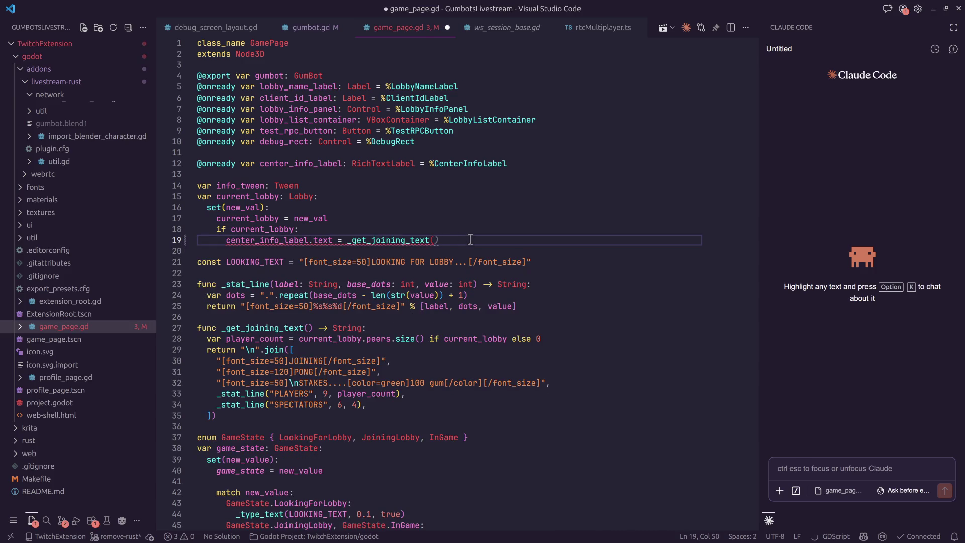
key("Return")
type("else:")
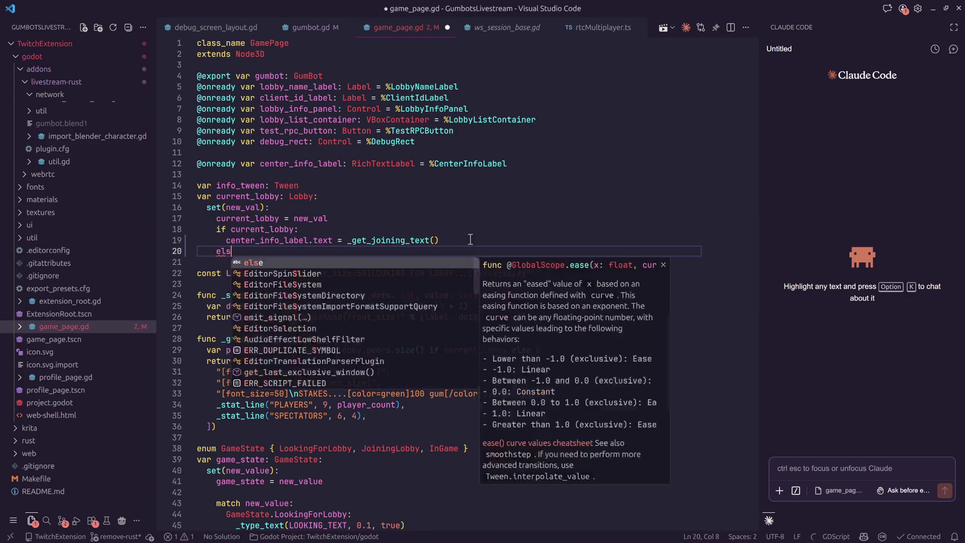
key("Return")
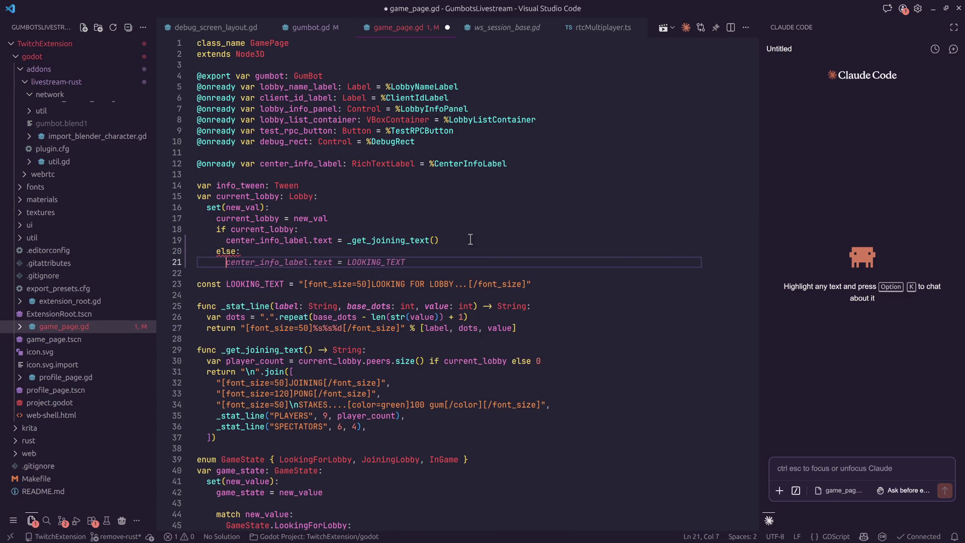
scroll(347, 306, "down", 3)
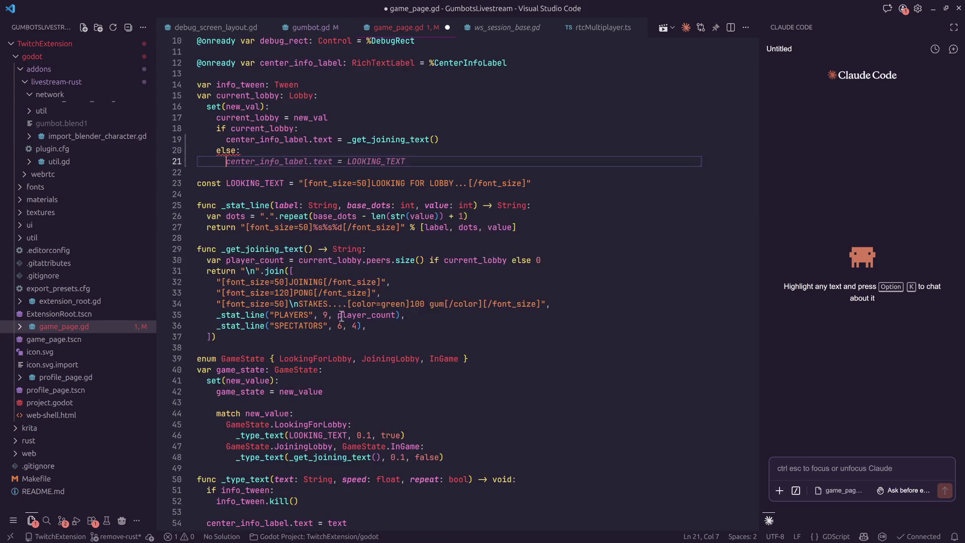
double_click(377, 358)
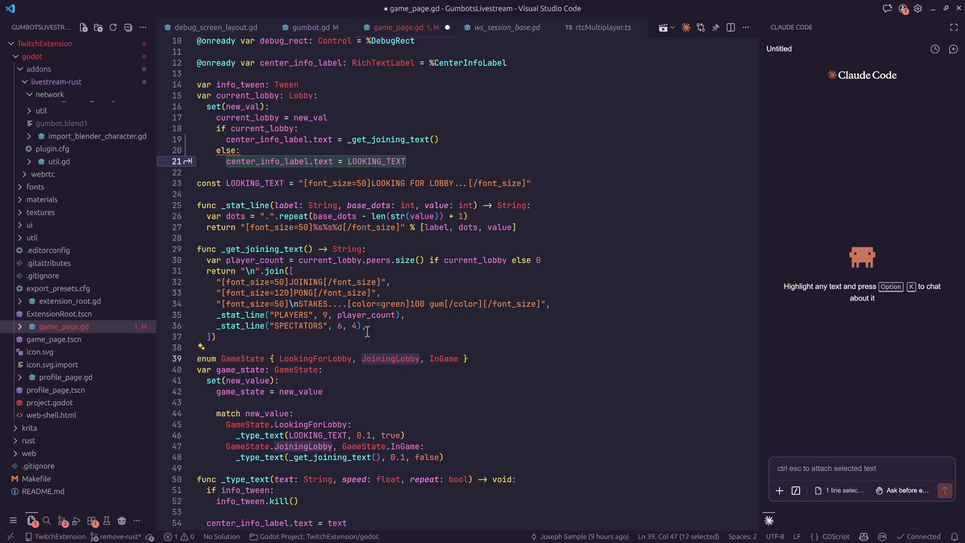
scroll(353, 317, "up", 3)
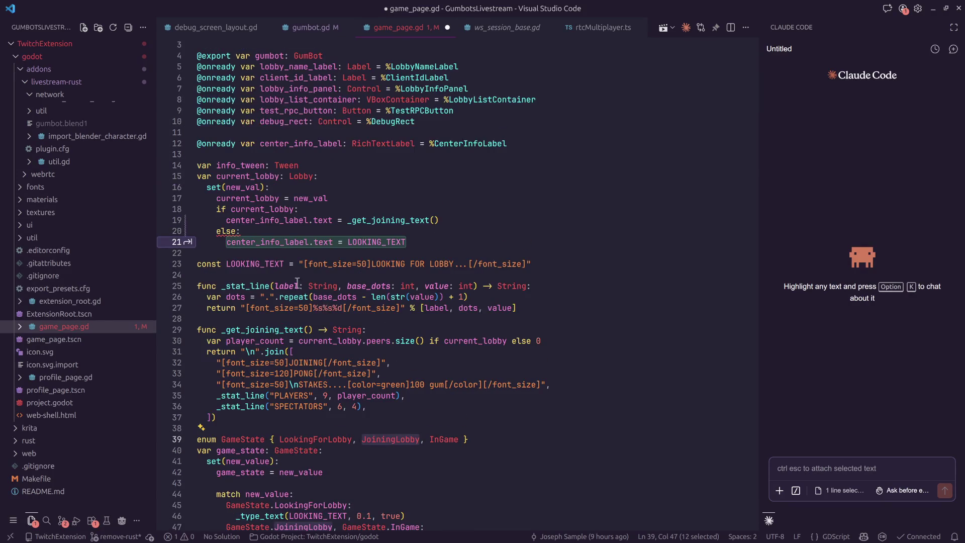
left_click(232, 249)
key("Tab")
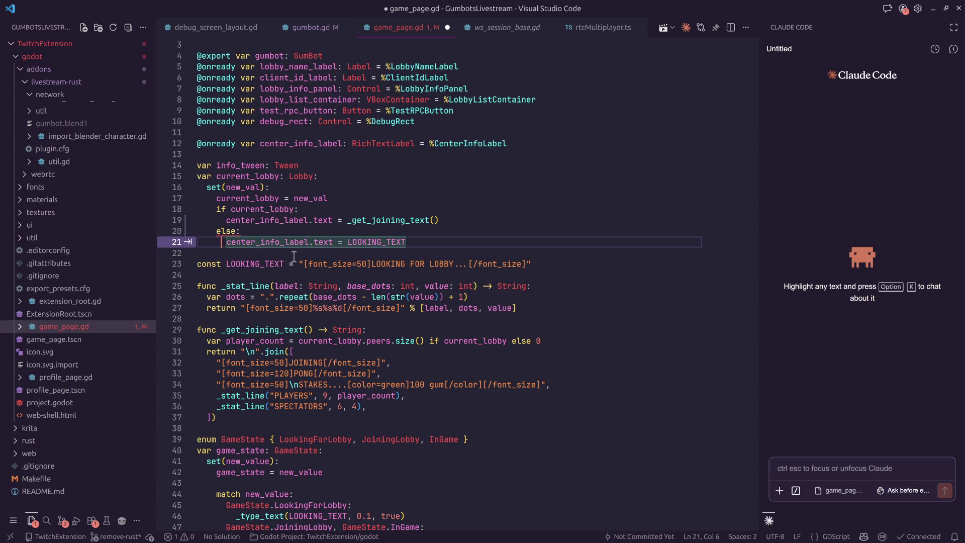
left_click(253, 189)
left_click(281, 235)
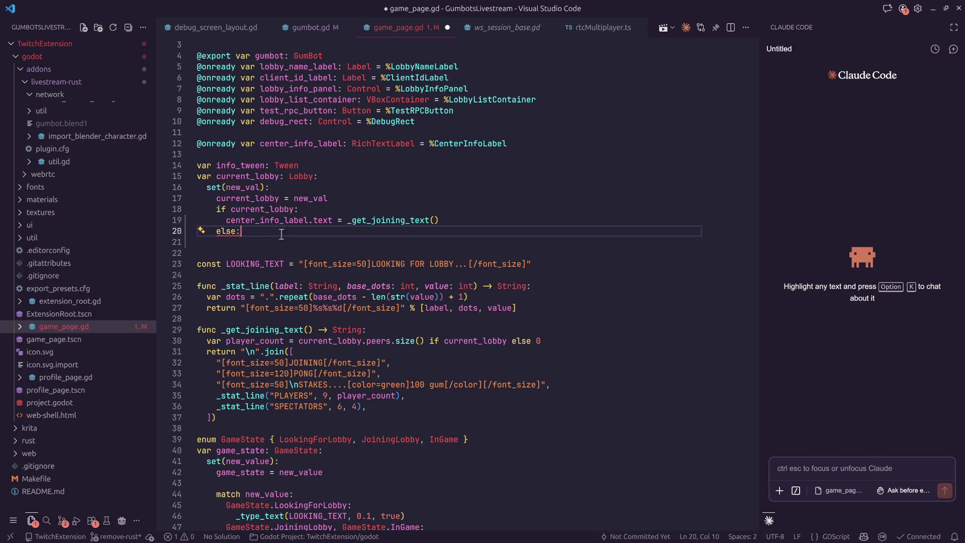
key("ctrl+z")
key("ctrl+z")
key("ctrl+z")
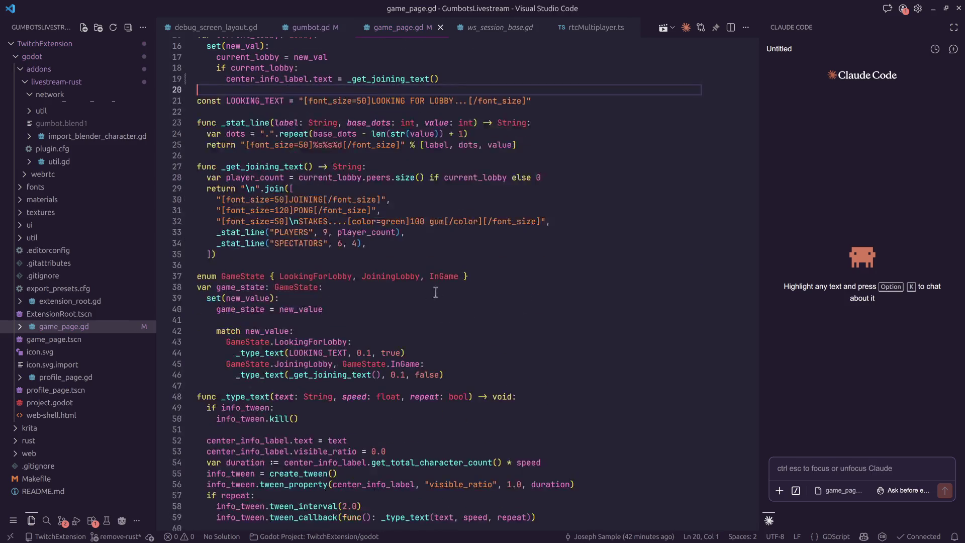
- Add 'game_state = GameState.LookingForLobby' after current_lobby = null and save the script
left_click_drag(730, 103, 726, 155)
left_click(355, 201)
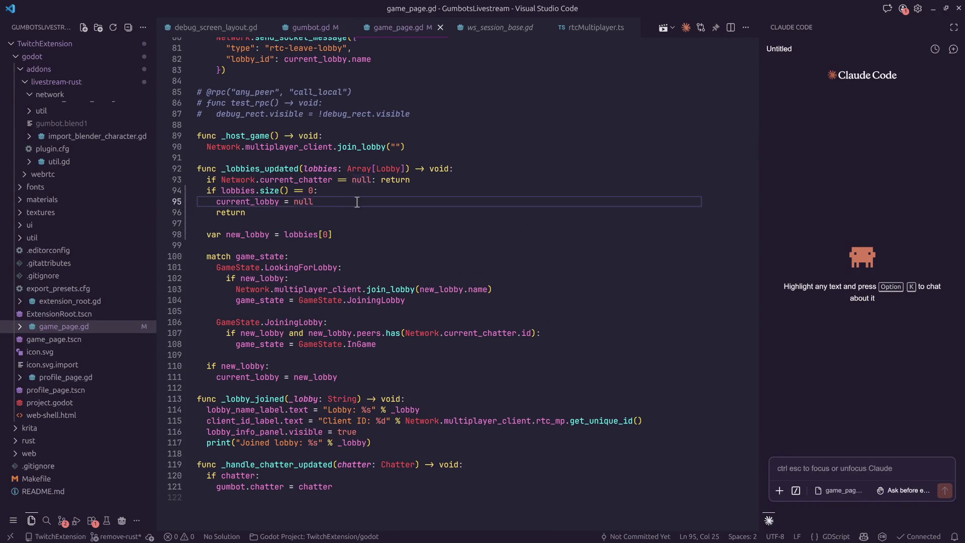
scroll(380, 247, "up", 1)
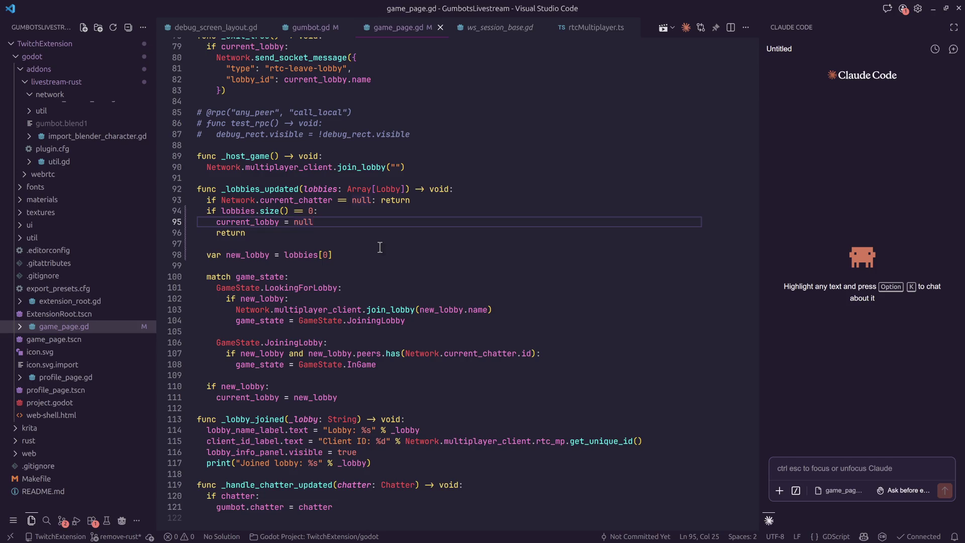
key("Return")
type("GameState.LookingForLobby")
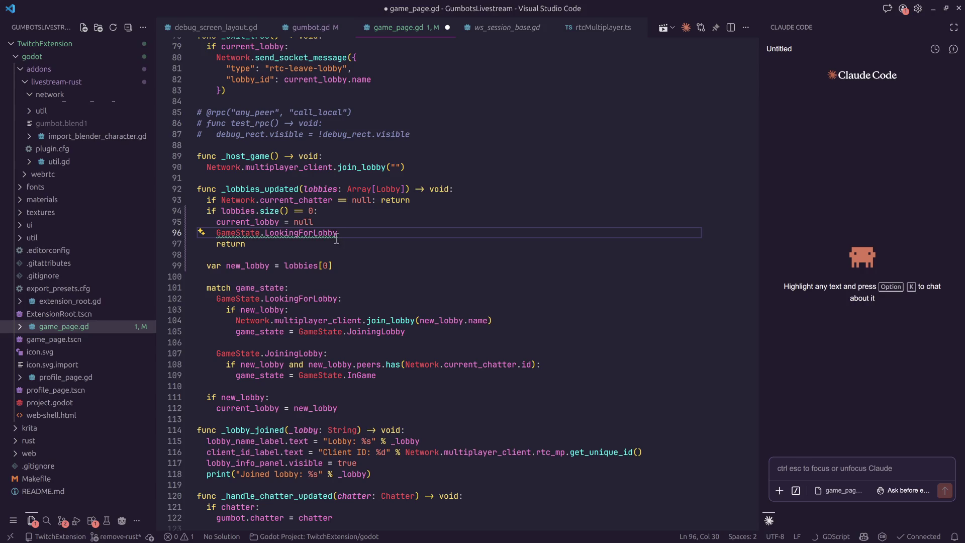
key("Home")
type("g")
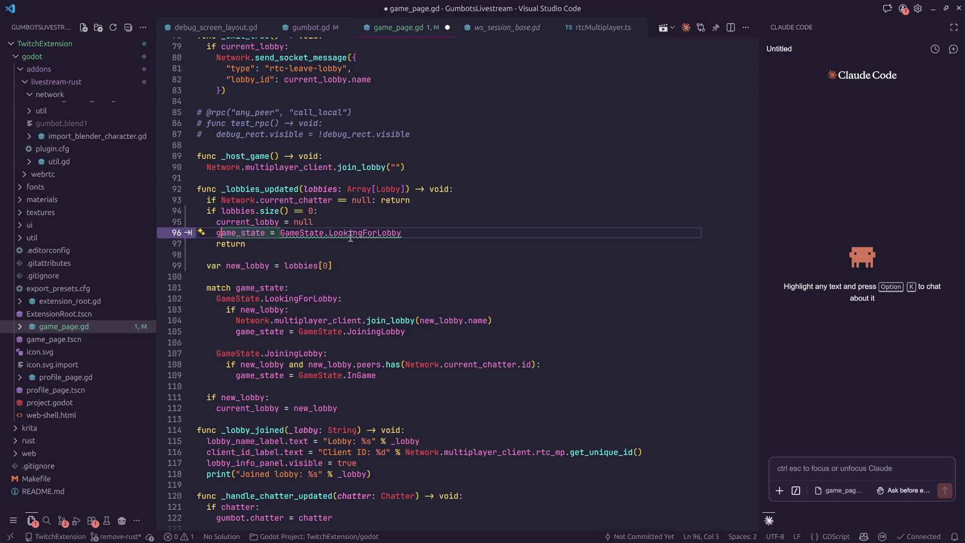
key("Tab")
type("=")
key("ctrl+s")
- Switch from Visual Studio Code over to the Godot editor
key("Down")
key("alt+Tab")
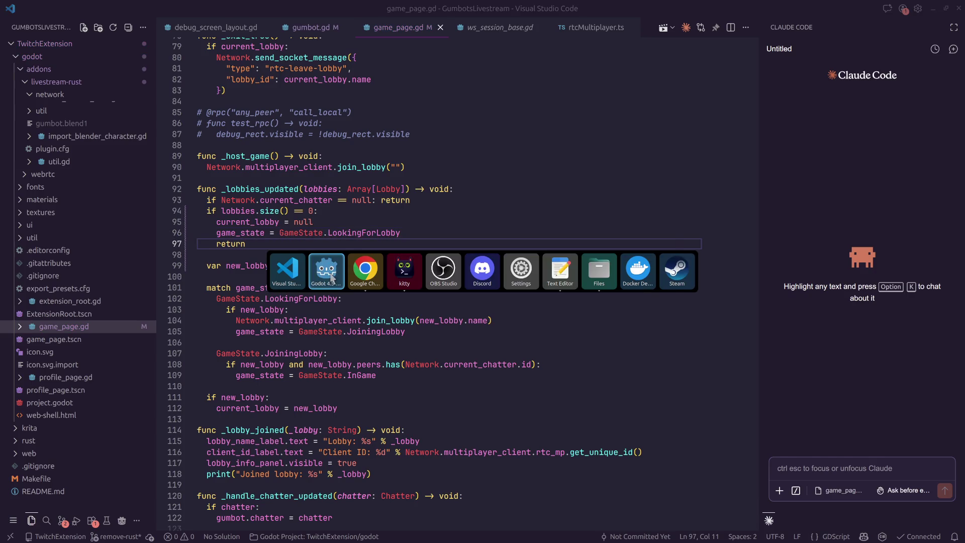
key("Down")
key("alt+Tab")
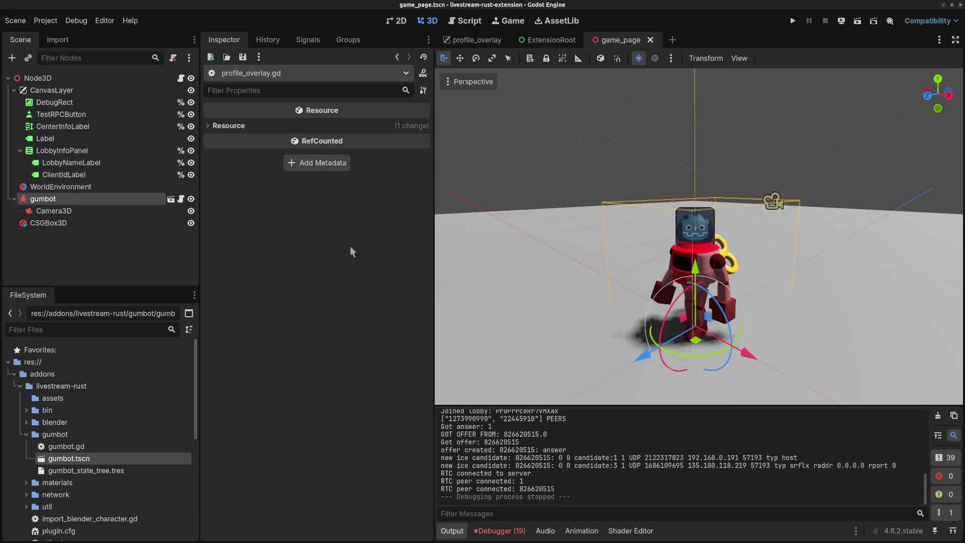
left_click(797, 24)
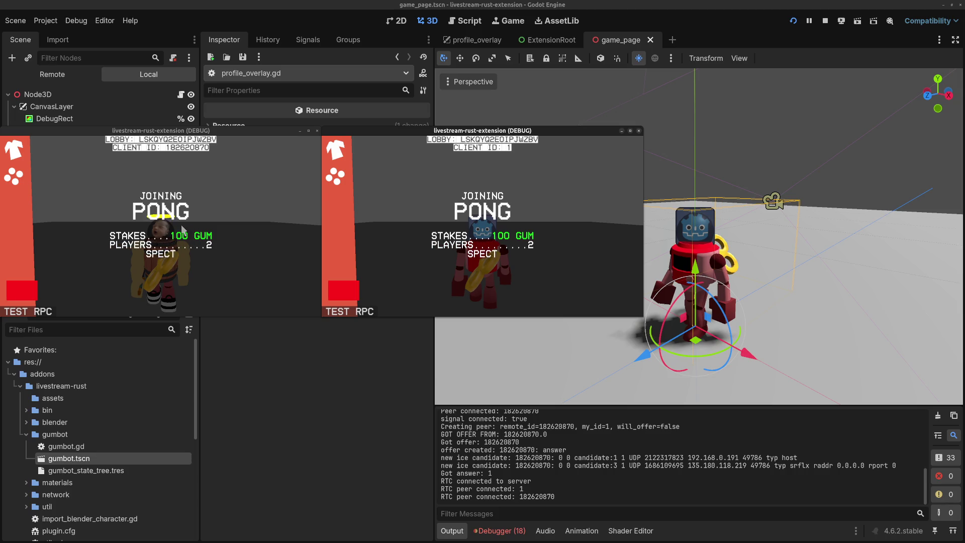
left_click(339, 151)
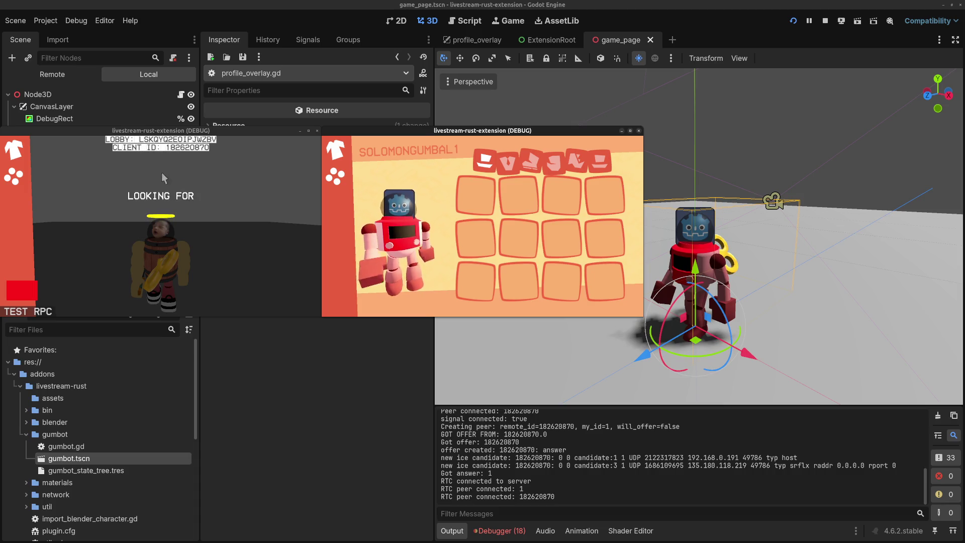
left_click(334, 176)
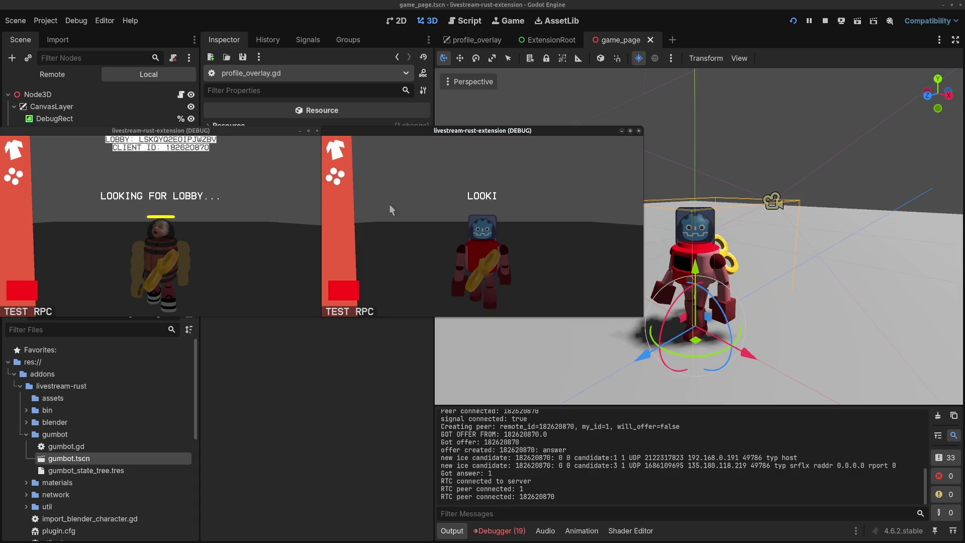
left_click(47, 313)
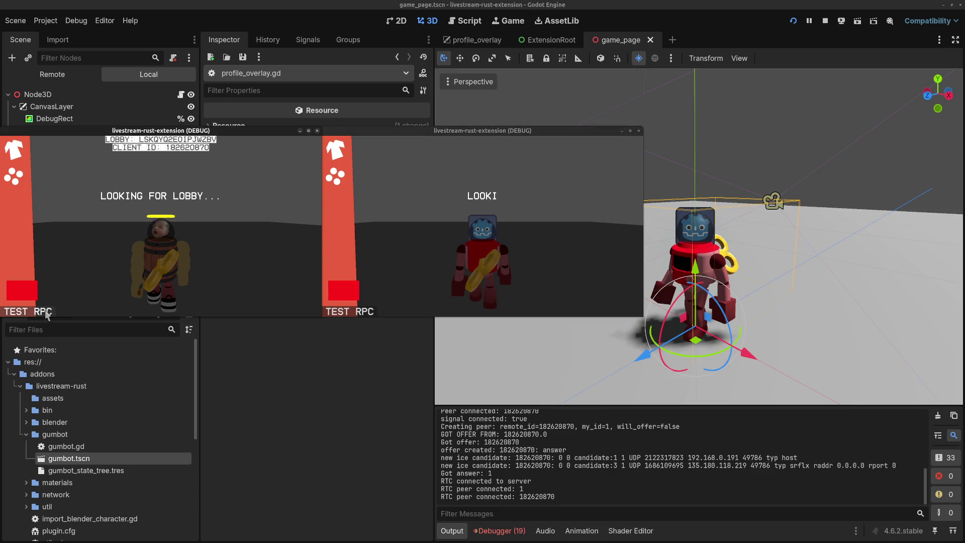
left_click(42, 315)
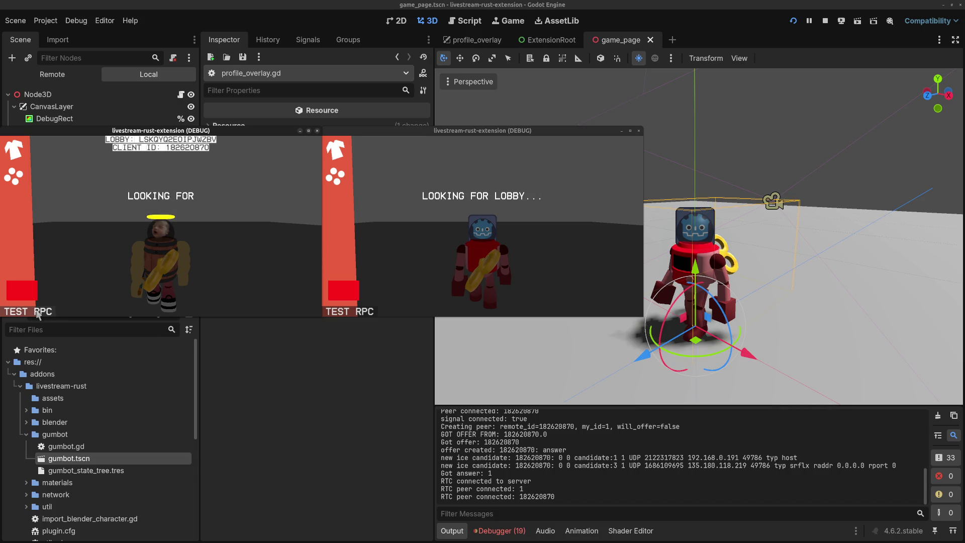
left_click(37, 315)
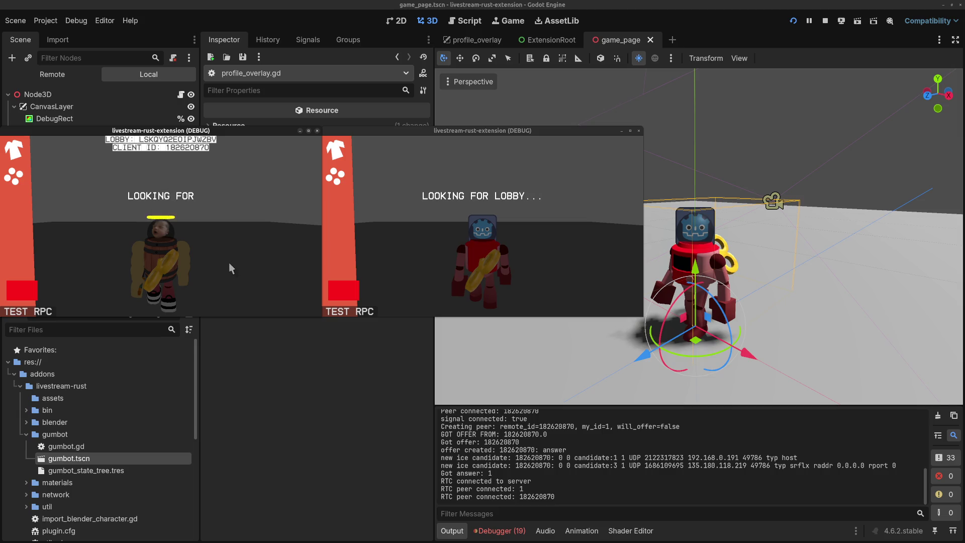
left_click(826, 22)
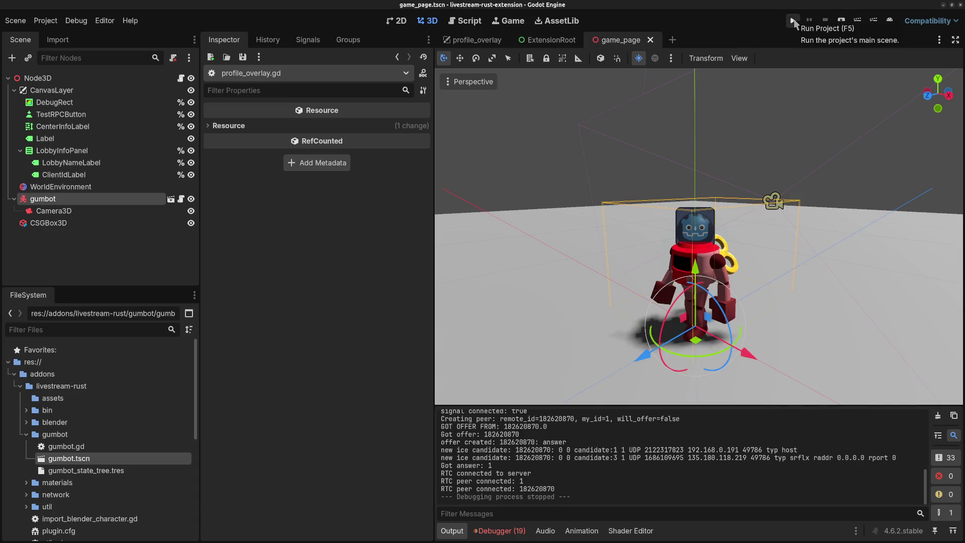
- Rerun the project, open and close the left game's profile panel, then stop and return to the code editor
left_click(794, 20)
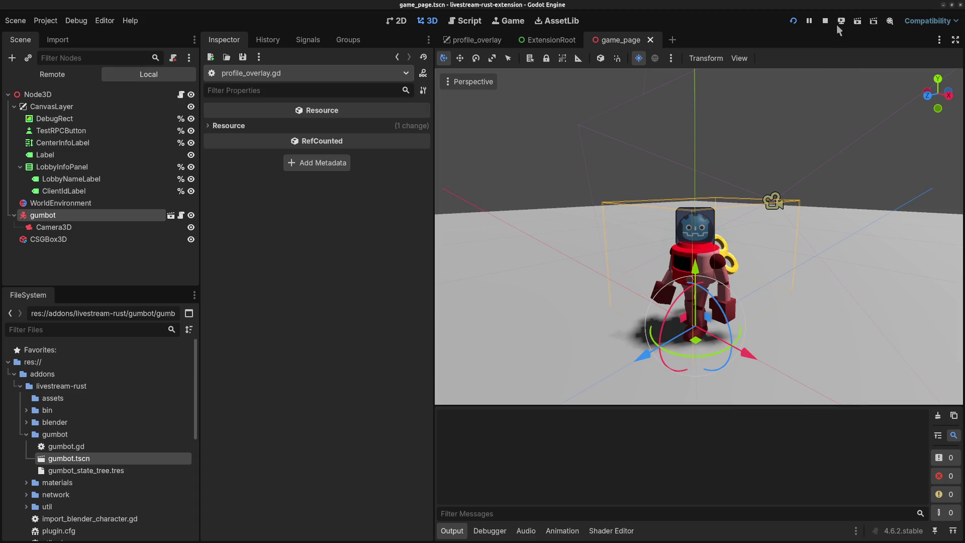
left_click(44, 313)
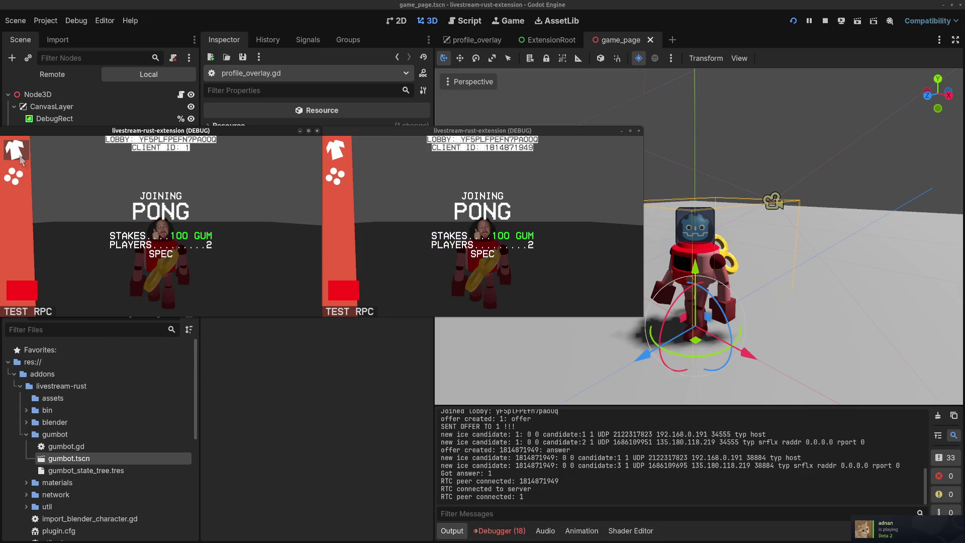
left_click(16, 150)
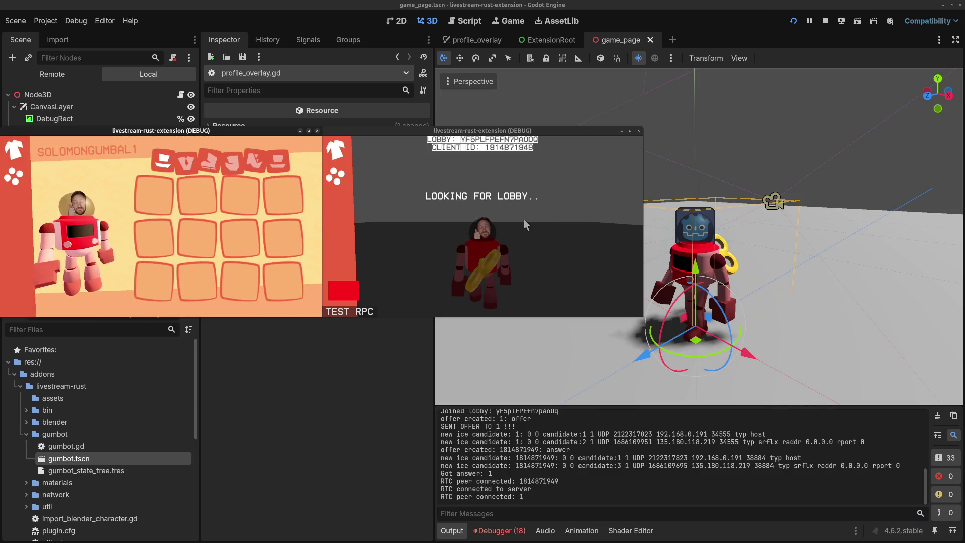
left_click(69, 229)
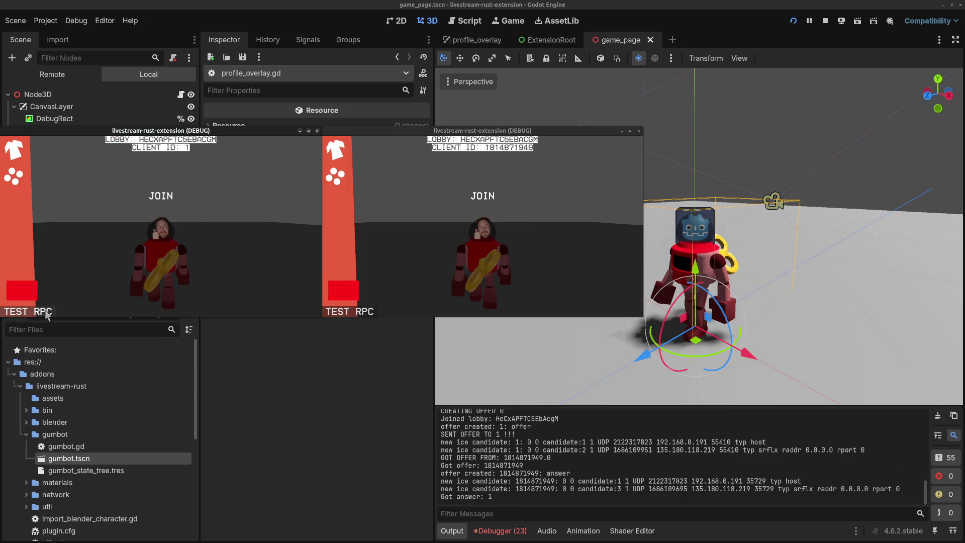
left_click(825, 21)
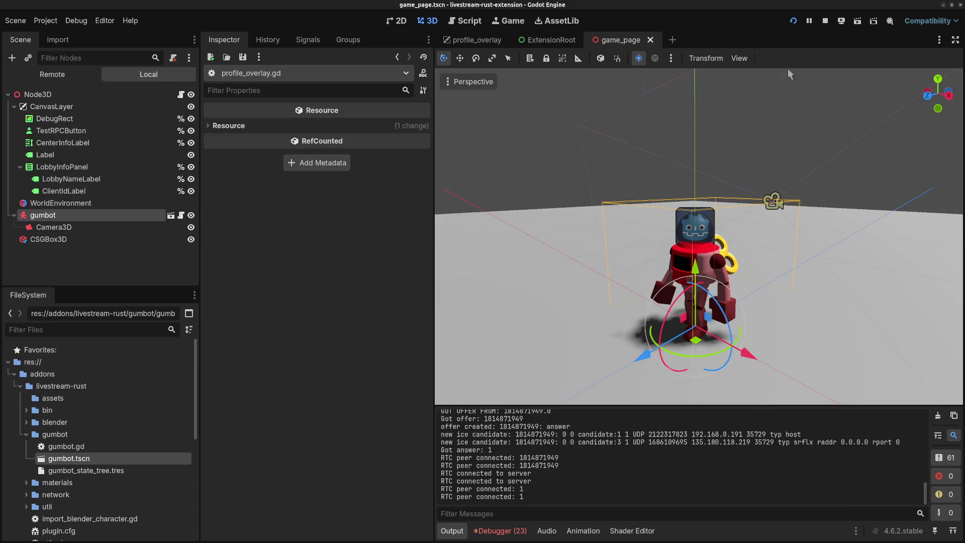
key("alt+Tab")
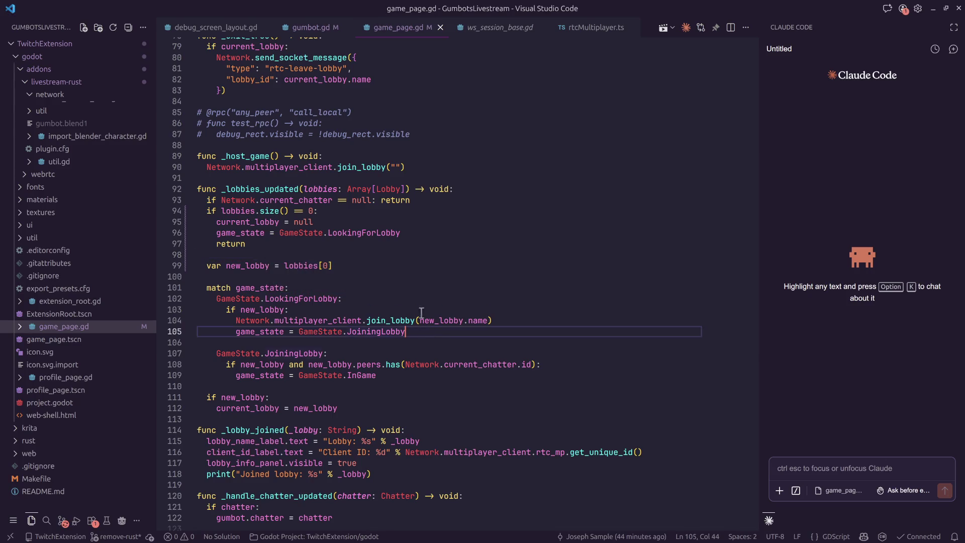
- Review the empty-lobbies early return and current_lobby reset in game_page.gd, then open ws_session_base.gd
scroll(422, 342, "up", 4)
left_click(547, 361)
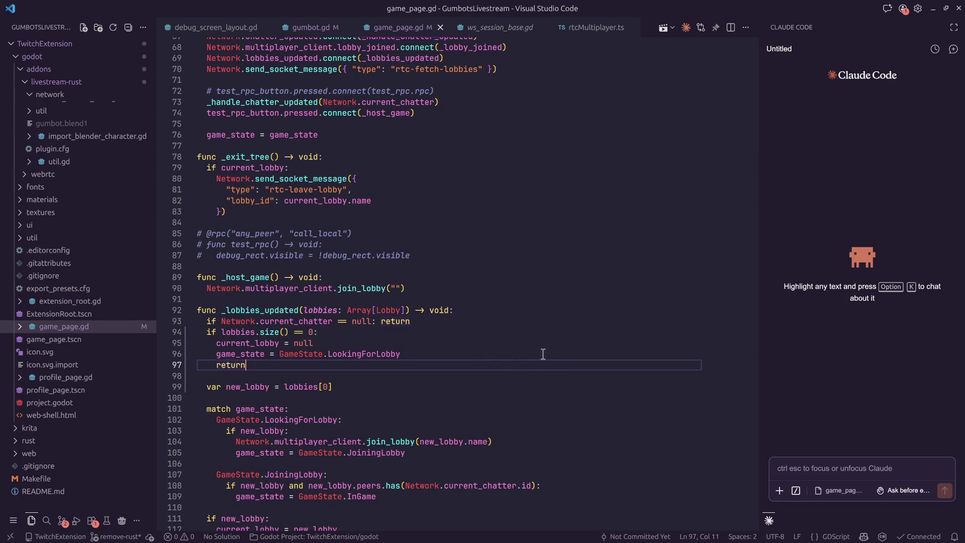
key("alt+Tab")
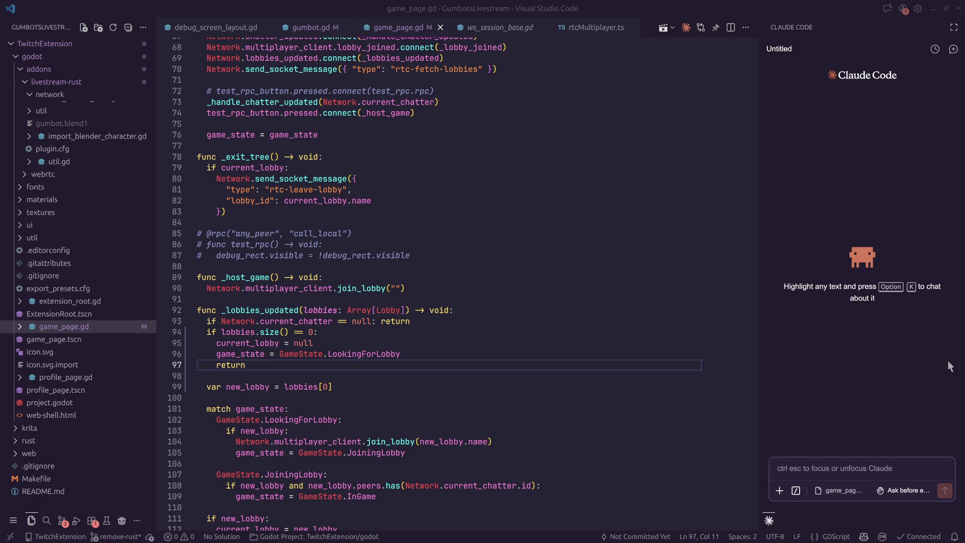
left_click(689, 345)
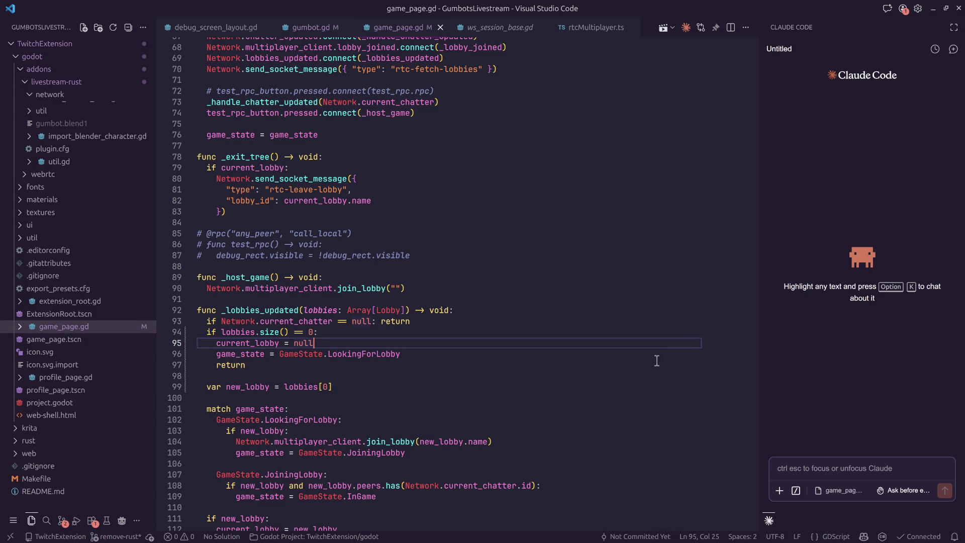
left_click(500, 364)
scroll(448, 392, "up", 5)
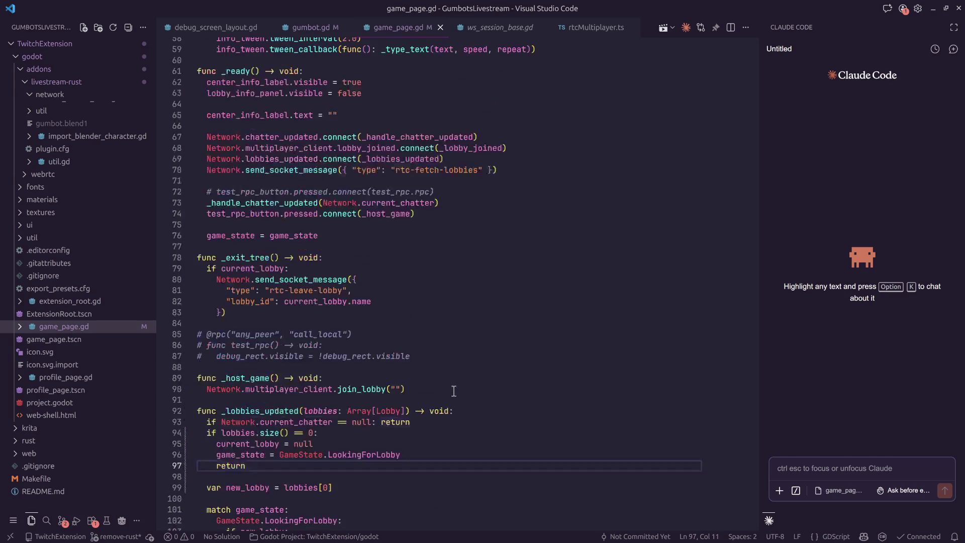
scroll(424, 388, "up", 3)
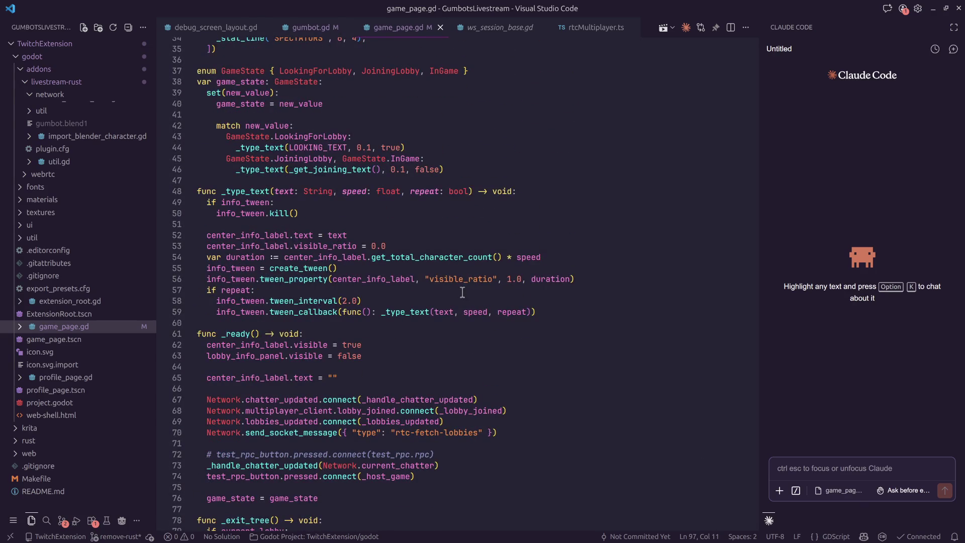
left_click(486, 28)
left_click(416, 285)
- Check handle_ws_message's type match and non-dictionary return, then open rtcMultiplayer.ts at leaveLobby
scroll(416, 287, "down", 2)
left_click(401, 282)
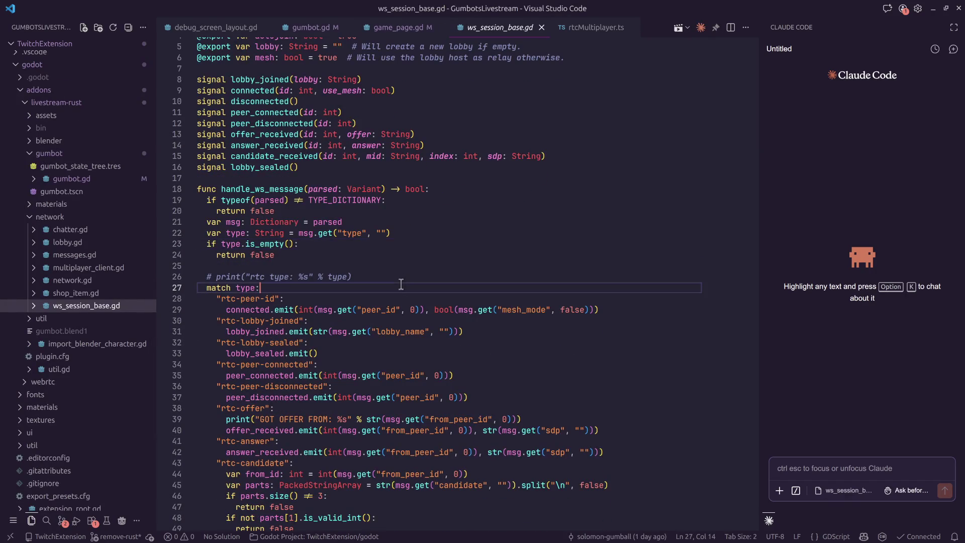
scroll(401, 283, "down", 5)
scroll(400, 282, "up", 6)
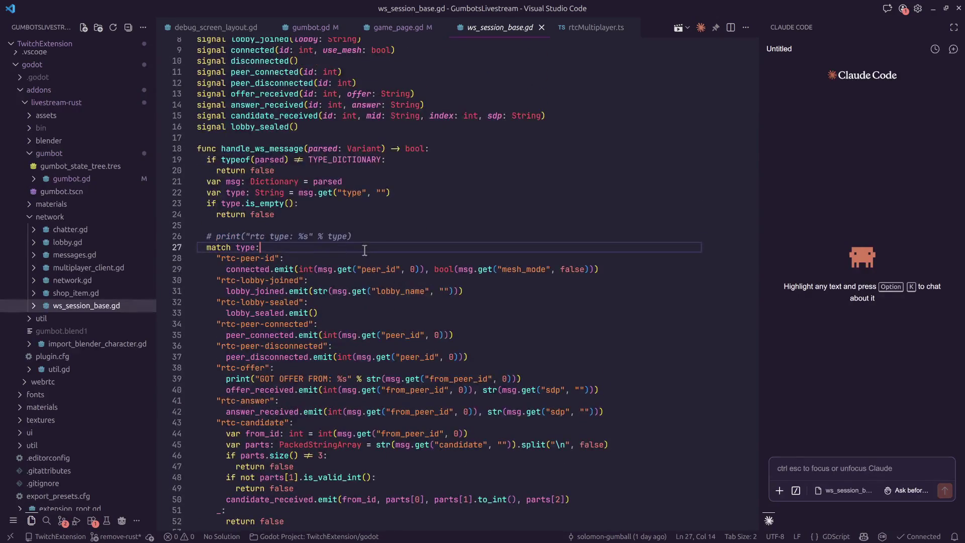
left_click(392, 252)
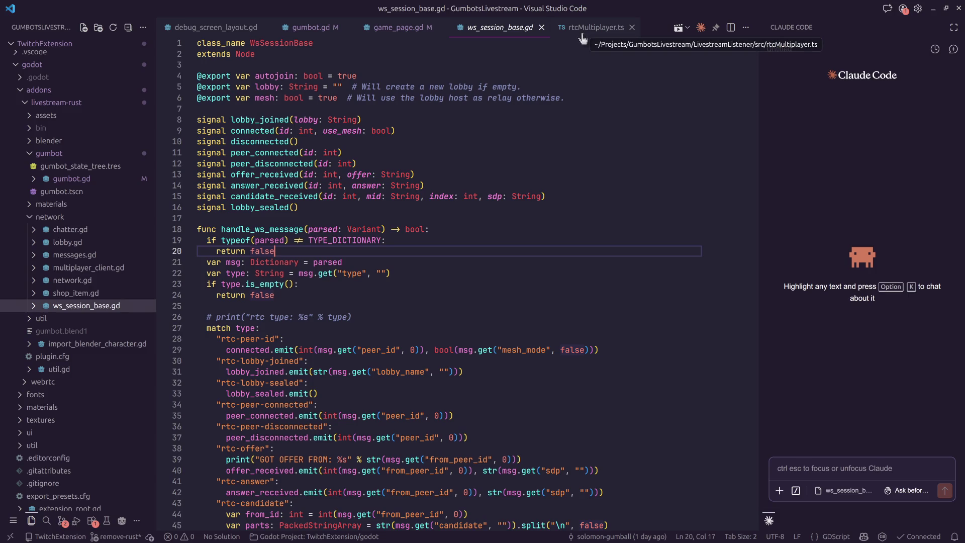
left_click(582, 39)
left_click(486, 251)
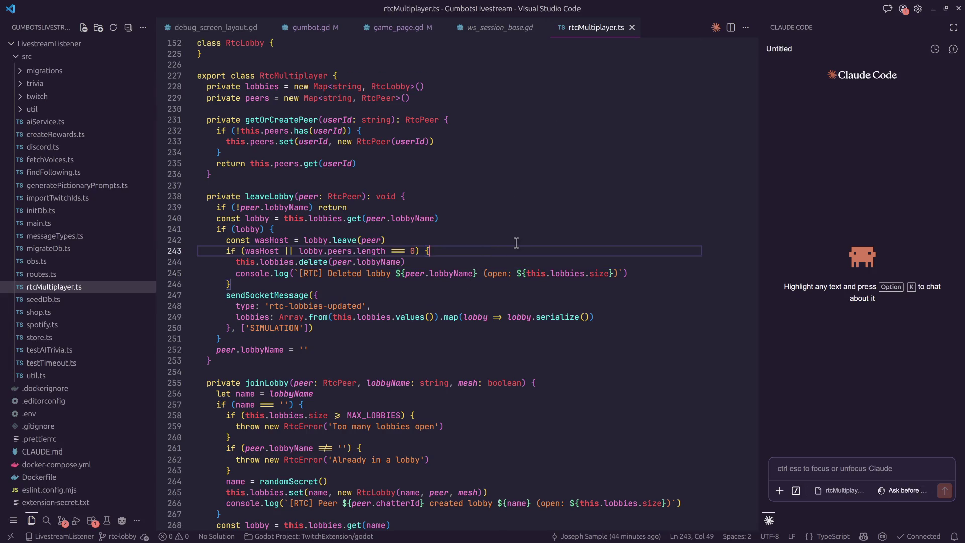
- Inspect getOrCreatePeer and the peers map, close all editors, and reopen game_page.gd
left_click(468, 174)
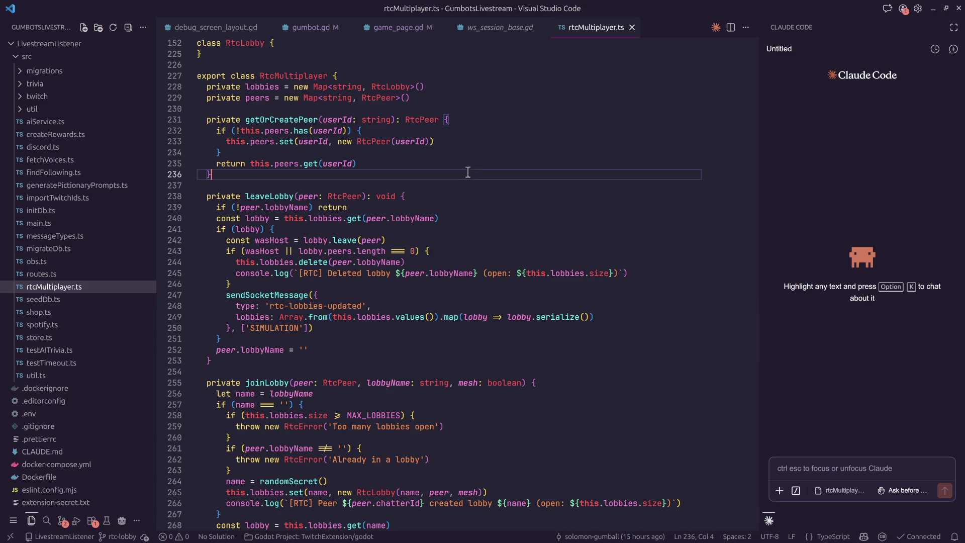
left_click(410, 97)
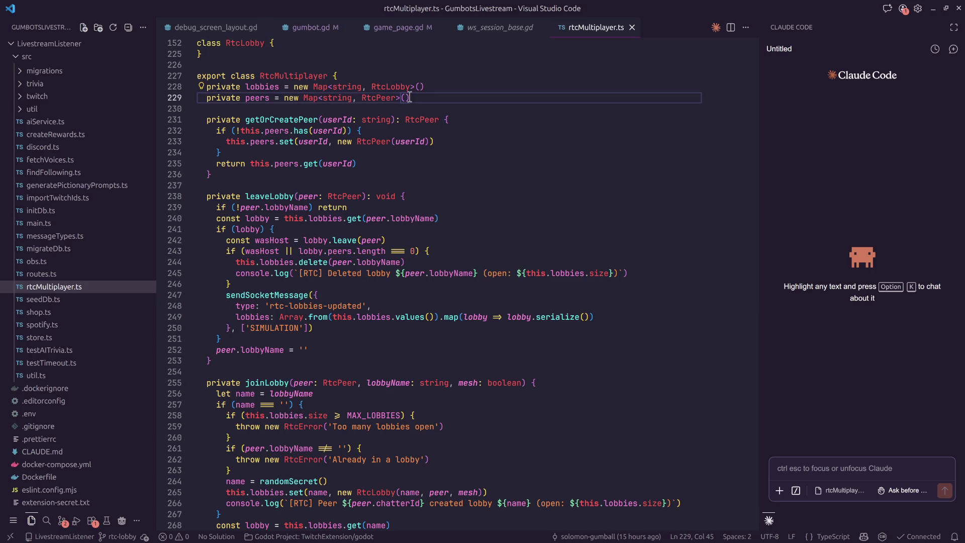
key("ctrl+w")
key("ctrl+w")
key("ctrl+w")
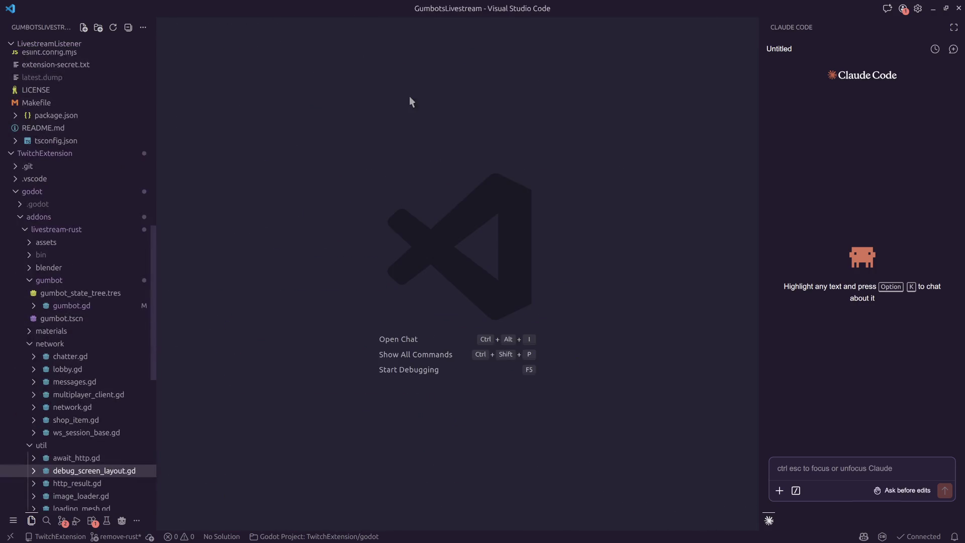
key("ctrl+p")
type("game")
key("Return")
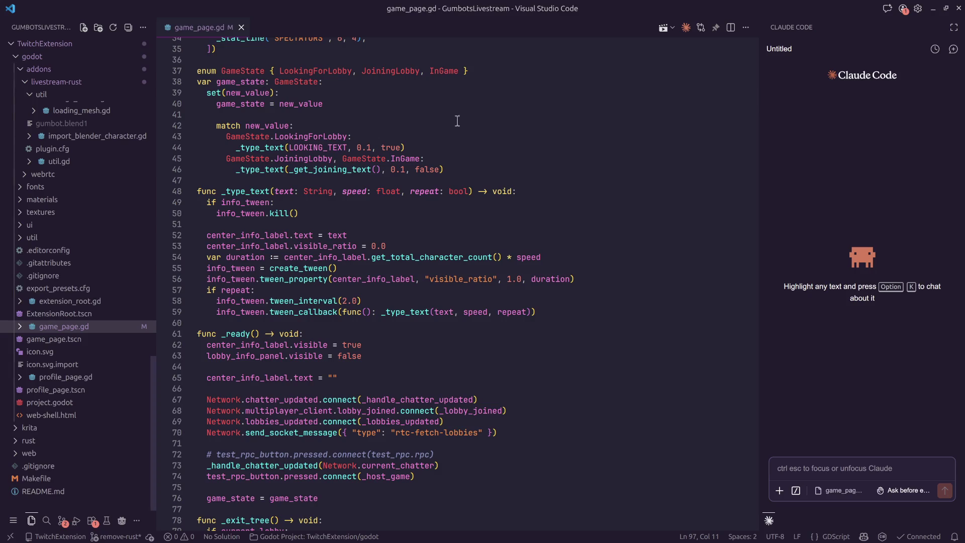
left_click(472, 218)
scroll(478, 216, "up", 10)
left_click(486, 218)
- Open multiplayer_client.gd and go to where rtc_mp becomes the multiplayer peer
key("ctrl+p")
type("ultiplayer.multiplayer_peer = rtc_mp")
left_click(451, 301)
scroll(455, 304, "down", 2)
left_click(447, 281)
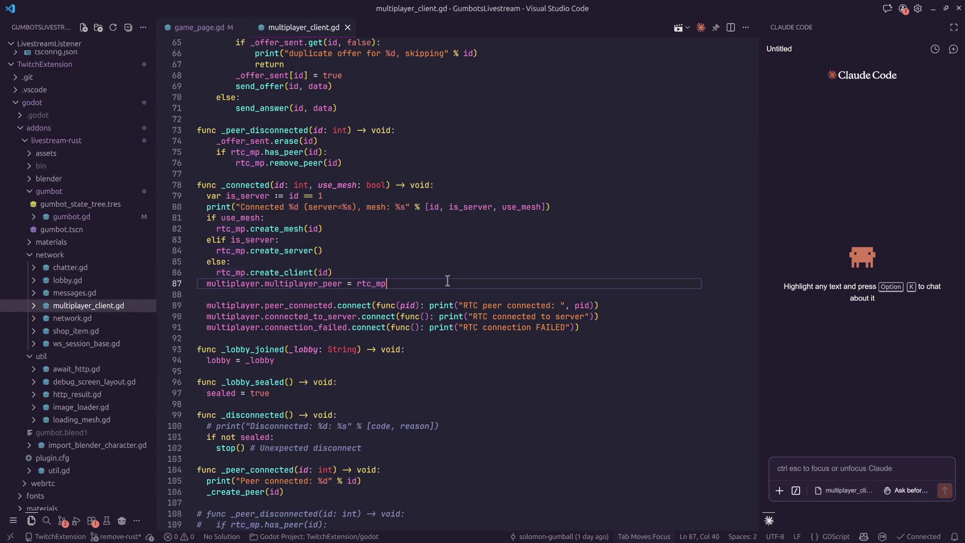
- Highlight every use of _connected and the stop function in multiplayer_client.gd
double_click(259, 186)
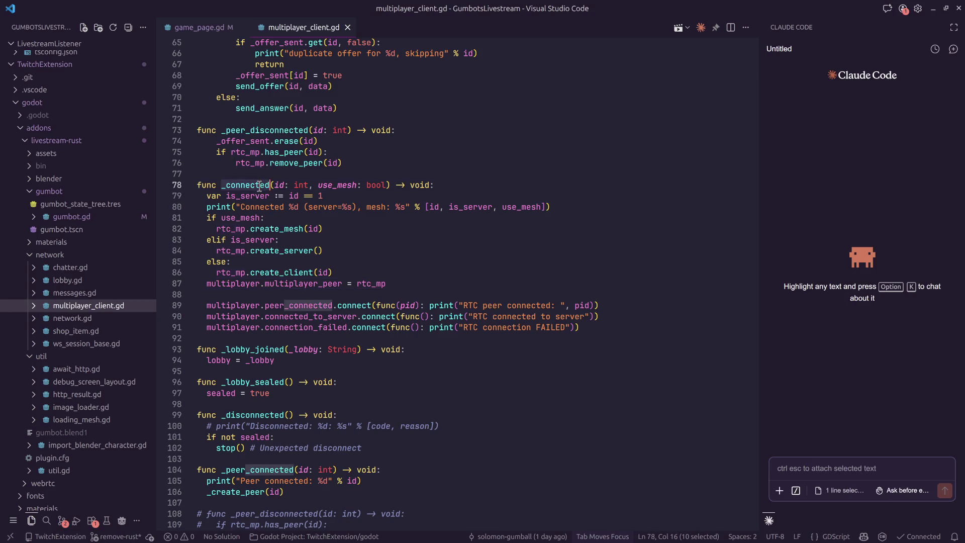
scroll(384, 266, "up", 15)
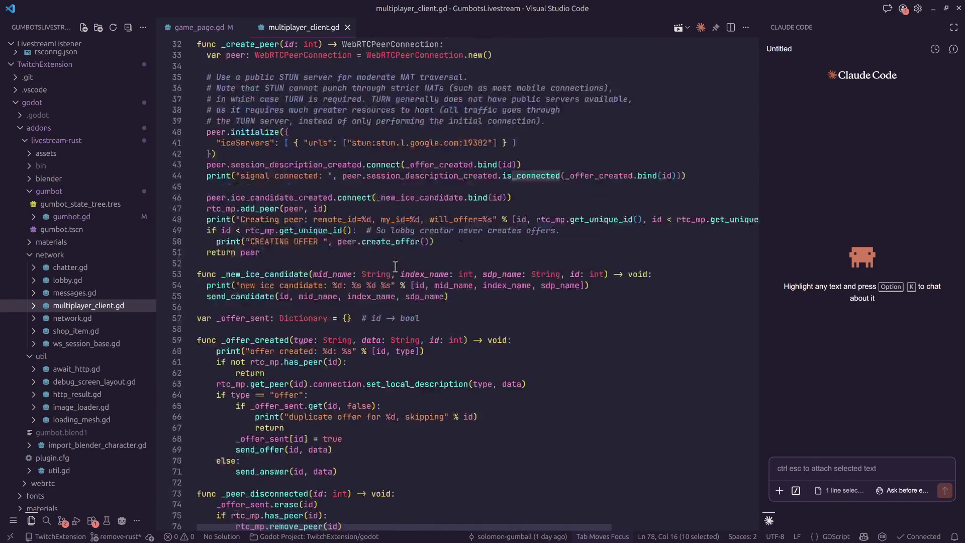
scroll(395, 266, "up", 5)
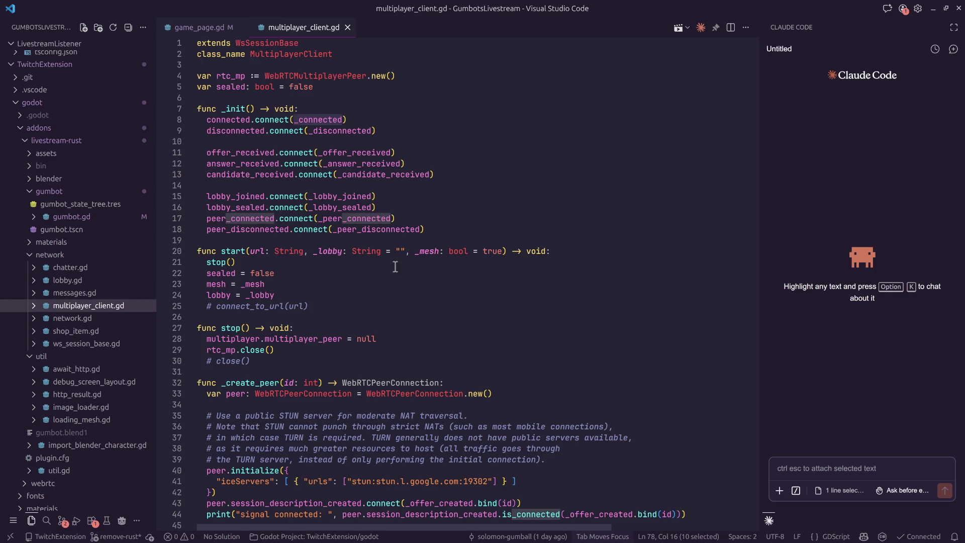
left_click(327, 332)
double_click(232, 328)
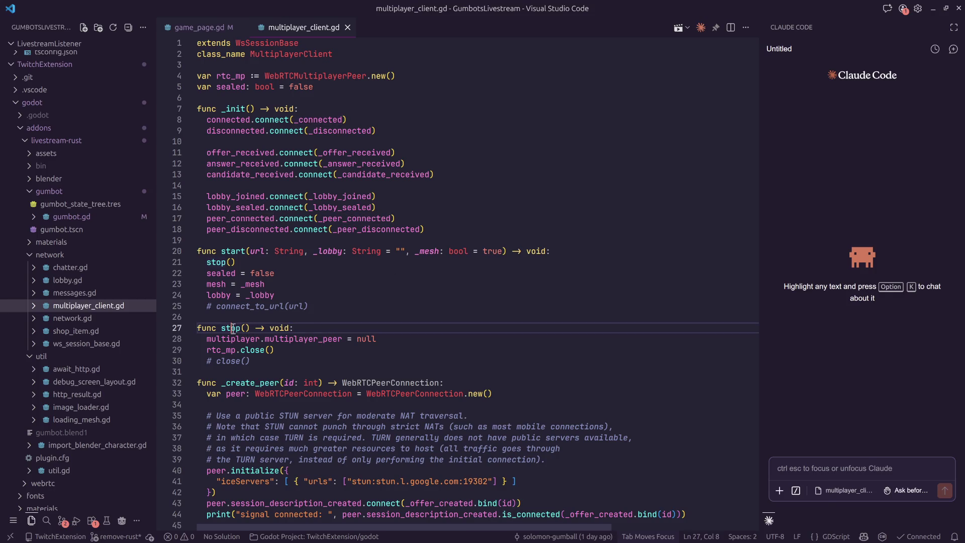
left_click(323, 327)
- Look over the offer creation and _peer_disconnected cleanup, then open ws_session_base.gd from the Explorer
scroll(323, 326, "down", 3)
scroll(331, 301, "down", 6)
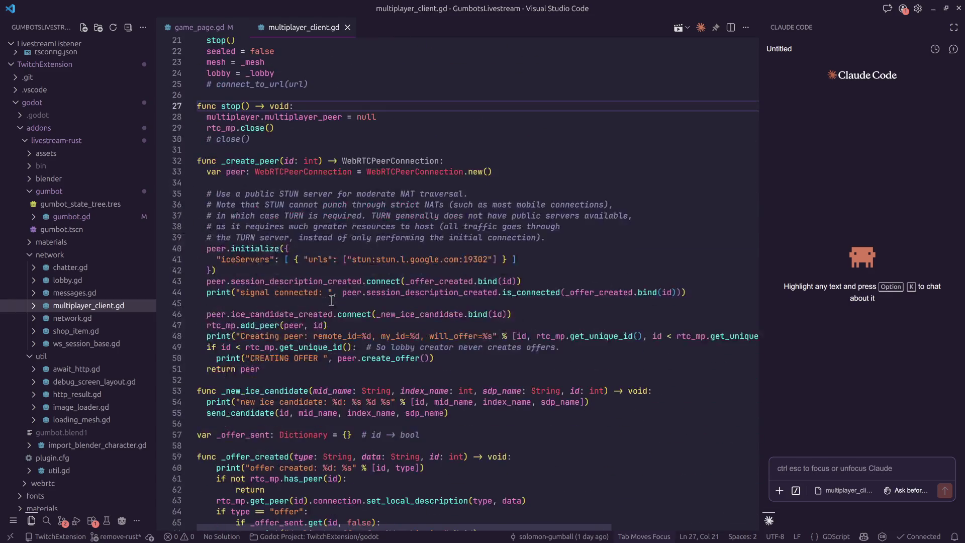
left_click(324, 320)
scroll(324, 320, "down", 8)
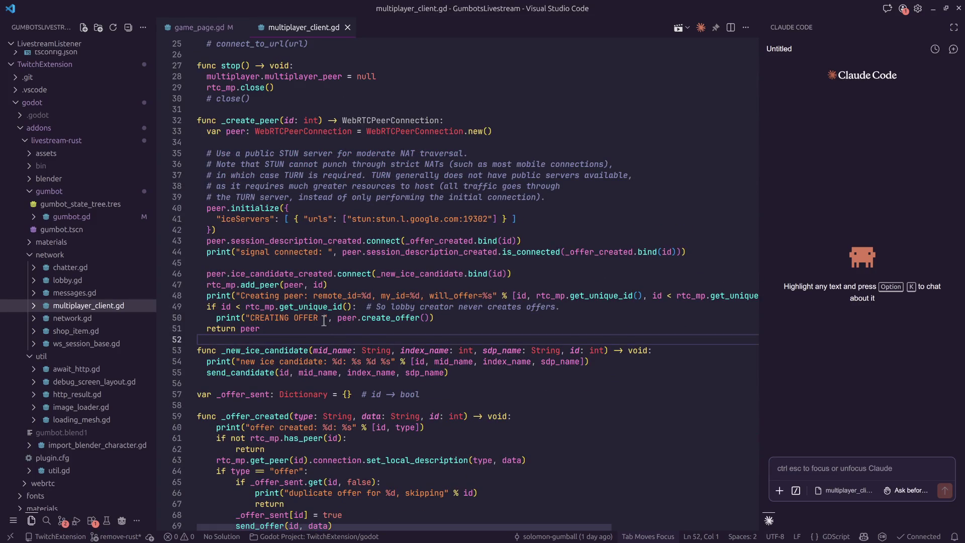
left_click(331, 297)
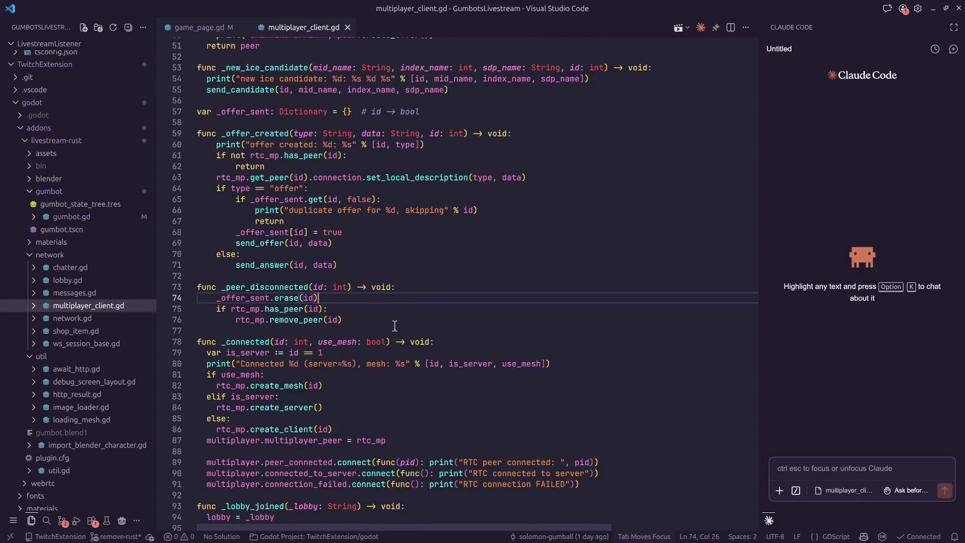
scroll(387, 334, "down", 10)
scroll(387, 334, "up", 6)
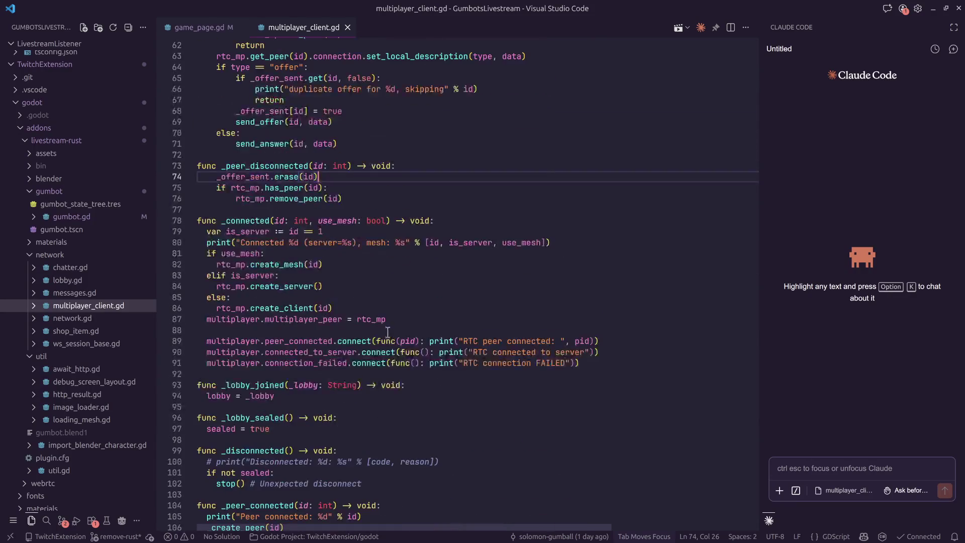
left_click(85, 343)
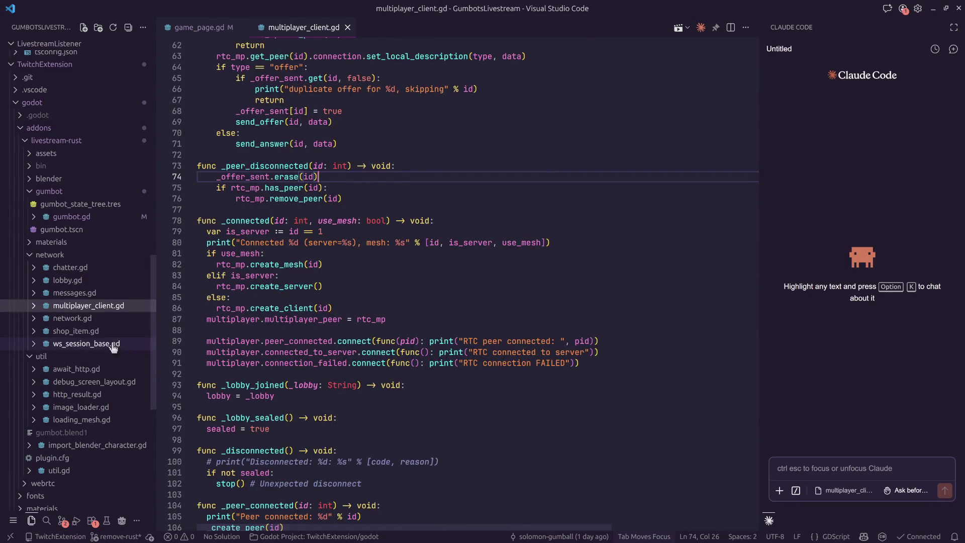
scroll(372, 382, "down", 6)
scroll(372, 382, "down", 12)
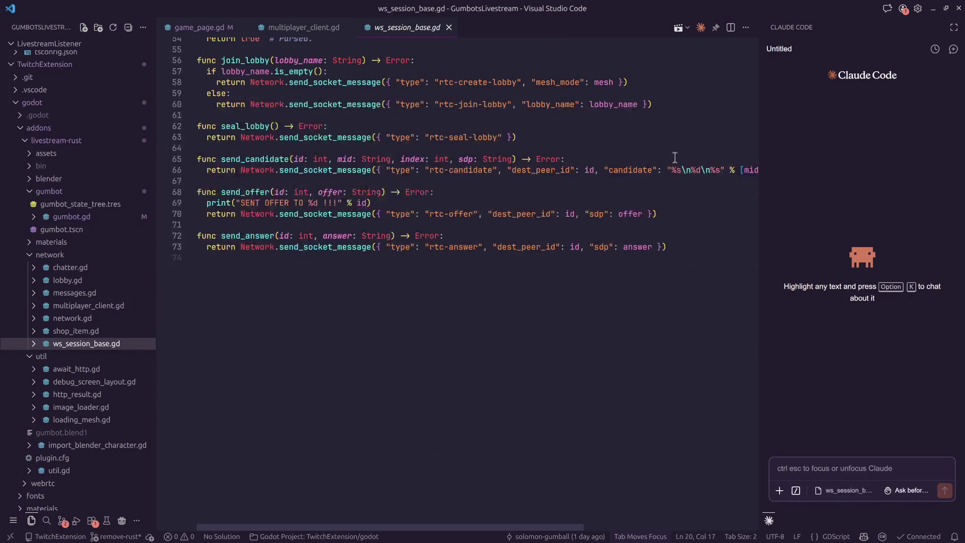
scroll(336, 270, "up", 3)
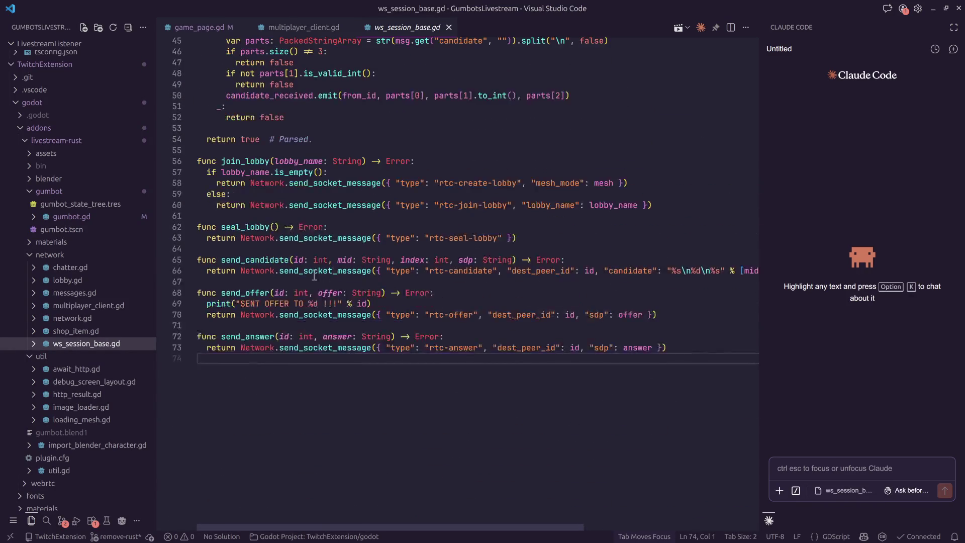
double_click(267, 160)
double_click(344, 183)
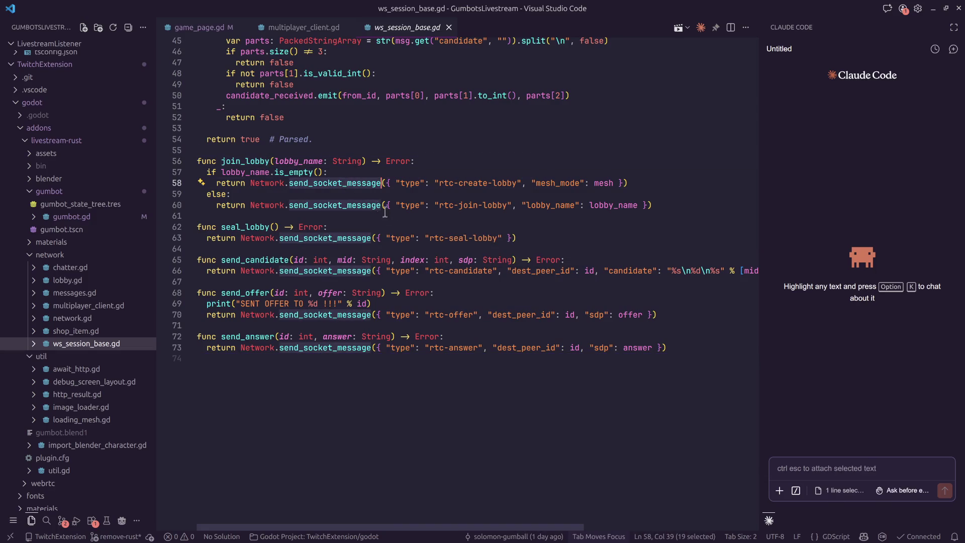
scroll(387, 232, "up", 2)
left_click(469, 234)
left_click(462, 260)
left_click(491, 231)
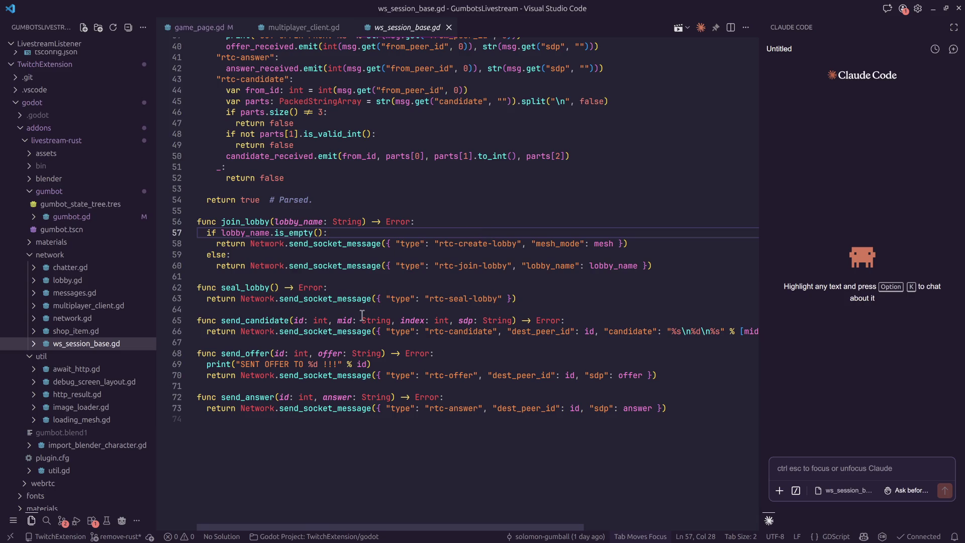
scroll(360, 320, "up", 2)
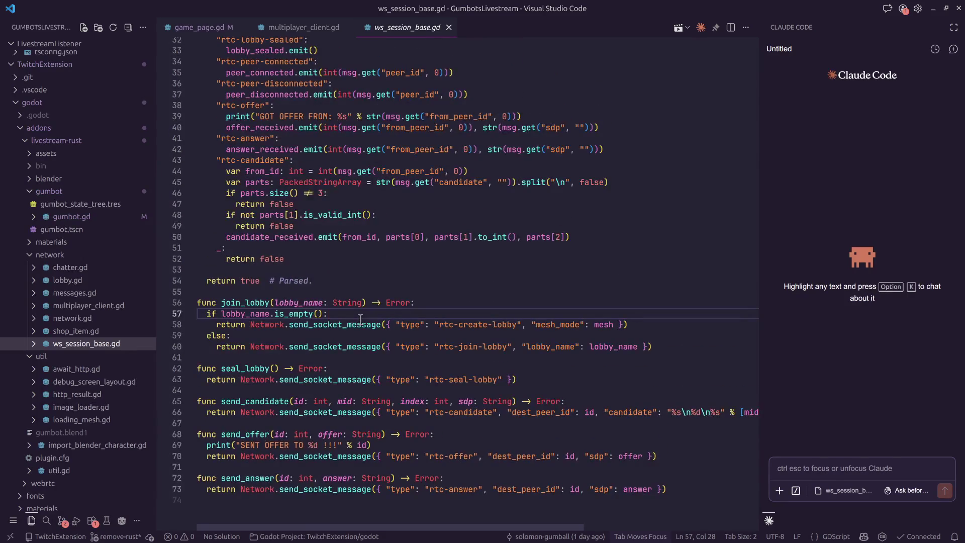
scroll(360, 320, "up", 3)
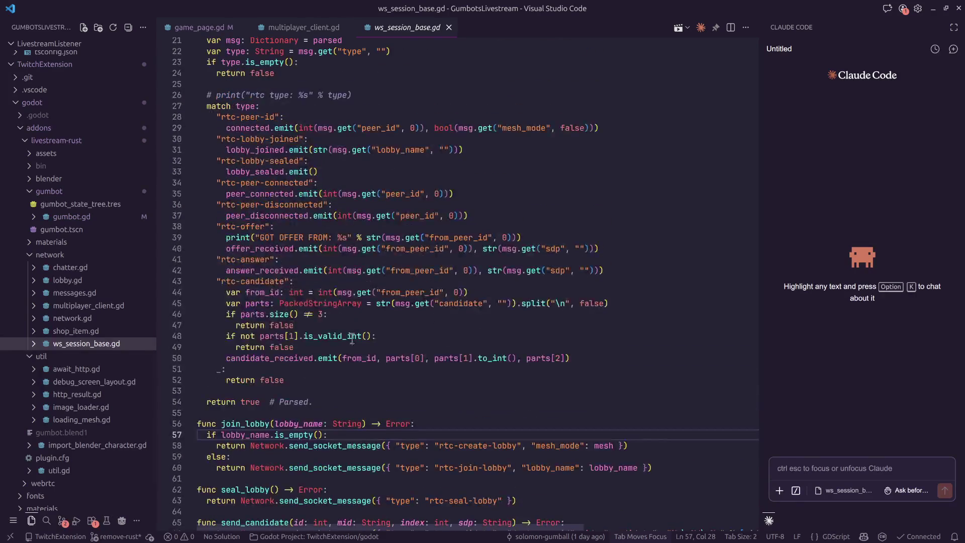
scroll(346, 351, "up", 3)
left_click(368, 207)
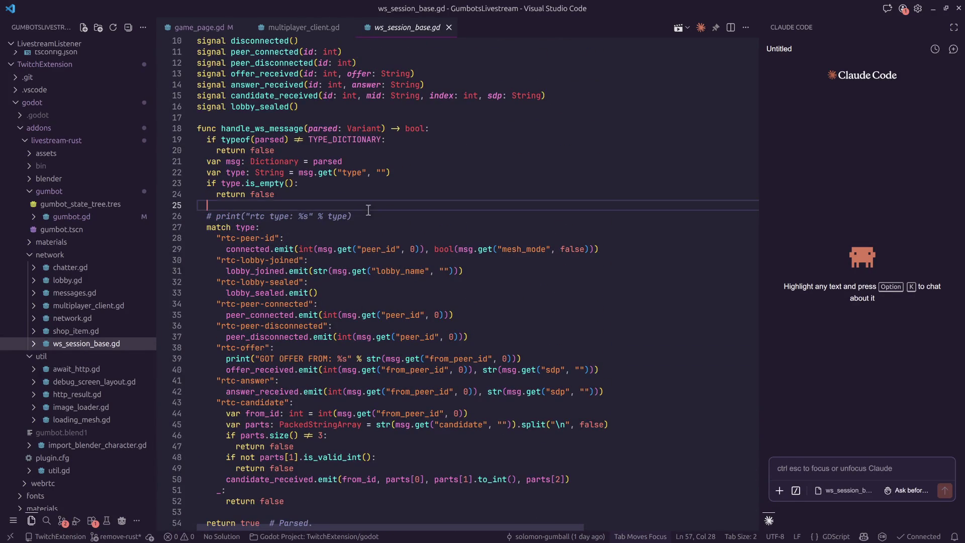
left_click(394, 227)
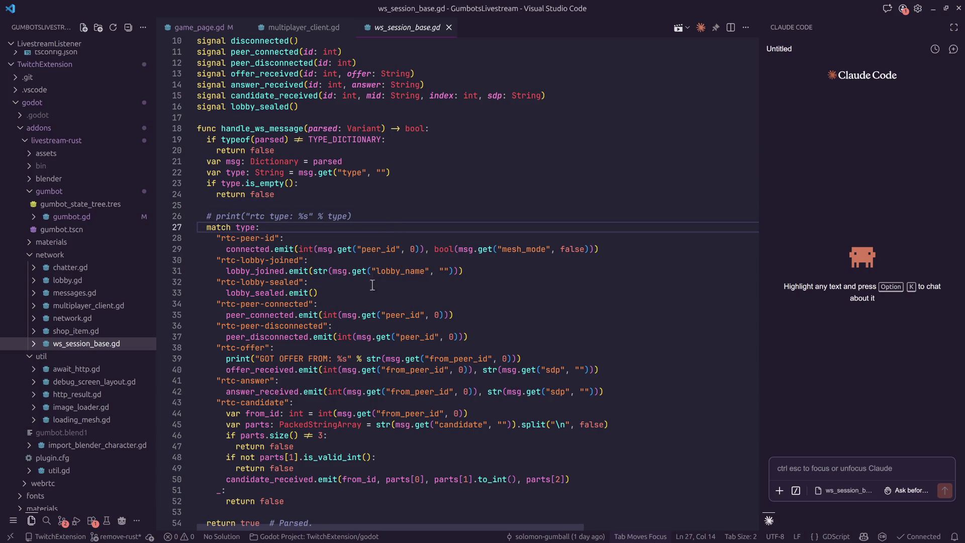
left_click(348, 293)
double_click(246, 249)
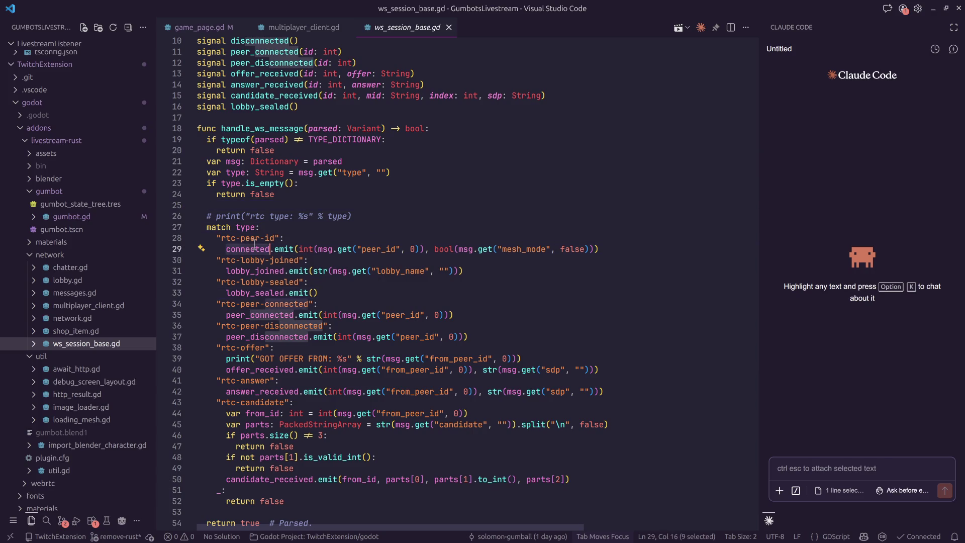
left_click_drag(275, 238, 222, 237)
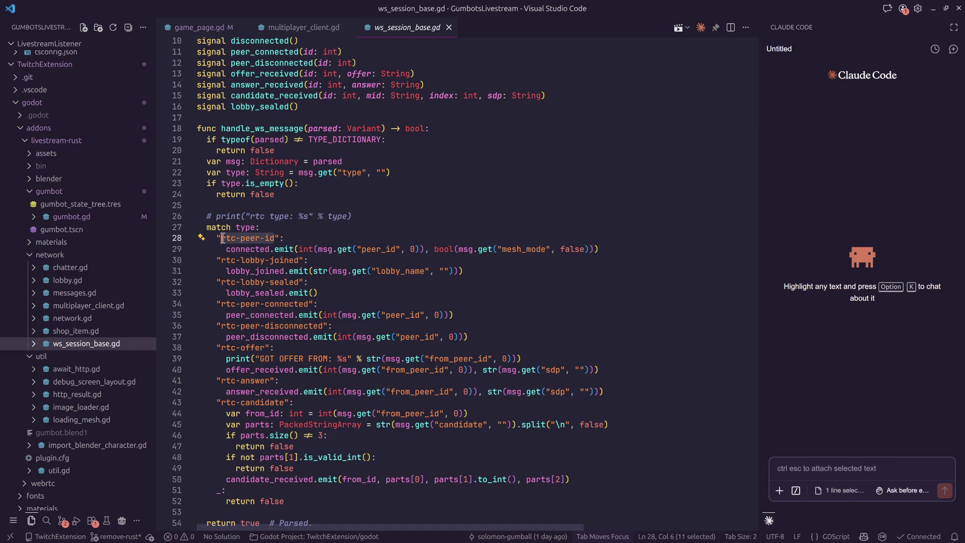
double_click(259, 249)
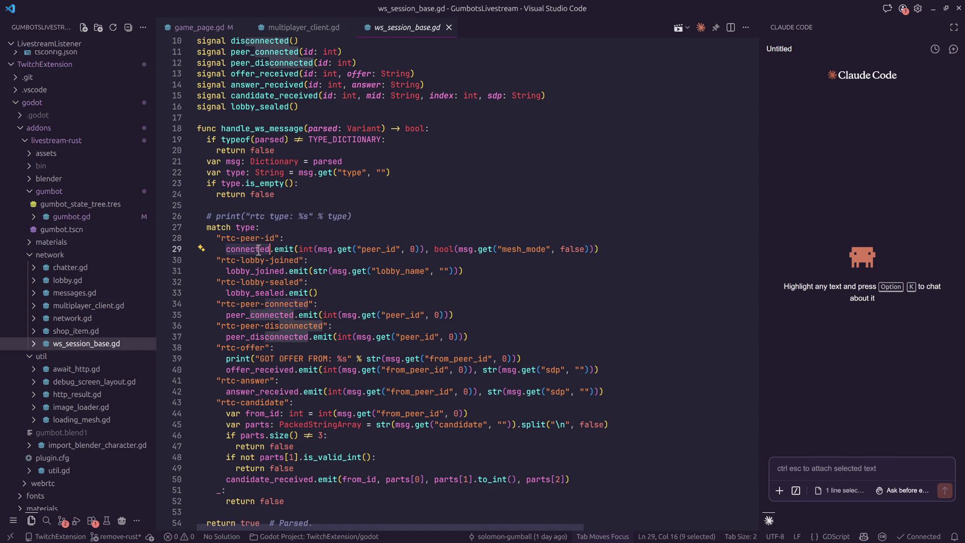
left_click(335, 239)
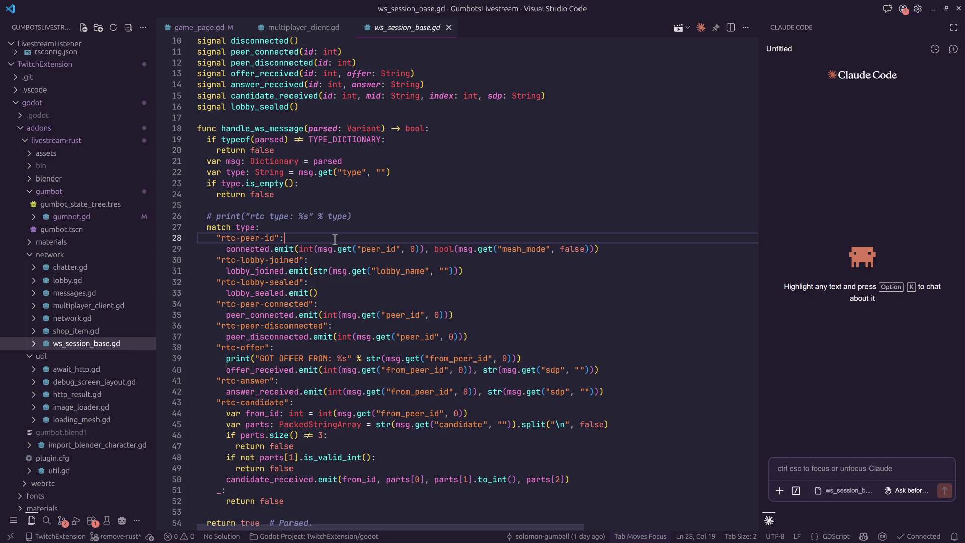
scroll(335, 239, "up", 3)
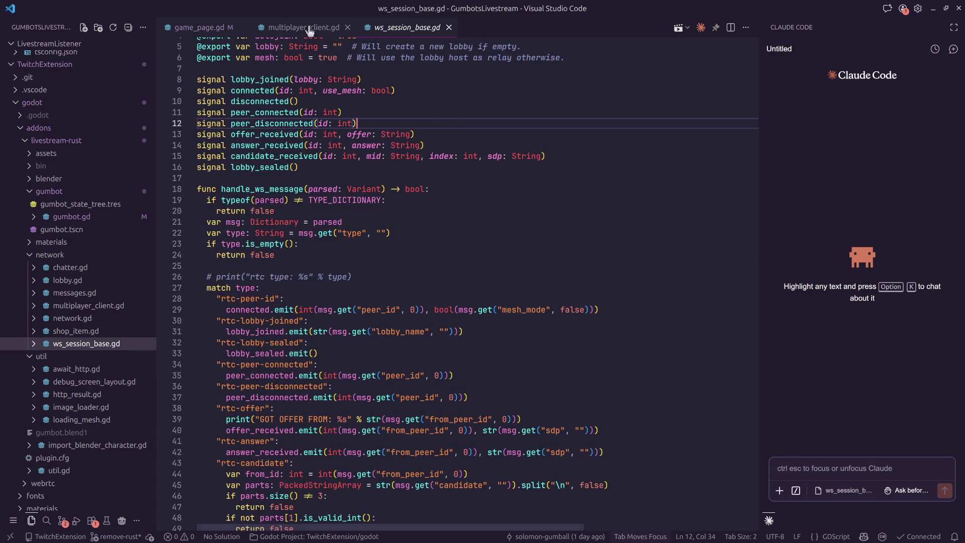
- Add the comment '# Player calls join lobby to create a new lobby on the server' to multiplayer_client.gd
left_click(308, 30)
left_click(361, 201)
scroll(388, 280, "up", 8)
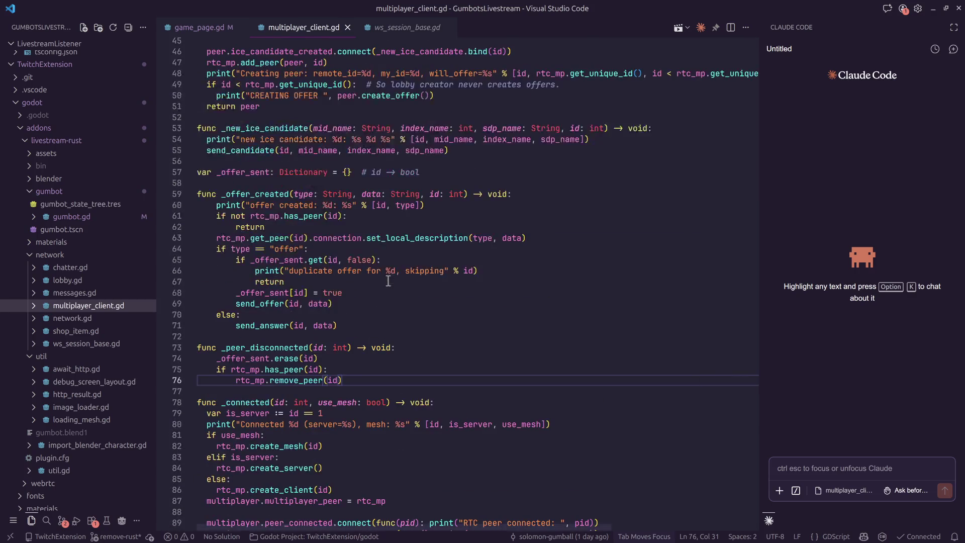
scroll(388, 280, "up", 5)
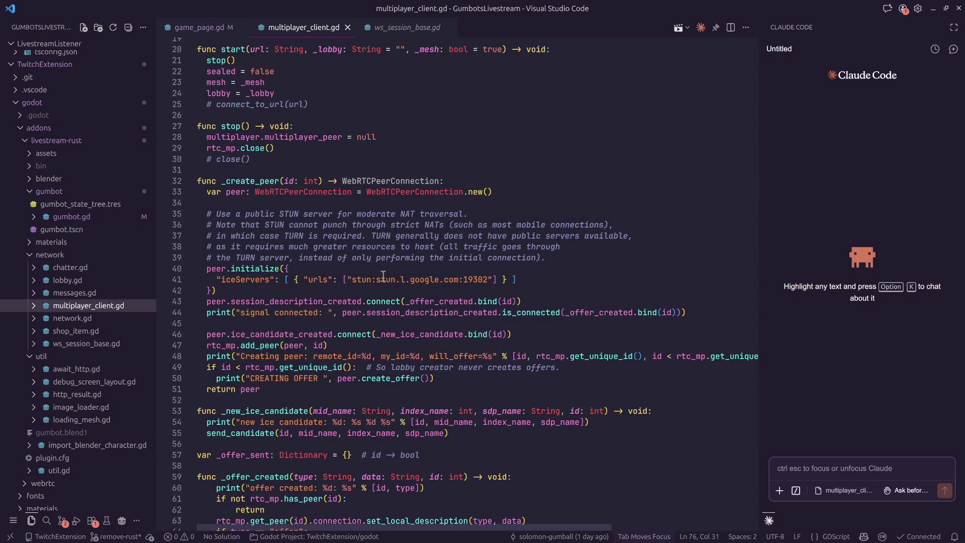
scroll(383, 276, "down", 3)
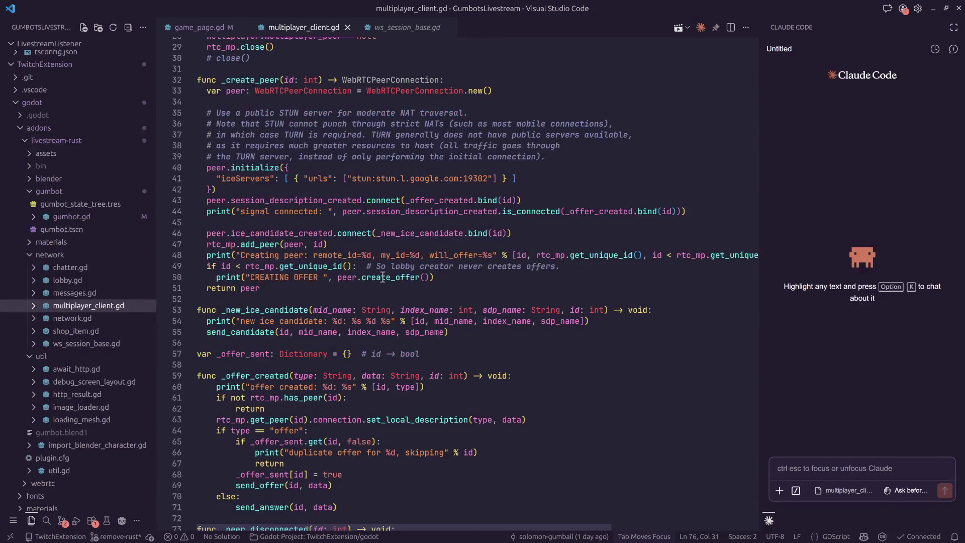
scroll(383, 277, "up", 9)
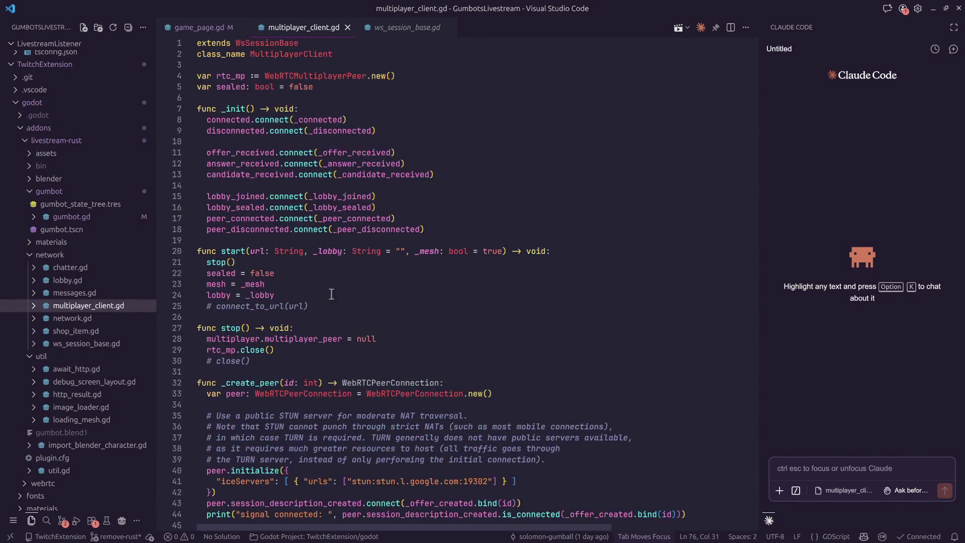
left_click(271, 96)
key("Return")
key("Return")
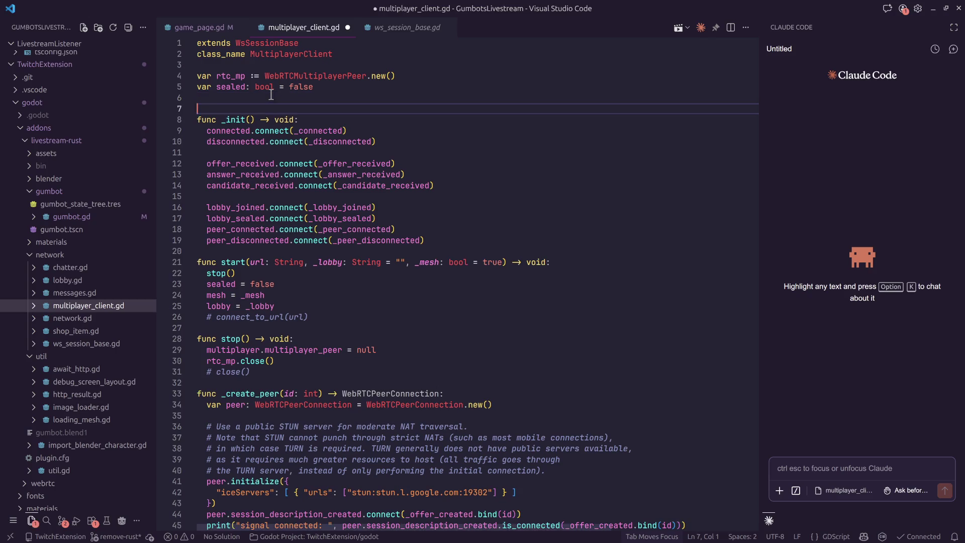
key("Up")
key("Up")
key("Down")
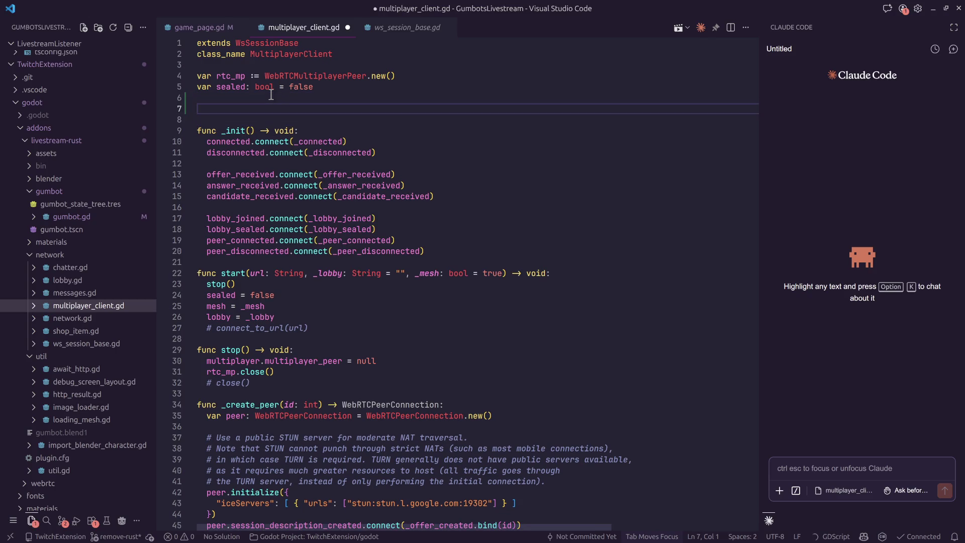
type("# ")
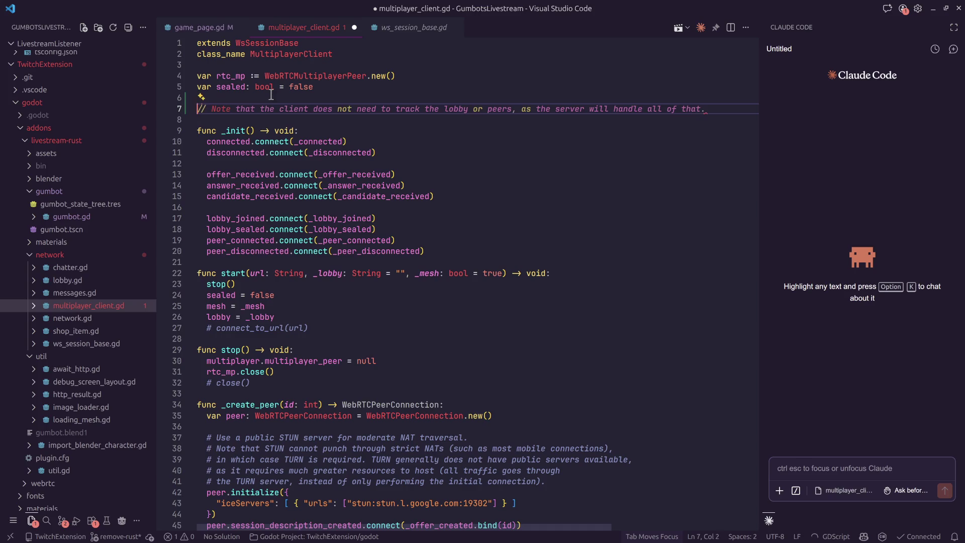
type("Playe")
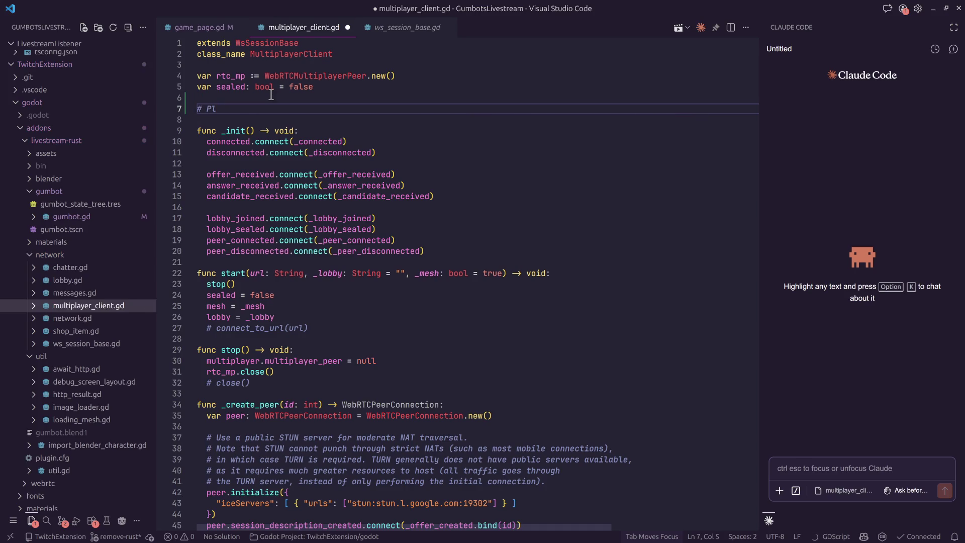
type("r calls join lobby to create a new lobby on the server")
key("Return")
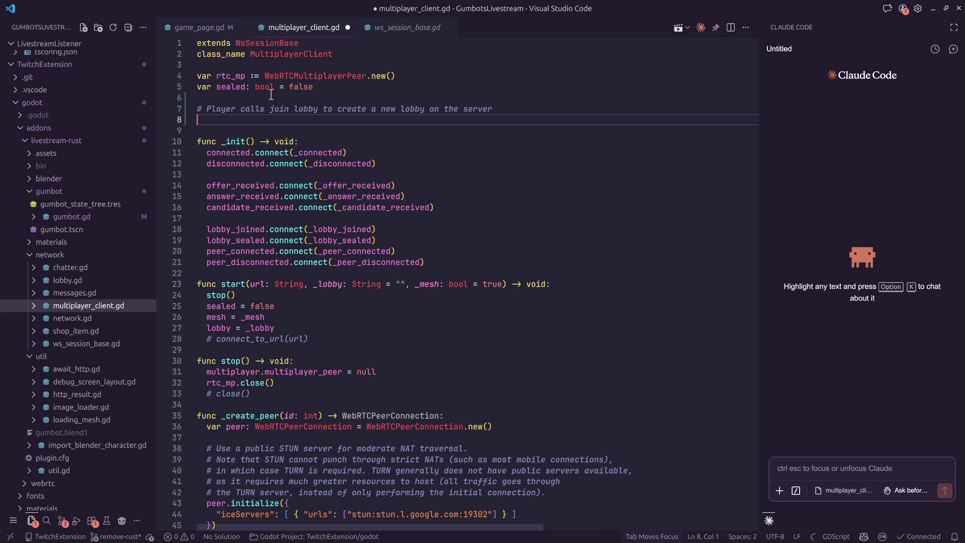
- Write a second comment saying the server's rtc-peer-id response triggers the connected signal
type("# Server responsed")
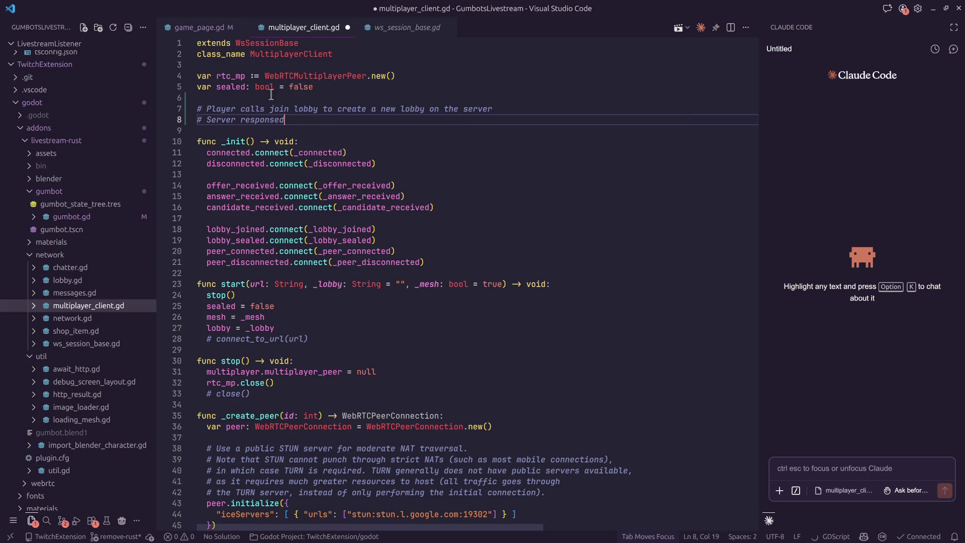
type("s")
type("ds with")
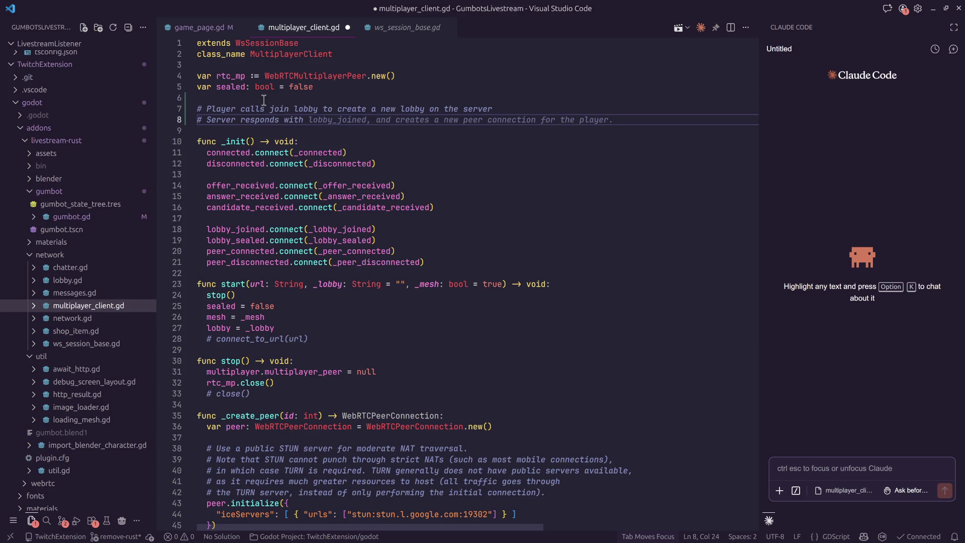
scroll(424, 241, "down", 5)
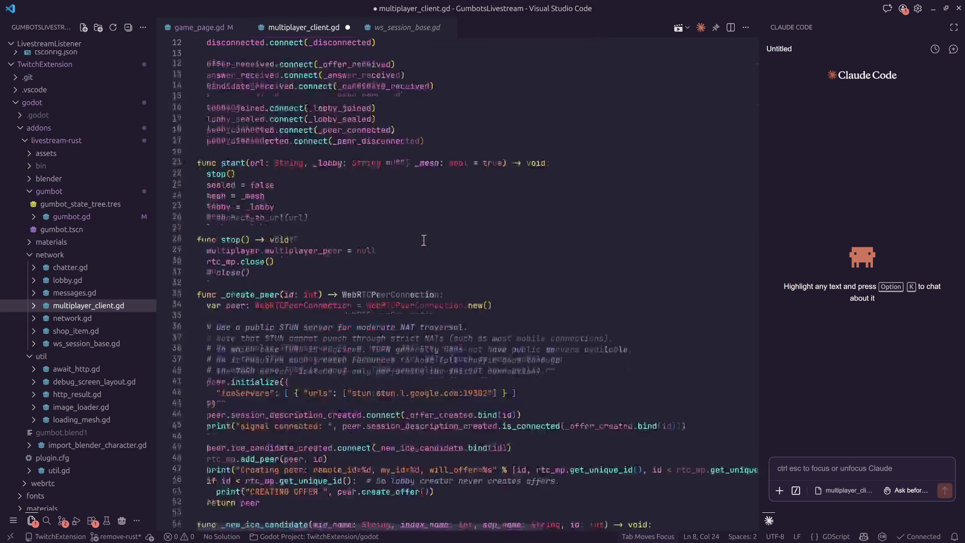
scroll(418, 216, "up", 5)
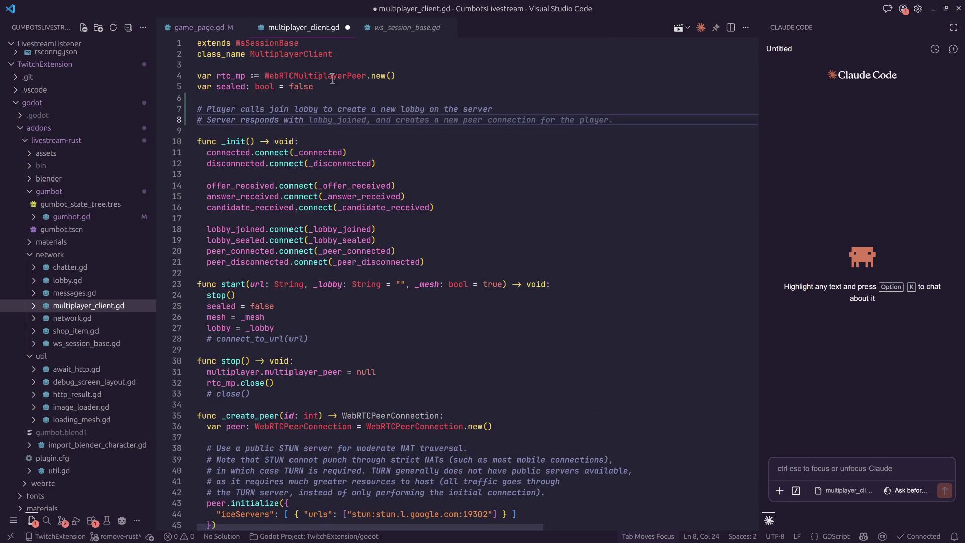
left_click(408, 32)
left_click(347, 291)
left_click_drag(280, 299, 216, 298)
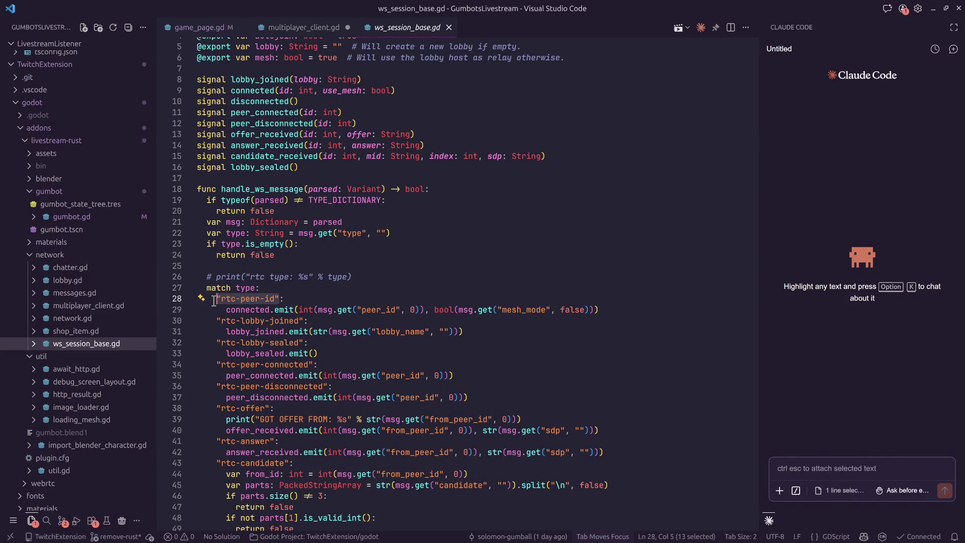
left_click(316, 31)
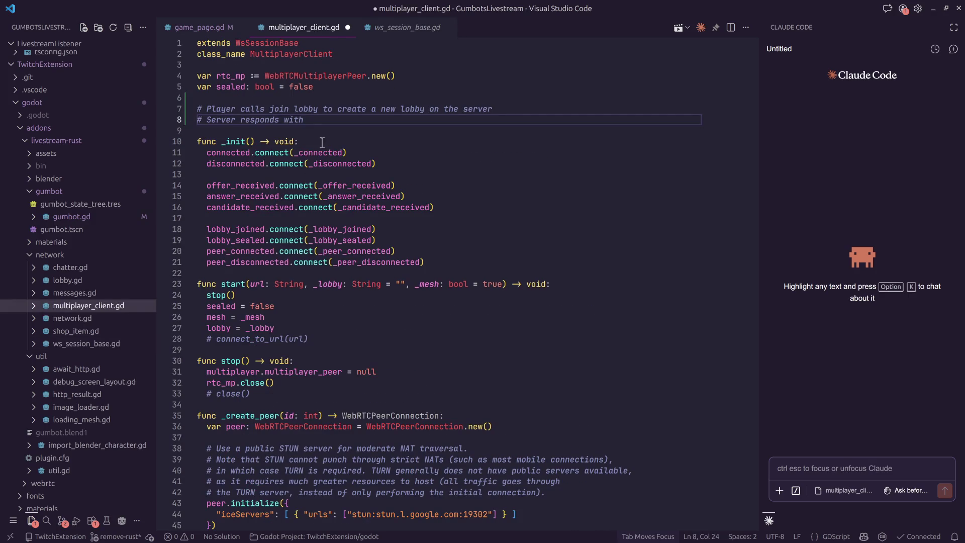
type("\"rtc-peer-id\"")
left_click(400, 28)
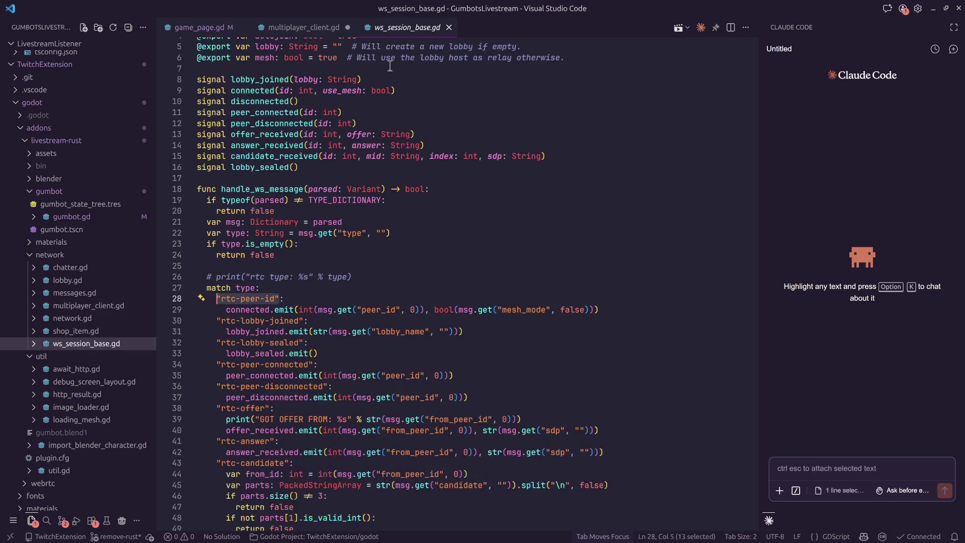
left_click(313, 28)
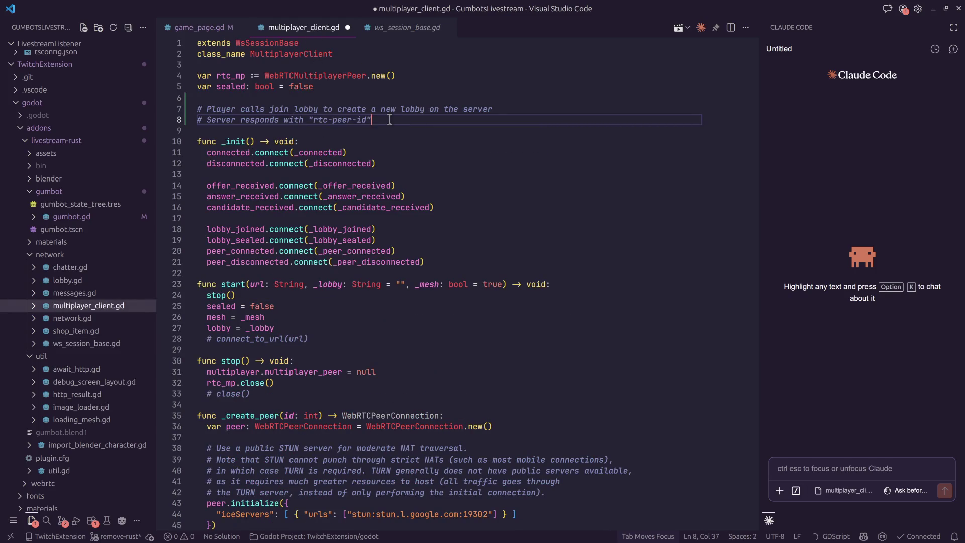
type("h triggers the ")
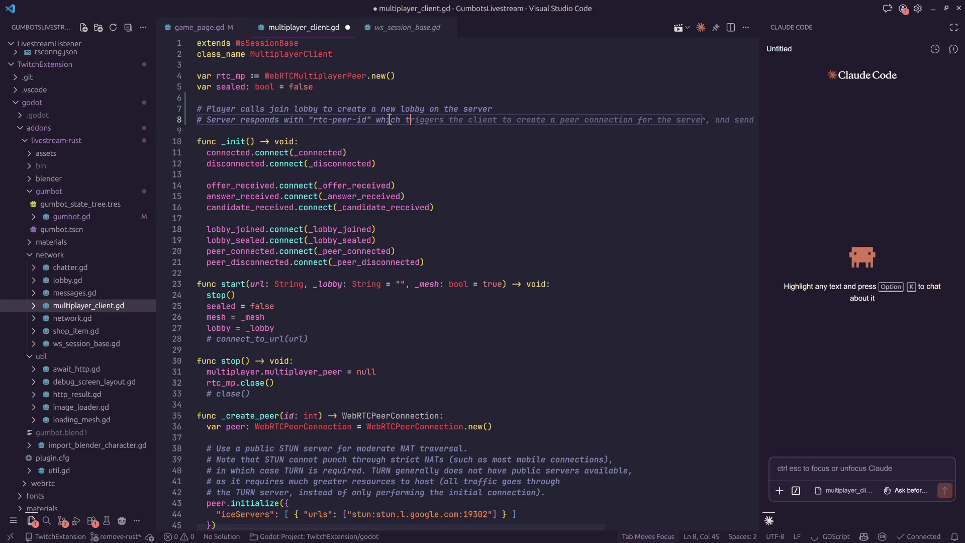
type("connected")
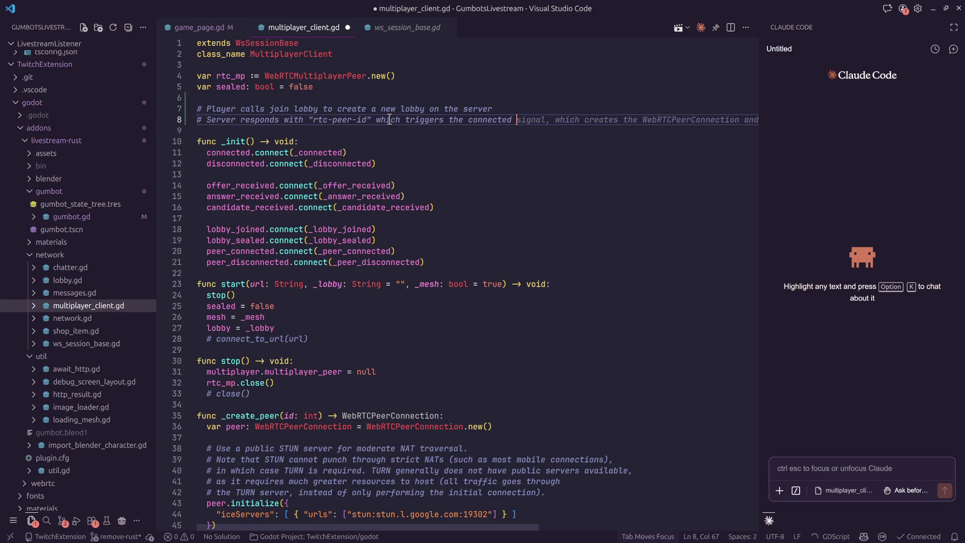
type(" signal")
- Start a 'This signal' comment line and select every occurrence of _connected
key("Return")
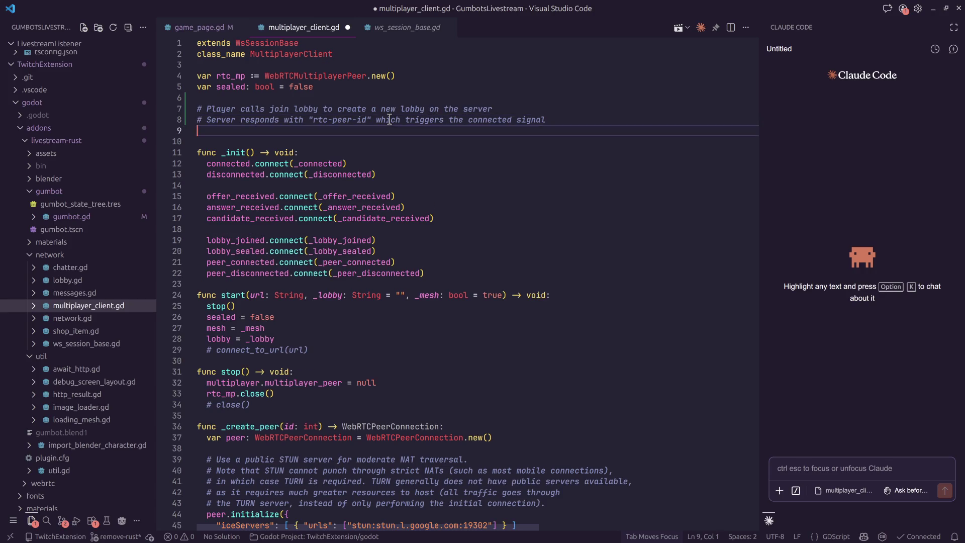
type("#This signal")
scroll(389, 151, "down", 3)
scroll(389, 151, "up", 3)
left_click(416, 163)
double_click(330, 166)
key("ctrl+d")
key("ctrl+d")
key("ctrl+d")
scroll(366, 368, "down", 10)
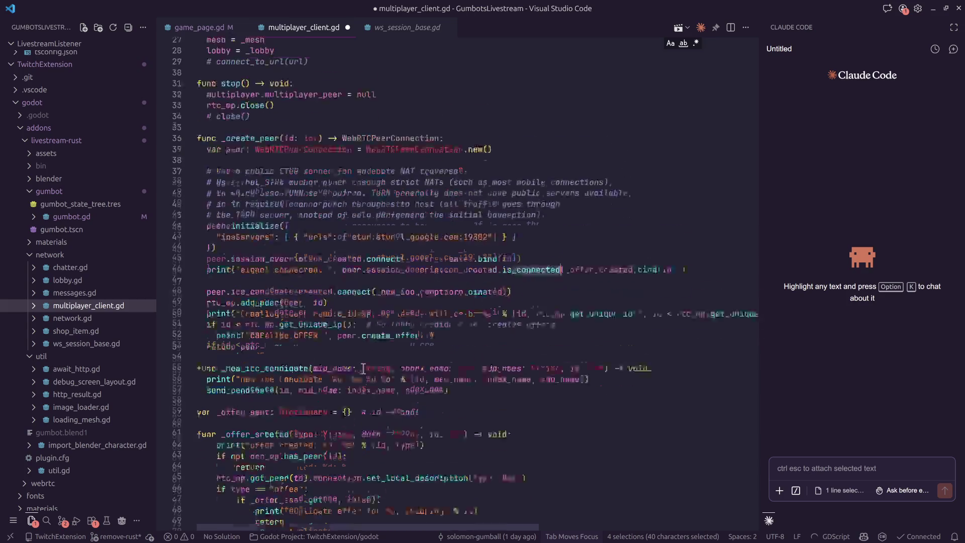
left_click(358, 333)
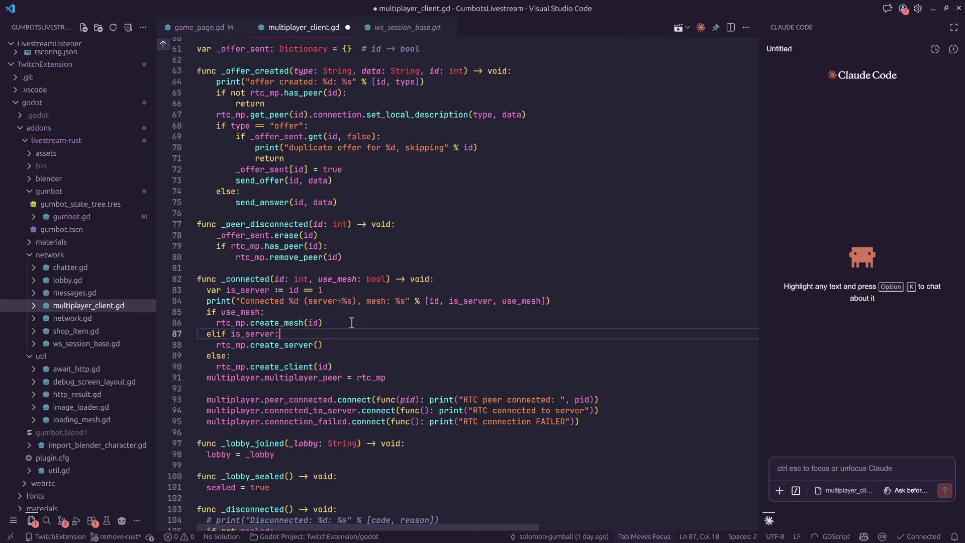
mouse_move(395, 369)
left_mouse_down()
mouse_move(207, 334)
mouse_move(198, 323)
left_mouse_up()
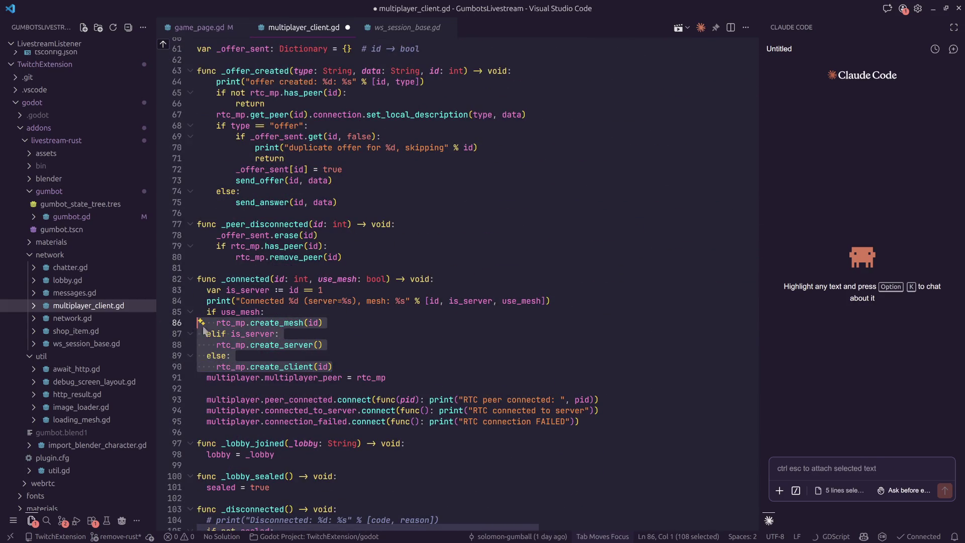
left_click(445, 392)
left_click(370, 370)
double_click(370, 377)
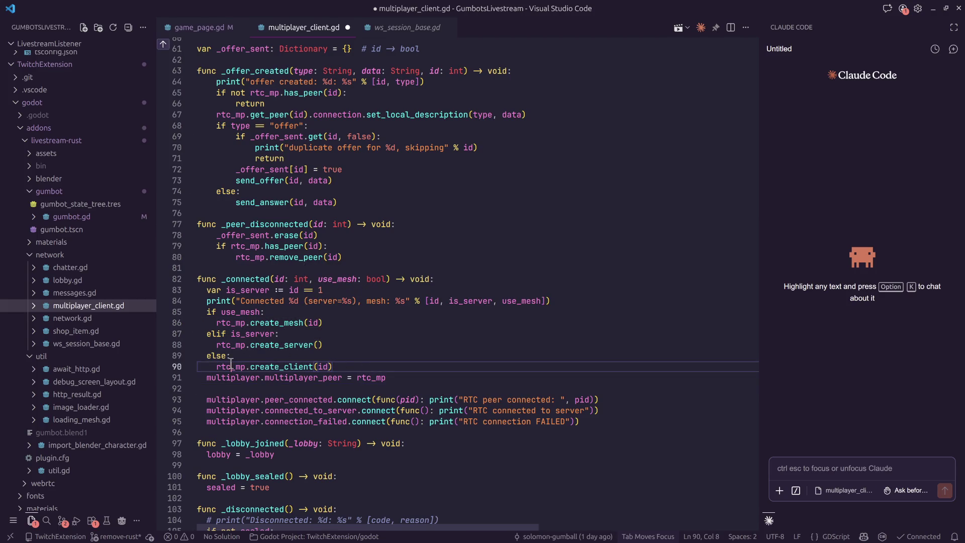
left_click(356, 368)
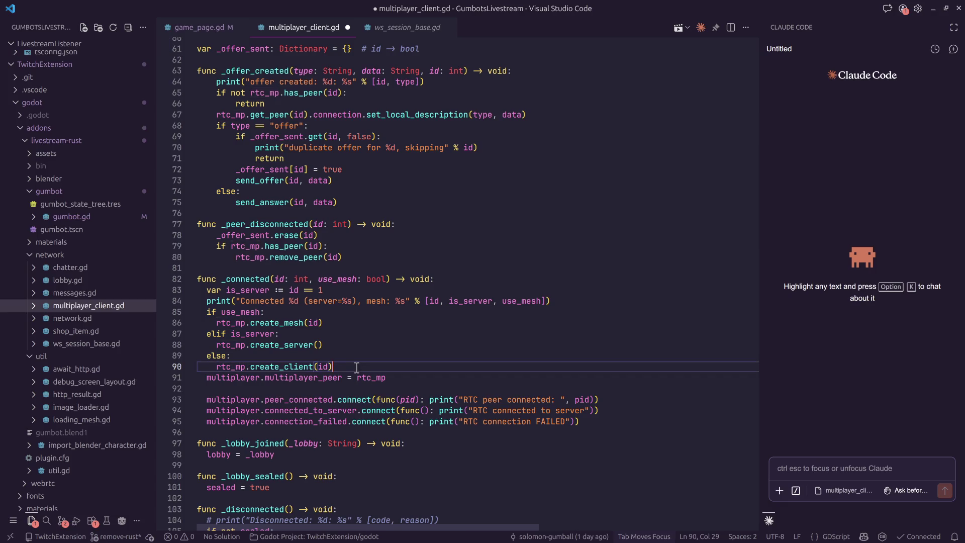
left_click(235, 366)
left_click_drag(342, 378, 207, 379)
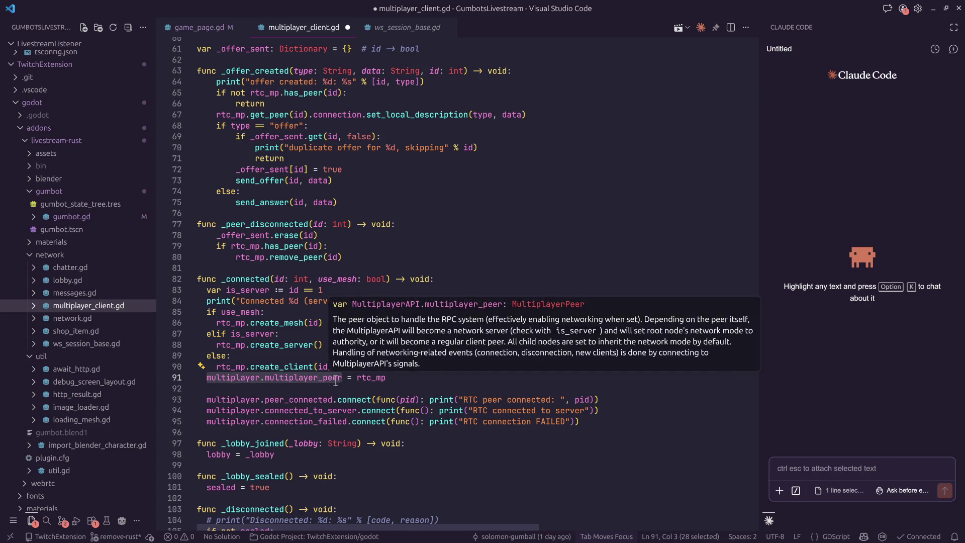
scroll(364, 392, "up", 1)
scroll(364, 392, "up", 18)
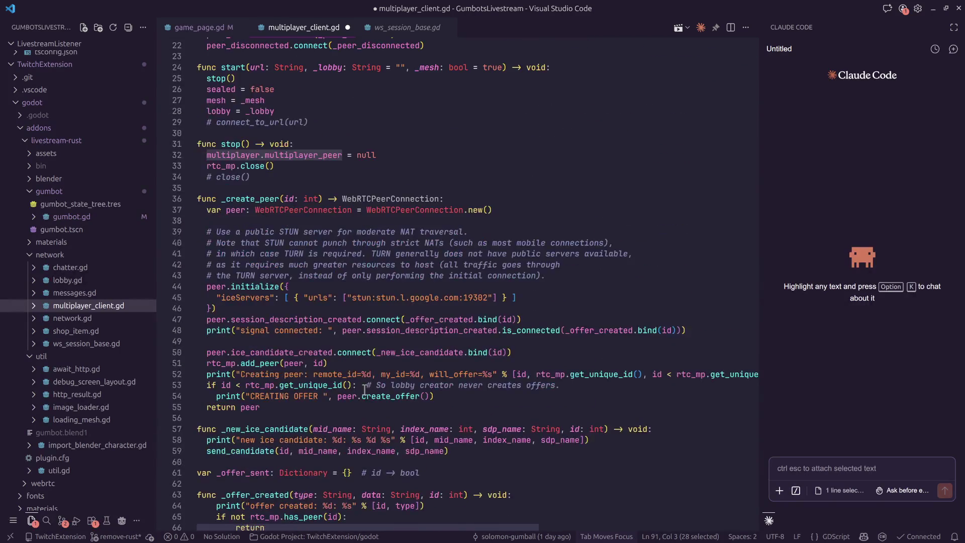
scroll(363, 390, "up", 1)
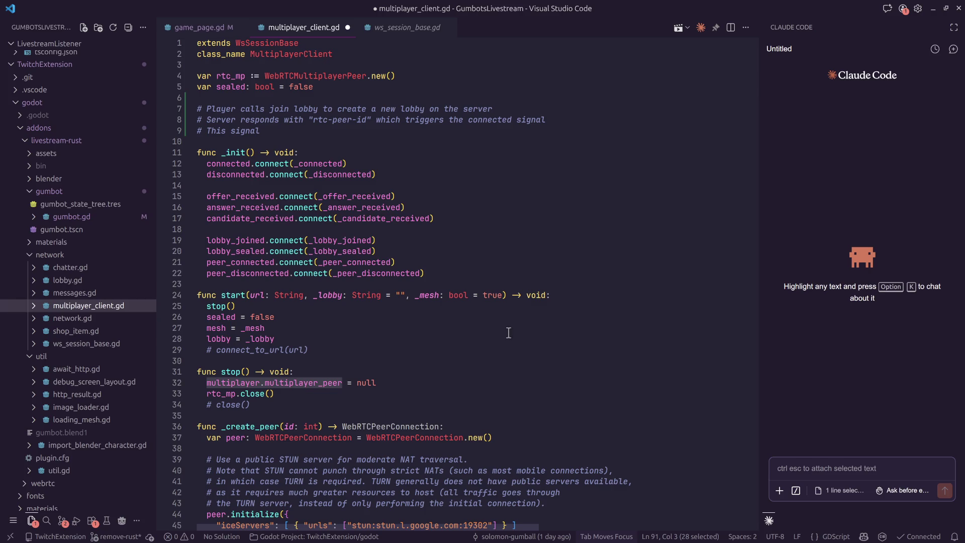
- Delete the commented-out close() line from stop() and save multiplayer_client.gd
left_click(321, 350)
scroll(320, 366, "down", 3)
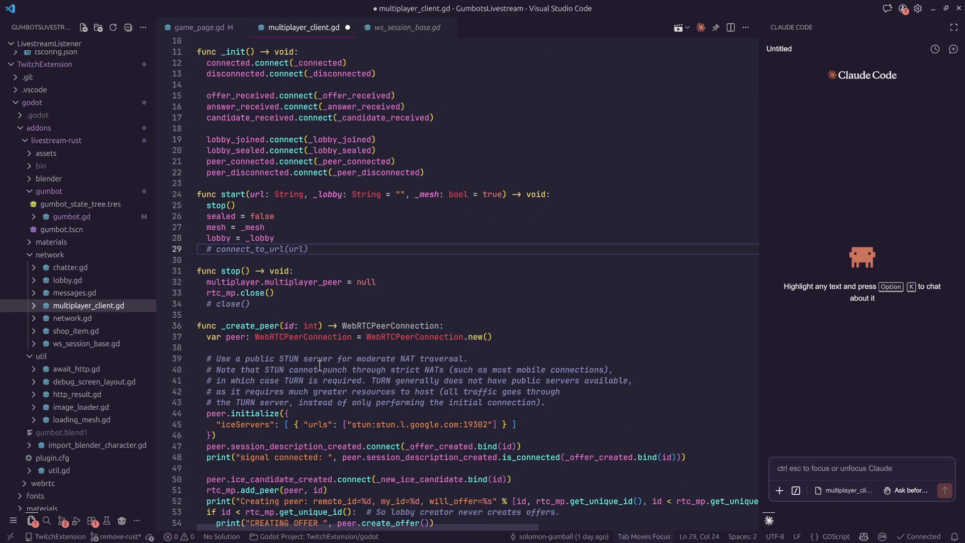
scroll(320, 366, "down", 1)
scroll(318, 362, "up", 1)
left_click_drag(289, 291, 206, 293)
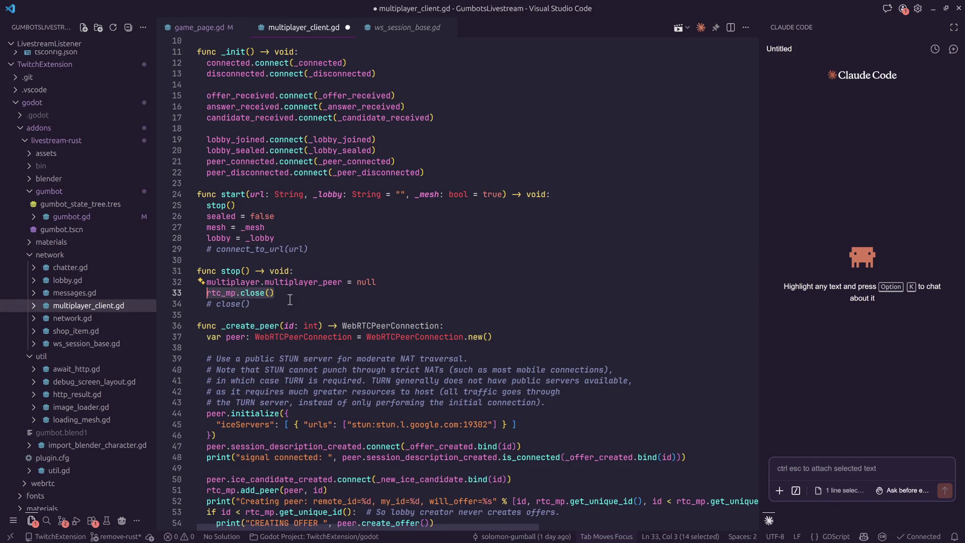
double_click(232, 272)
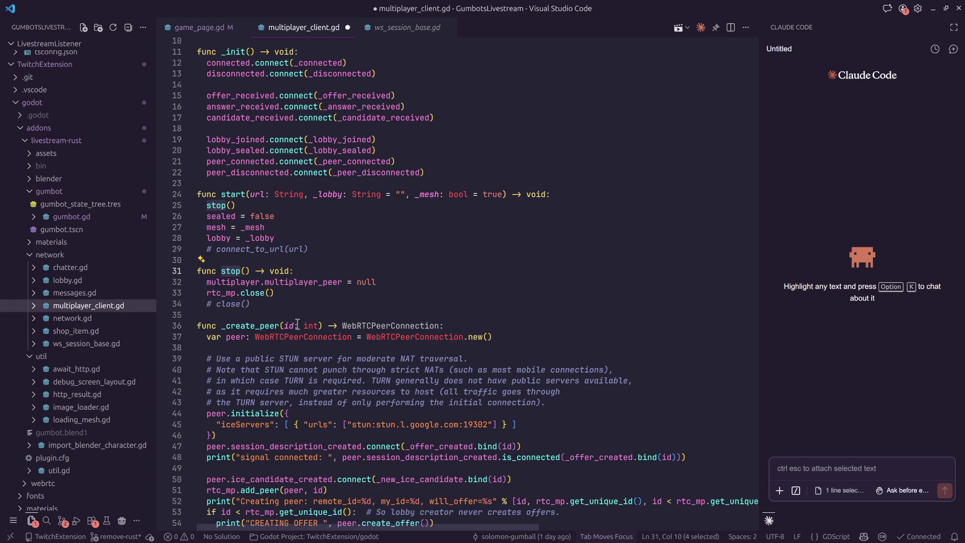
scroll(297, 325, "down", 5)
scroll(308, 327, "up", 1)
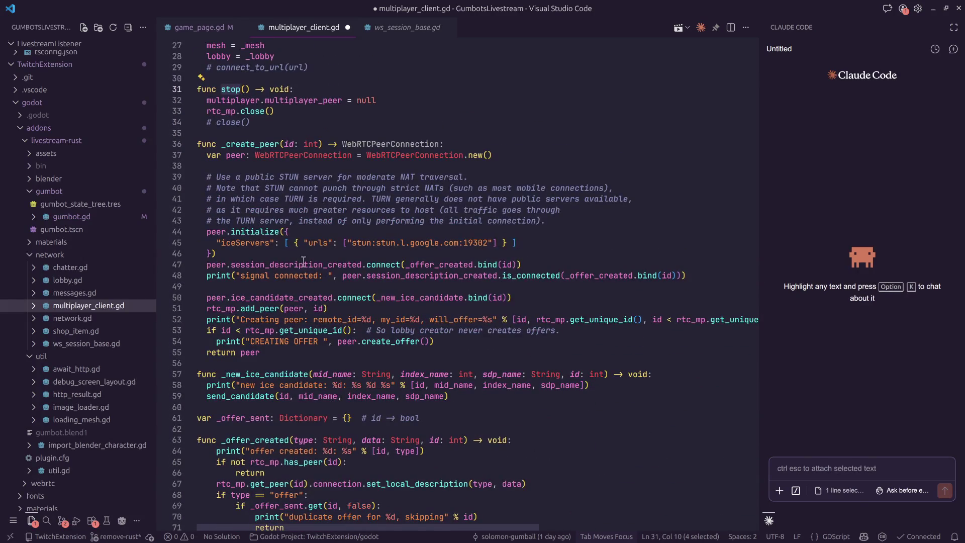
scroll(307, 286, "up", 4)
left_click(286, 246)
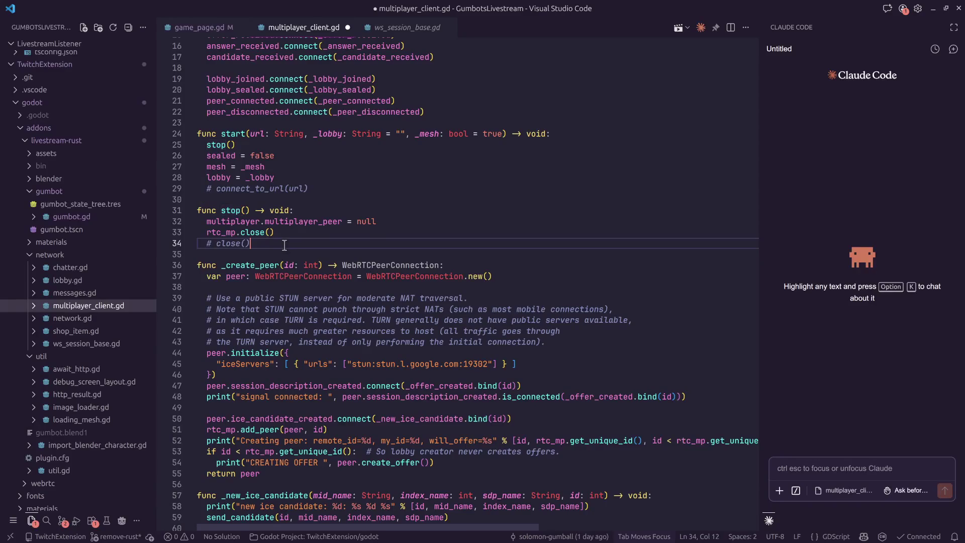
key("ctrl+shift+k")
key("ctrl+s")
- Review start(), stop() and connect_to_url, then switch to ws_session_base.gd
left_click(330, 188)
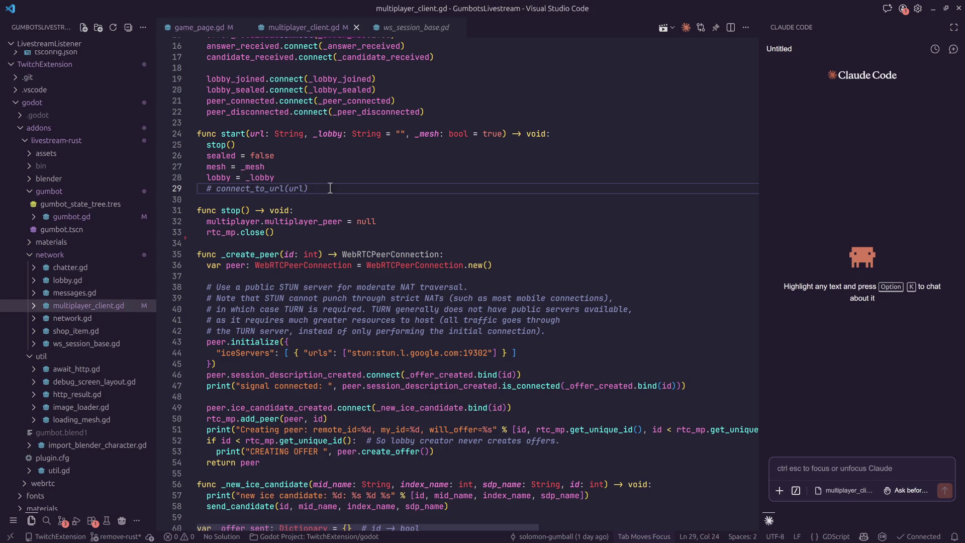
key("Up")
key("shift+Up")
key("shift+Up")
key("shift+Up")
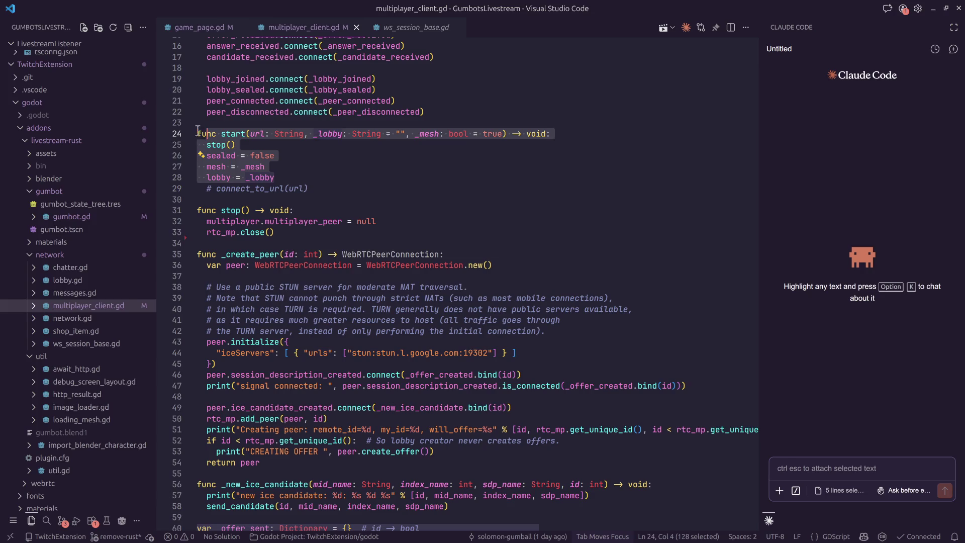
key("shift+Down")
key("shift+Down")
key("shift+Down")
double_click(232, 211)
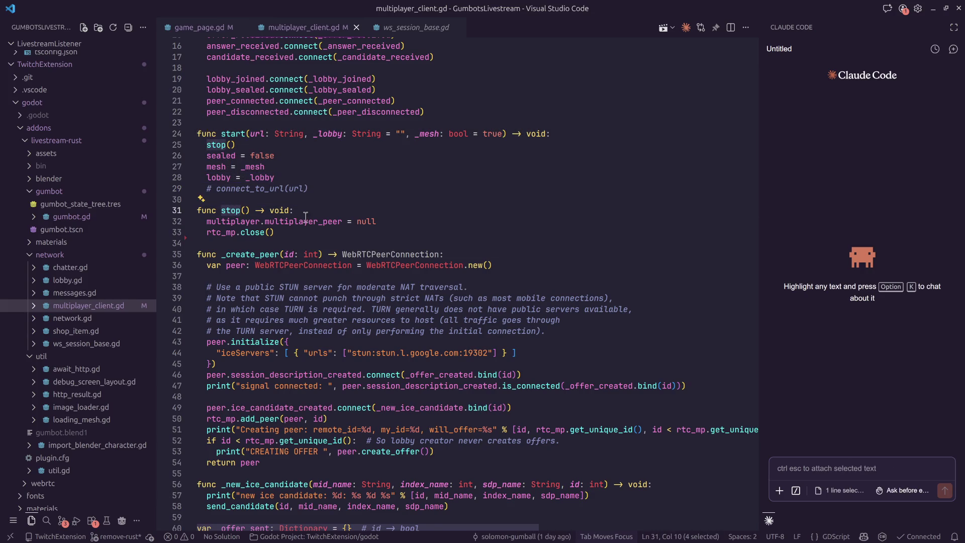
left_click(313, 189)
double_click(269, 189)
left_click(235, 211)
double_click(235, 210)
left_click(417, 31)
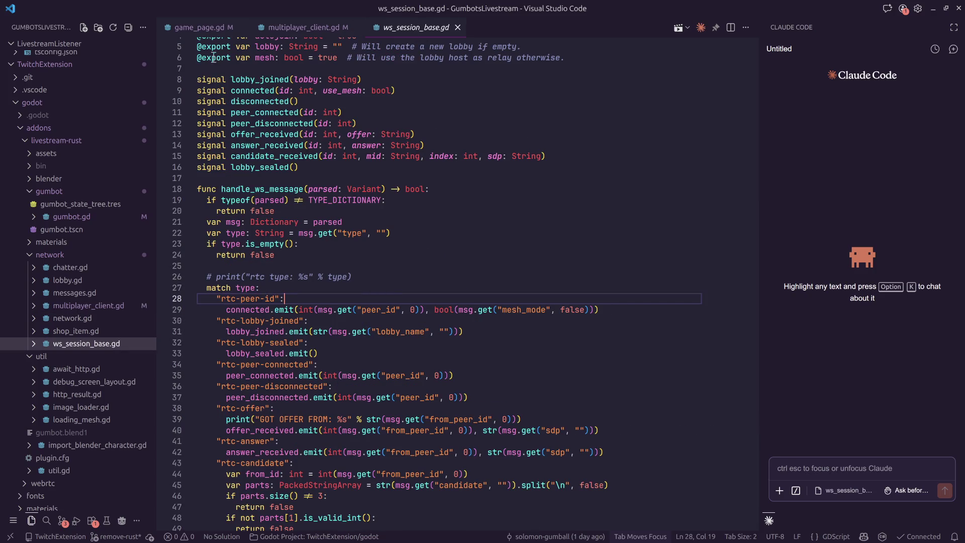
- In game_page.gd, tidy the blank lines after the current_lobby setter
left_click(211, 28)
left_click(354, 231)
left_click(350, 221)
left_click(340, 208)
left_click(342, 219)
left_click(335, 228)
left_click(334, 227)
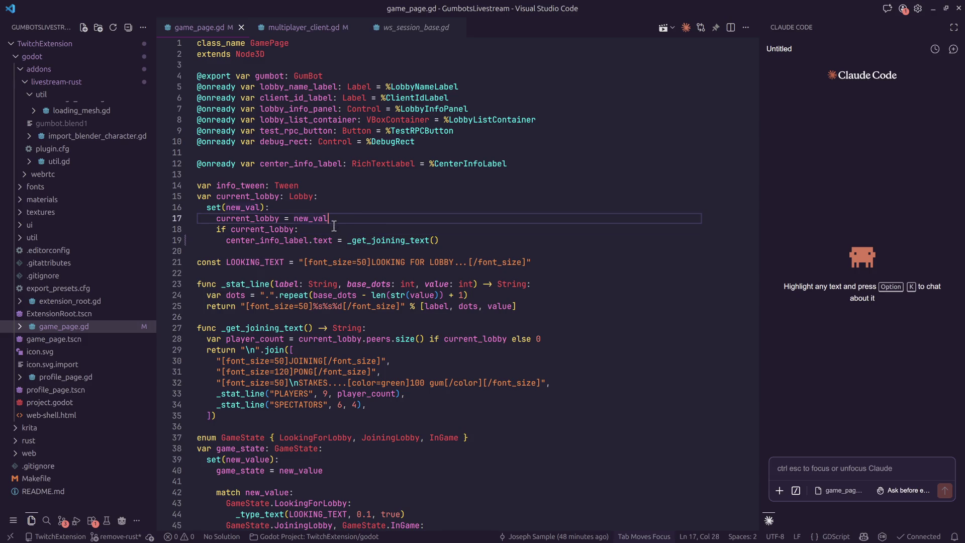
left_click(338, 207)
left_click(339, 218)
left_click(467, 241)
key("Return")
key("BackSpace")
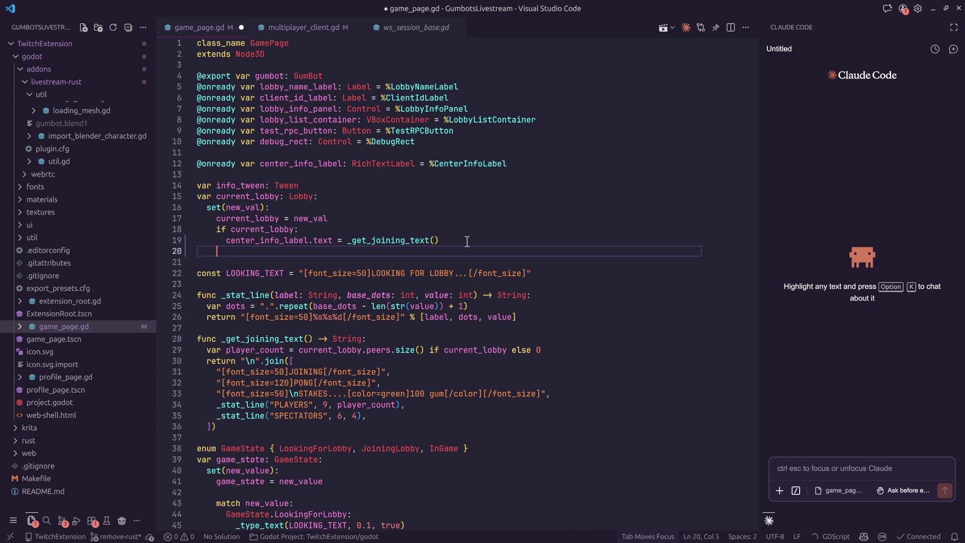
key("Return")
key("ctrl+z")
key("ctrl+z")
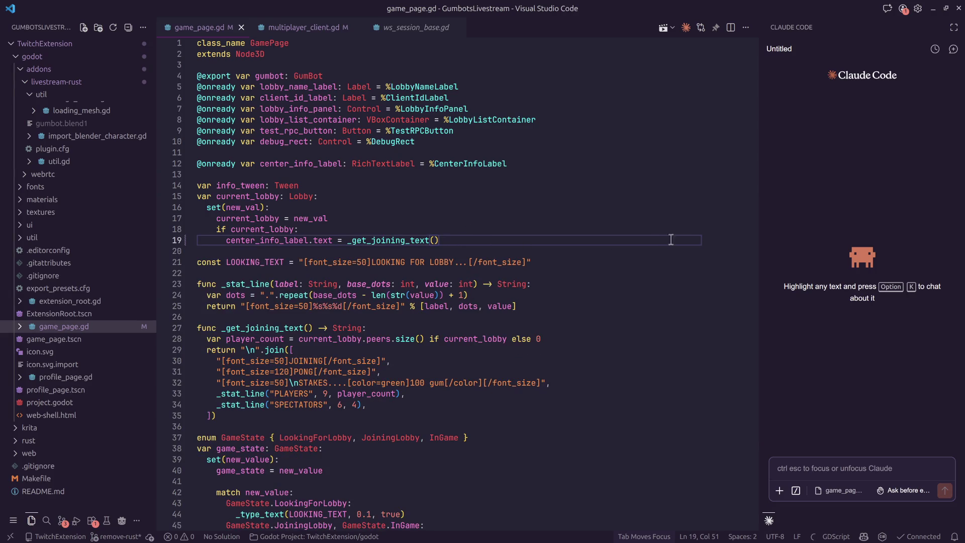
- Move down to _lobbies_updated and the LookingForLobby game_state line
left_click_drag(724, 74, 722, 164)
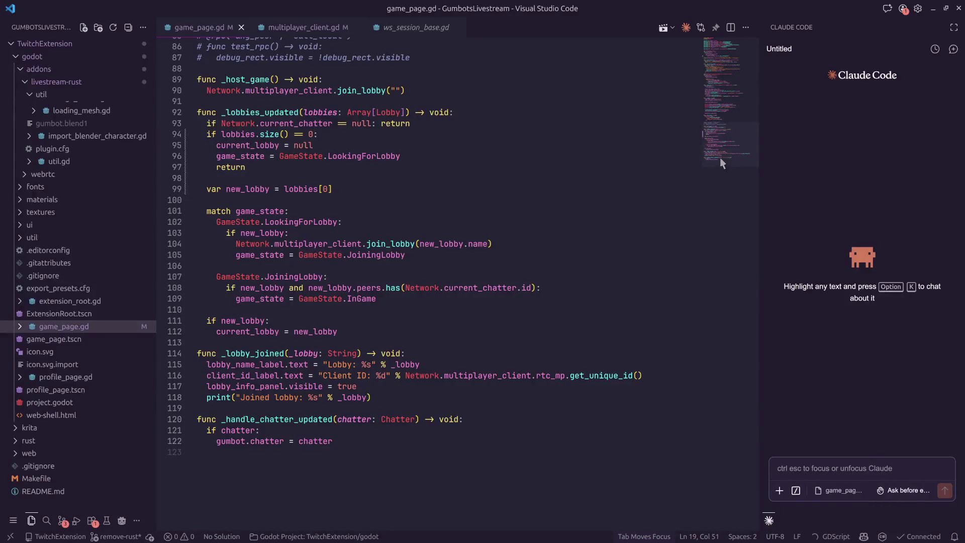
left_click(438, 390)
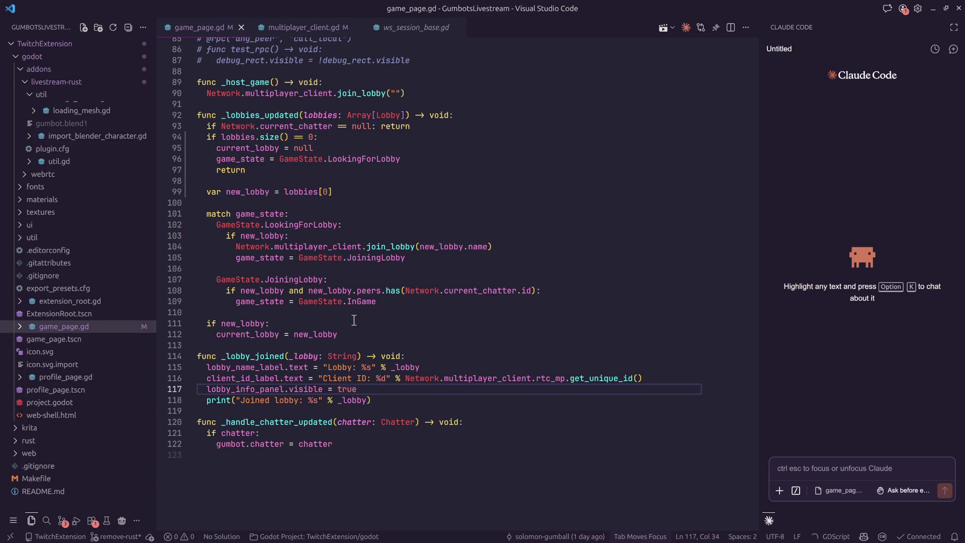
scroll(364, 308, "up", 3)
left_click(335, 262)
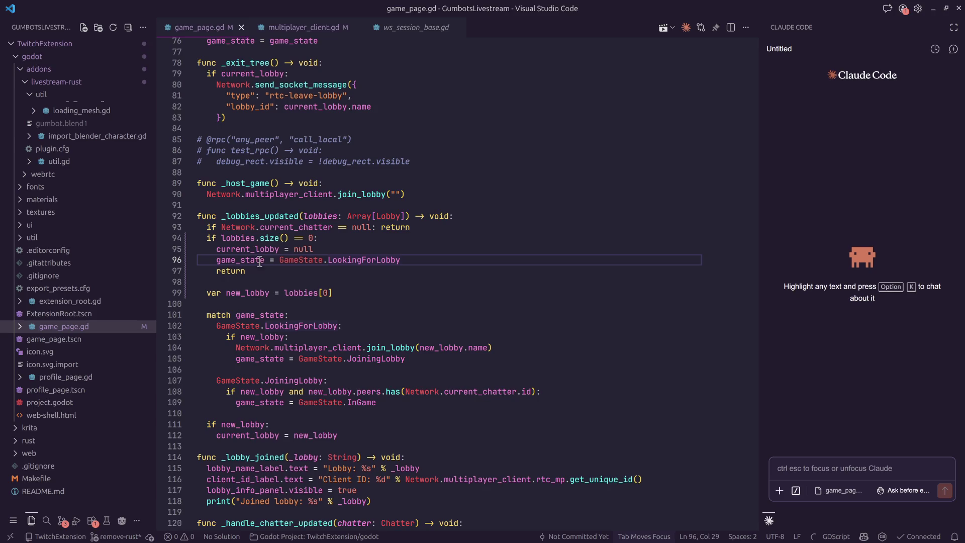
left_click(409, 261)
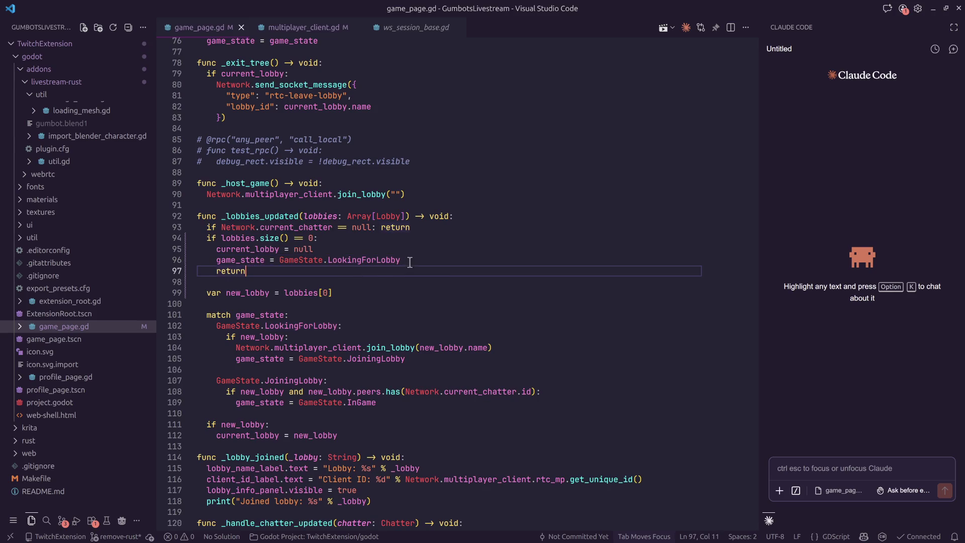
- Move the 'current_lobby = null' line below the game_state assignment
key("Up")
key("ctrl+x")
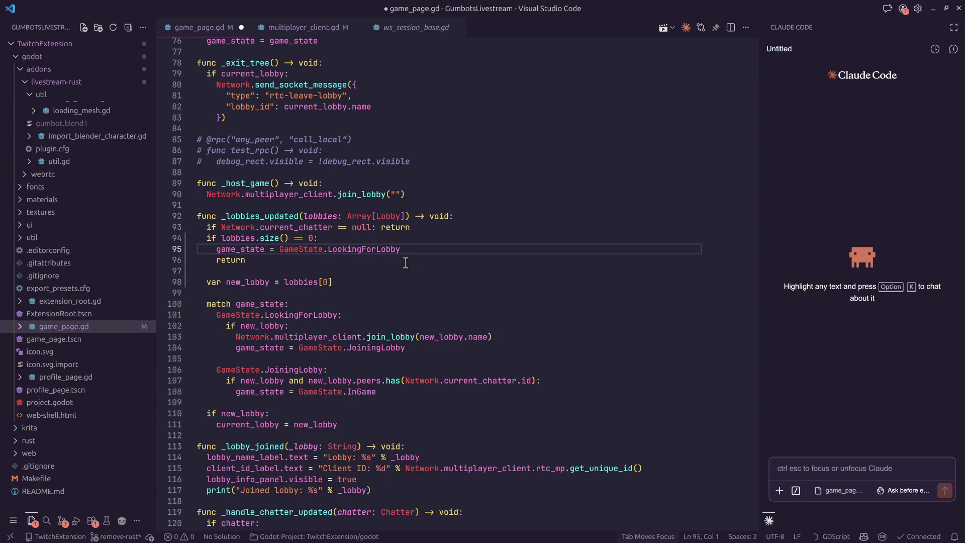
left_click(413, 249)
key("Return")
key("ctrl+v")
key("BackSpace")
- Add an 'if current_lobby' check under the game_state assignment
left_click(412, 249)
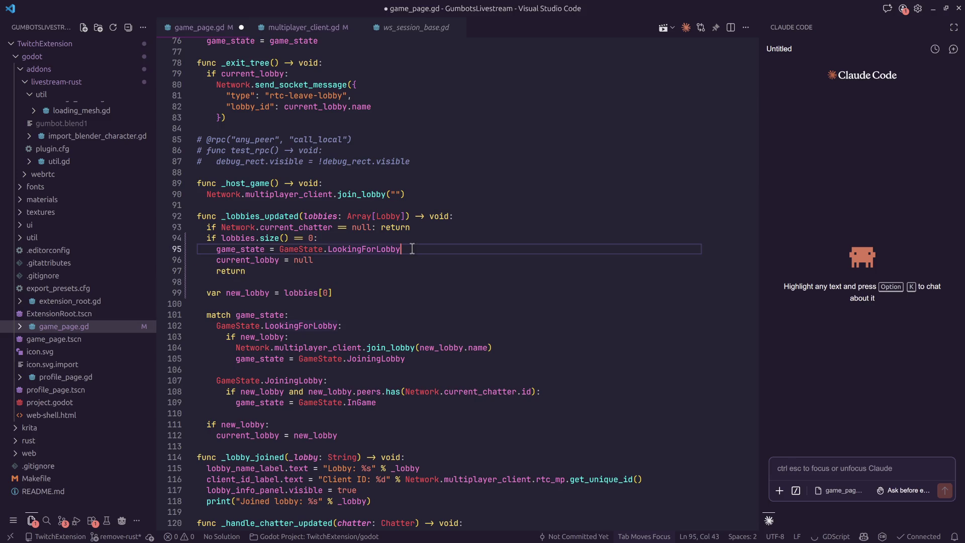
key("Return")
type("if current_lobby:")
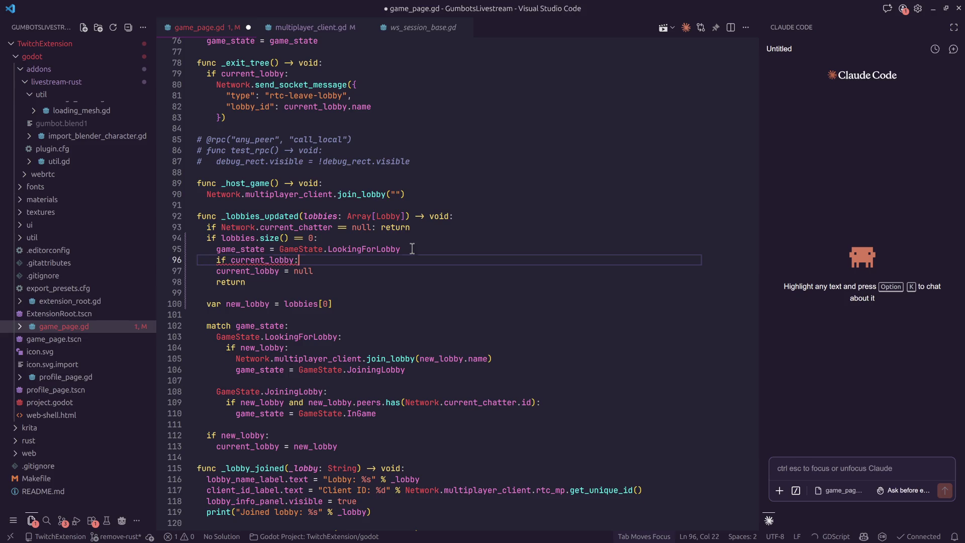
key("Return")
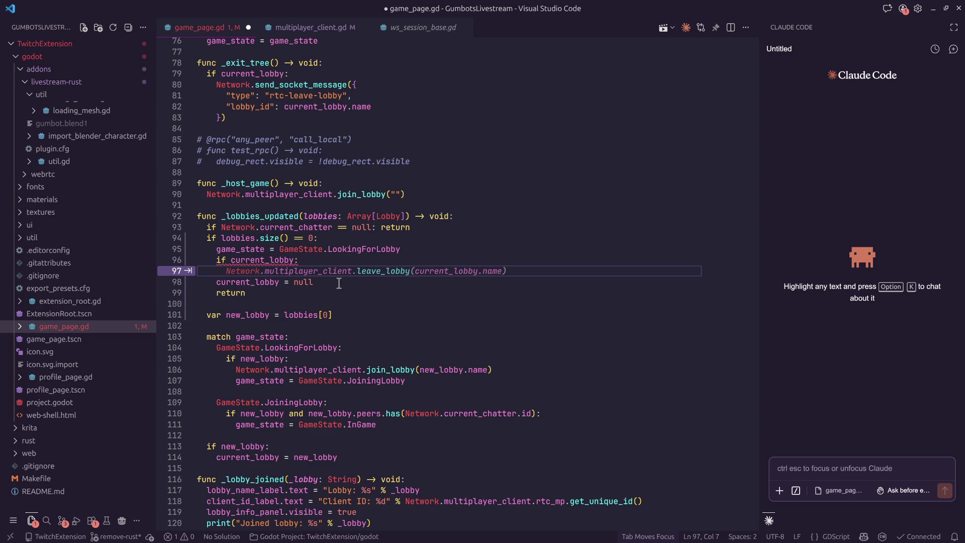
mouse_move(349, 272)
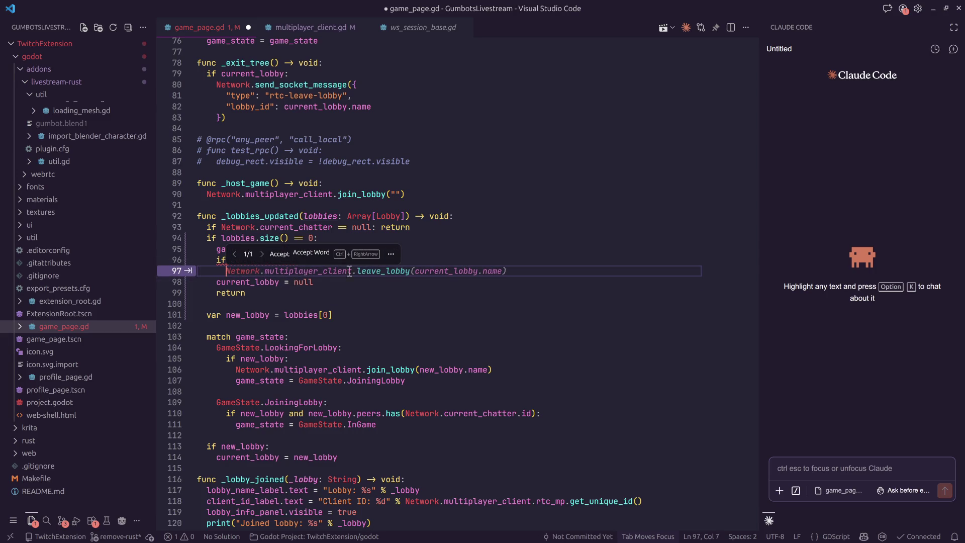
left_click(280, 270)
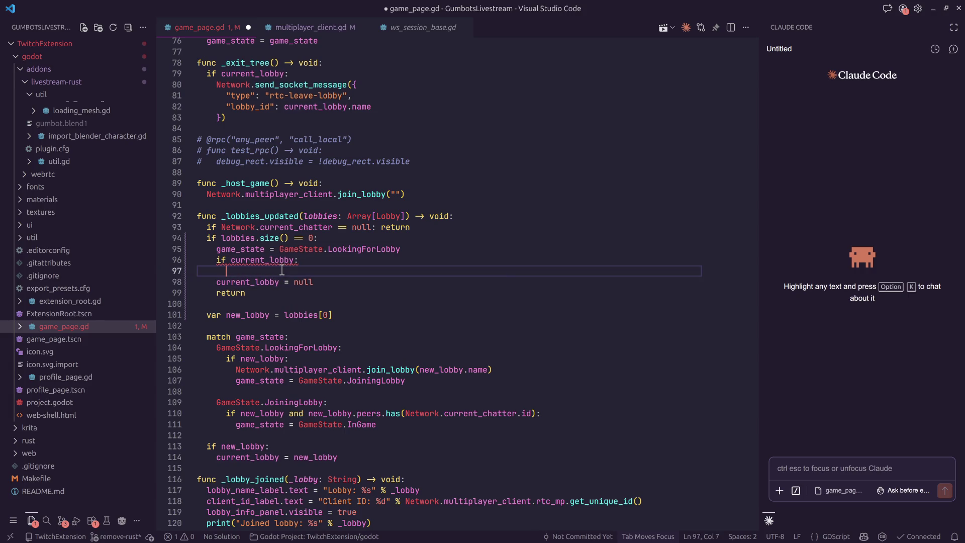
- Call Network.multiplayer_client.stop() inside the check and save game_page.gd
type("Network.")
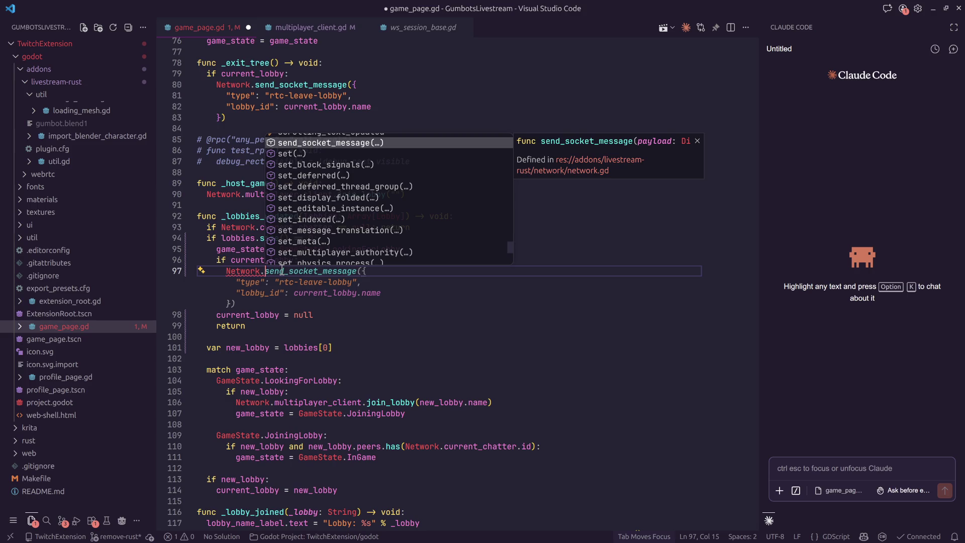
type("multiplayer_client")
left_click(282, 269)
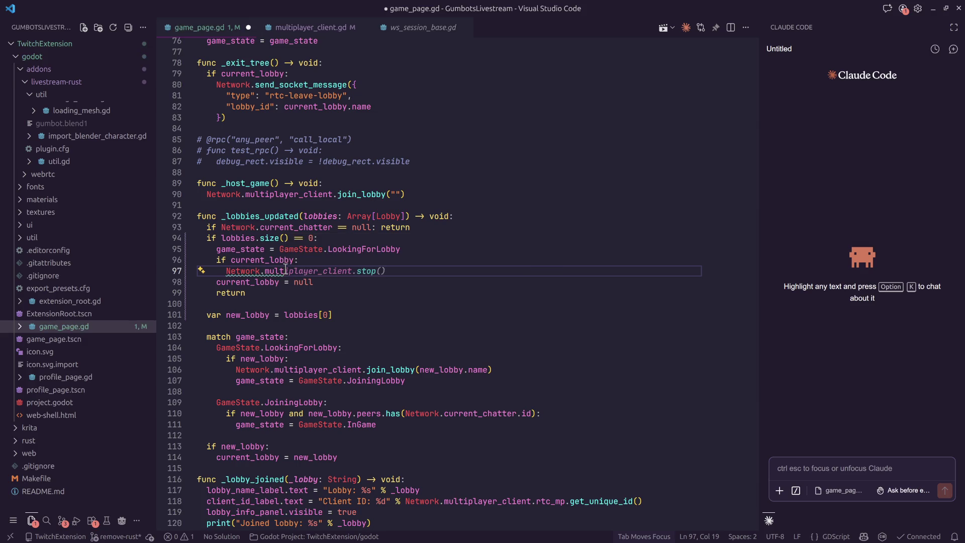
type("ipl")
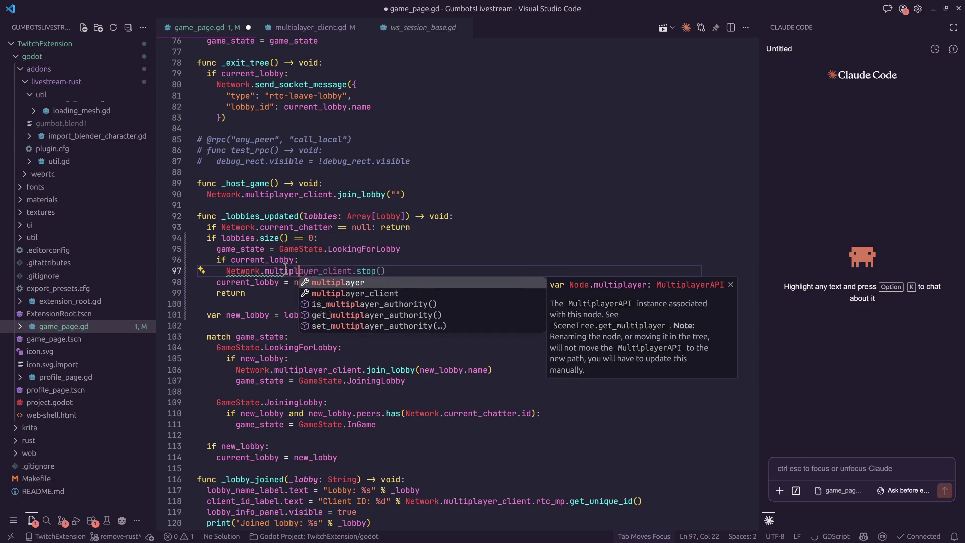
key("Escape")
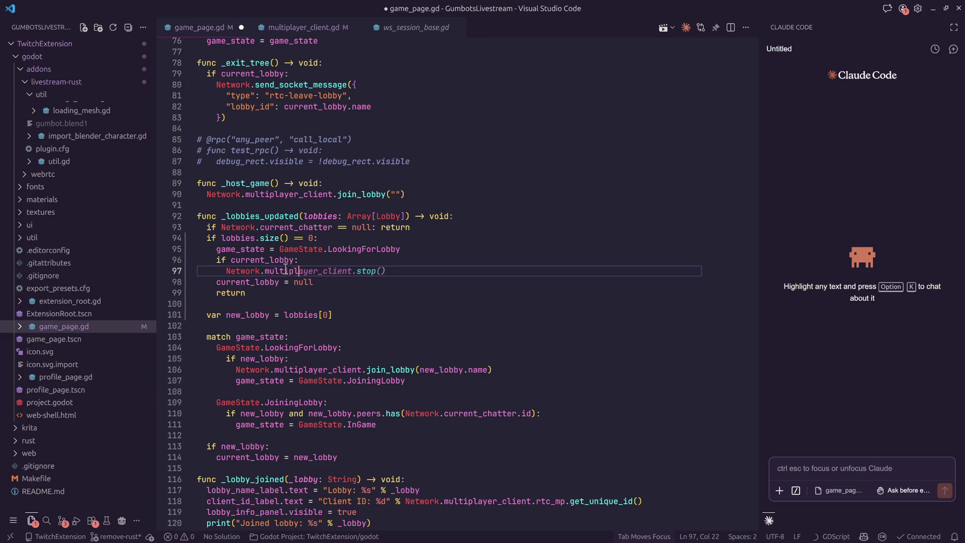
type("ayer_client")
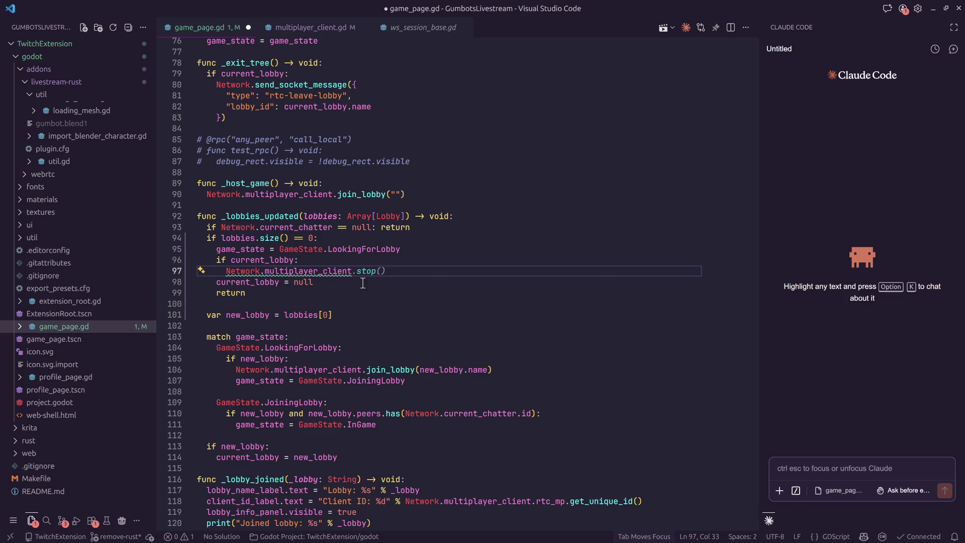
type(".")
key("Tab")
left_click(361, 278)
left_click(376, 249)
left_click(351, 262)
key("ctrl+s")
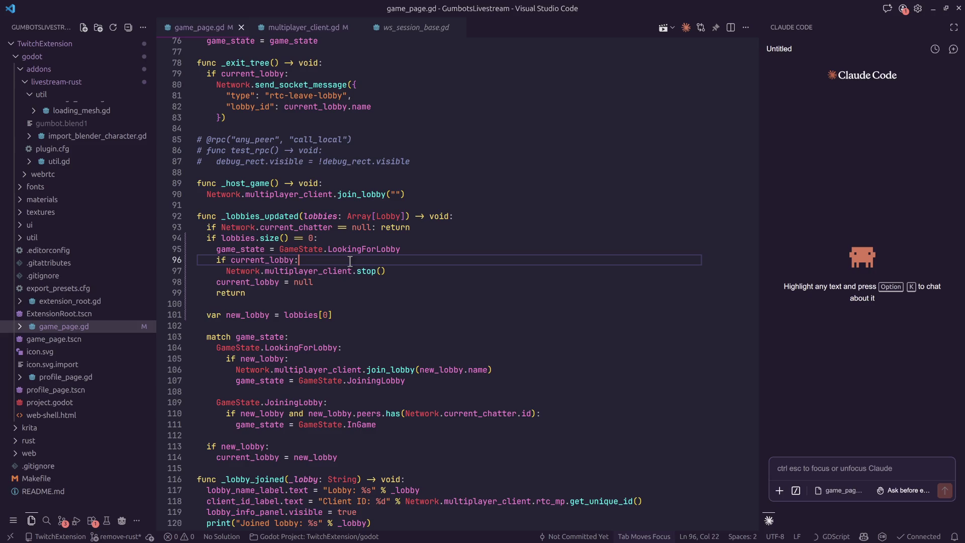
key("alt+Tab")
key("alt+Tab")
key("alt+Tab")
key("alt+Tab")
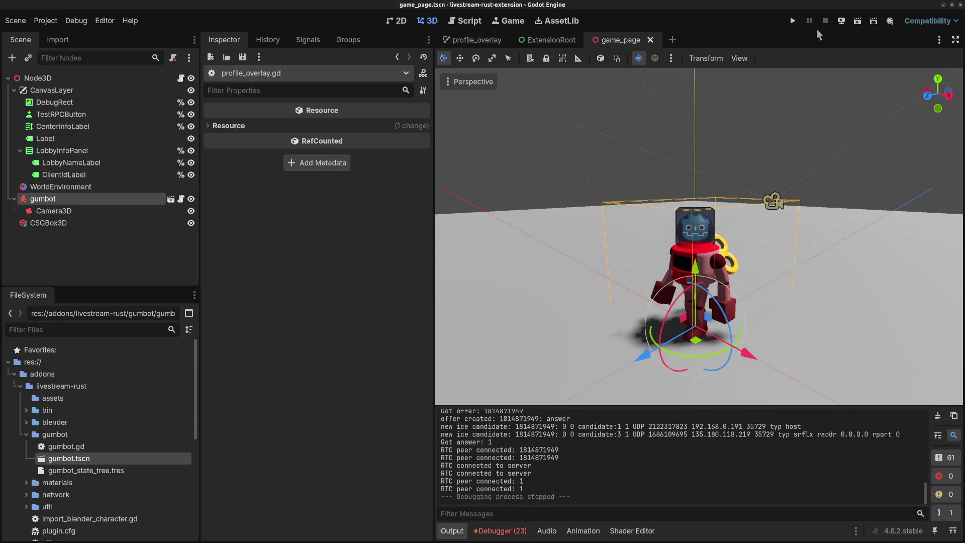
- Run the project, open the wardrobe in one game window, focus the other, then stop
left_click(793, 21)
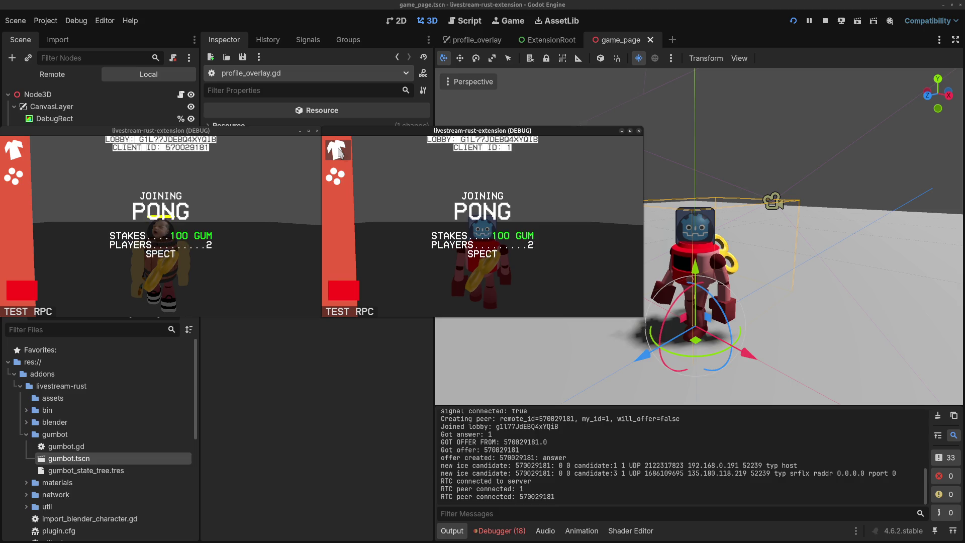
left_click(340, 152)
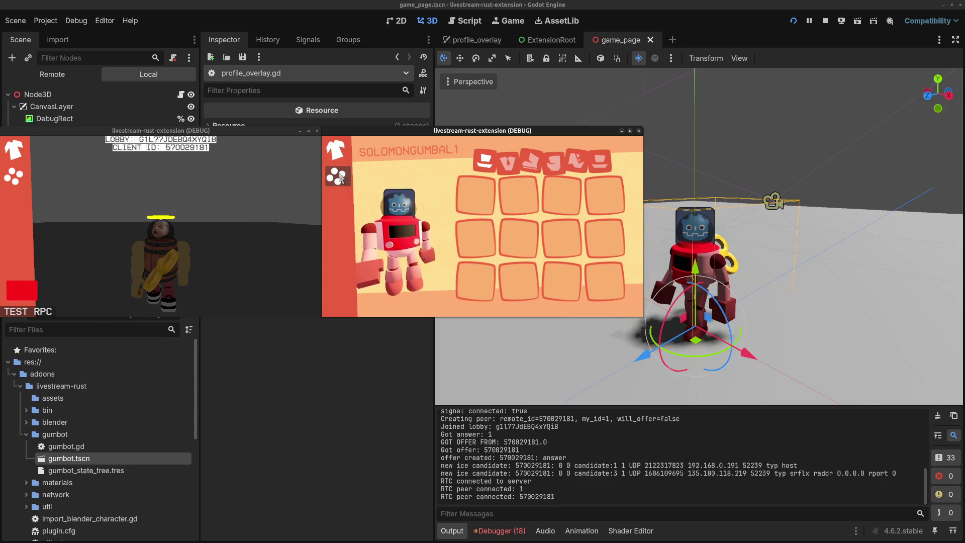
left_click(44, 311)
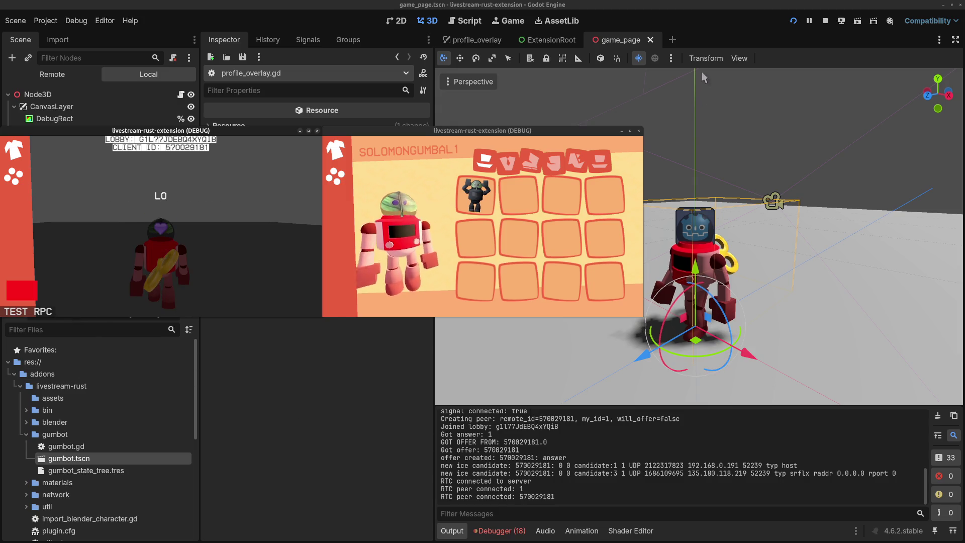
left_click(825, 20)
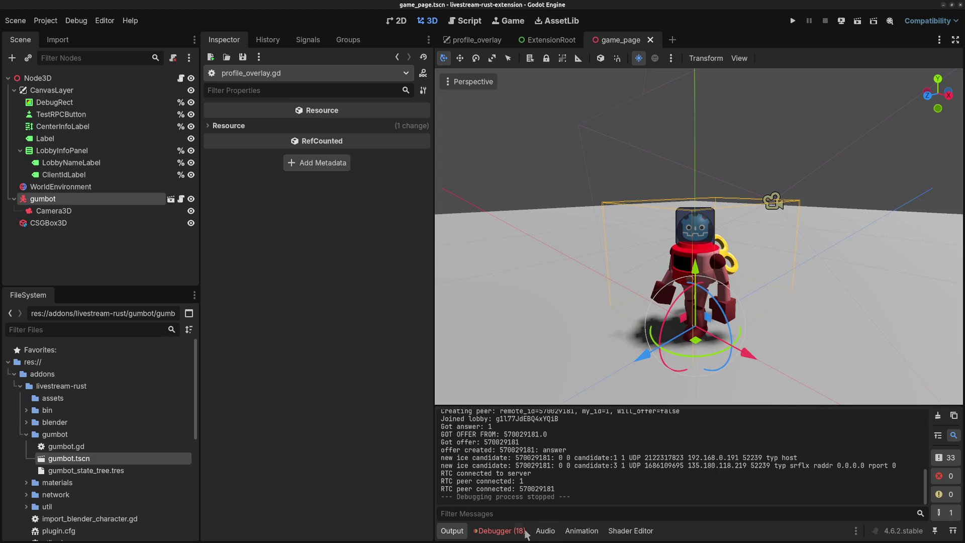
- Show the debugger's Errors list
left_click(523, 532)
left_click(518, 367)
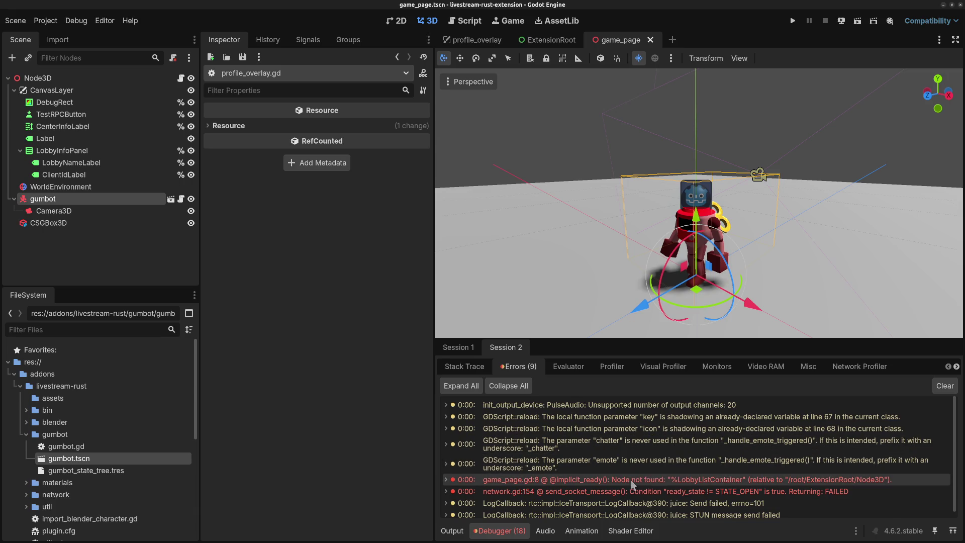
scroll(631, 480, "down", 1)
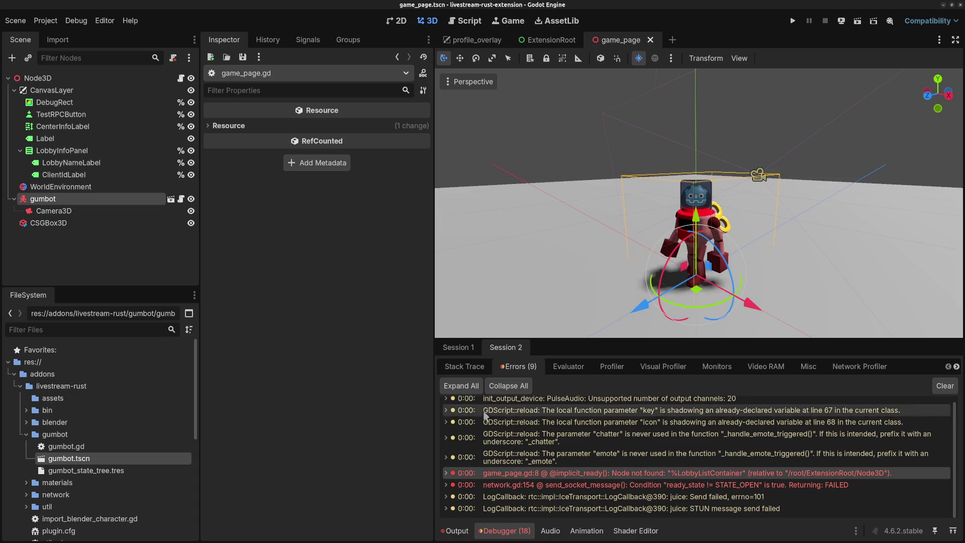
- Find the LobbyListContainer line in game_page.gd with a 'listcon' search
key("alt+Tab")
key("BackSpace")
type("listcon")
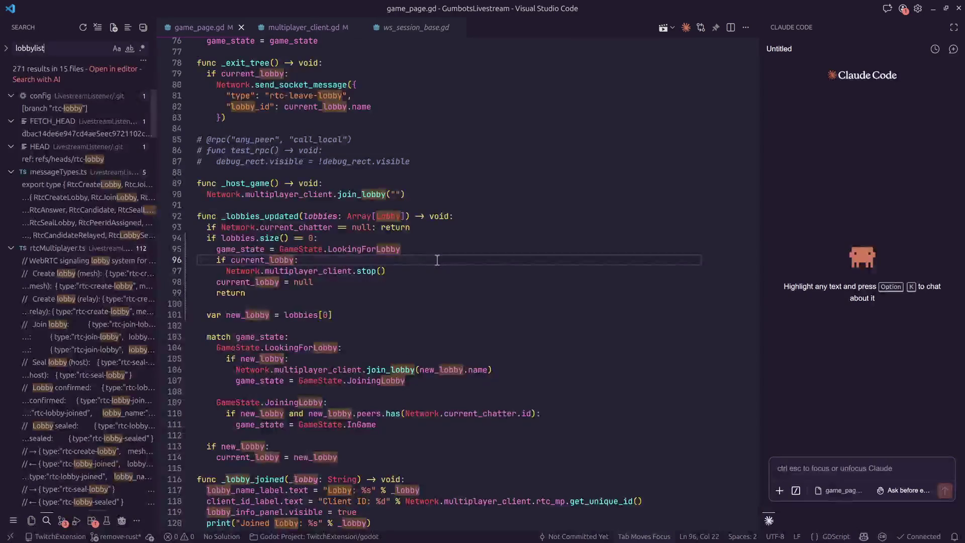
left_click(85, 108)
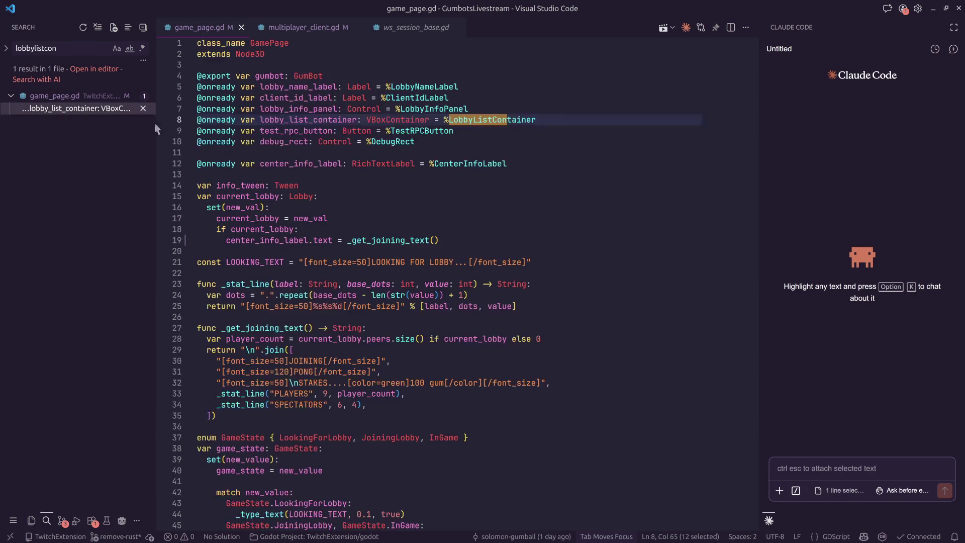
left_click(475, 121)
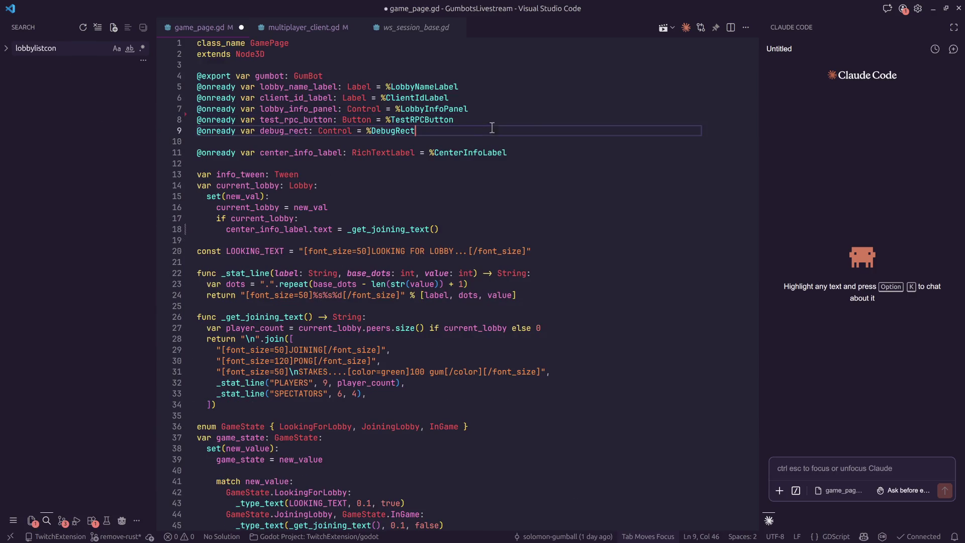
key("alt+Tab")
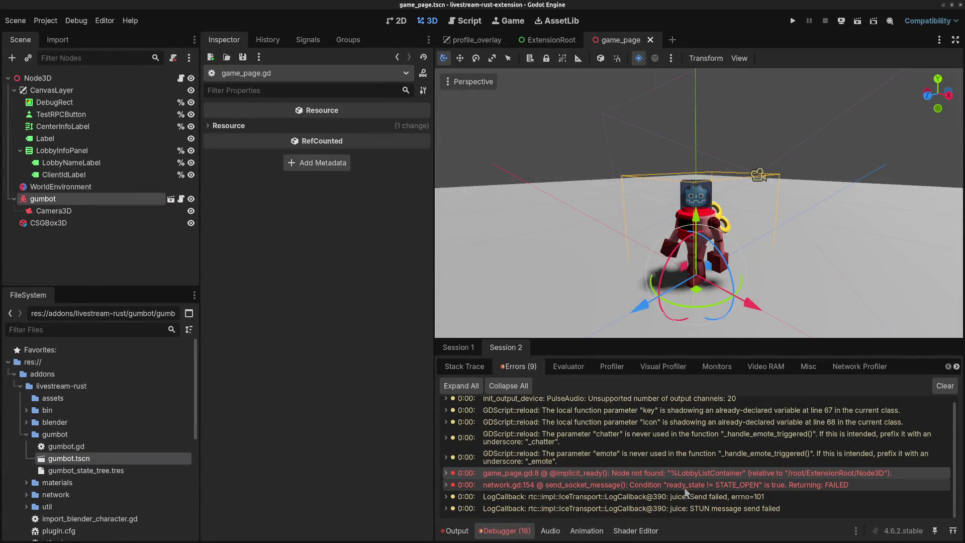
- Inspect the socket-send errors and expand the shadowed 'key' parameter warning
mouse_move(691, 489)
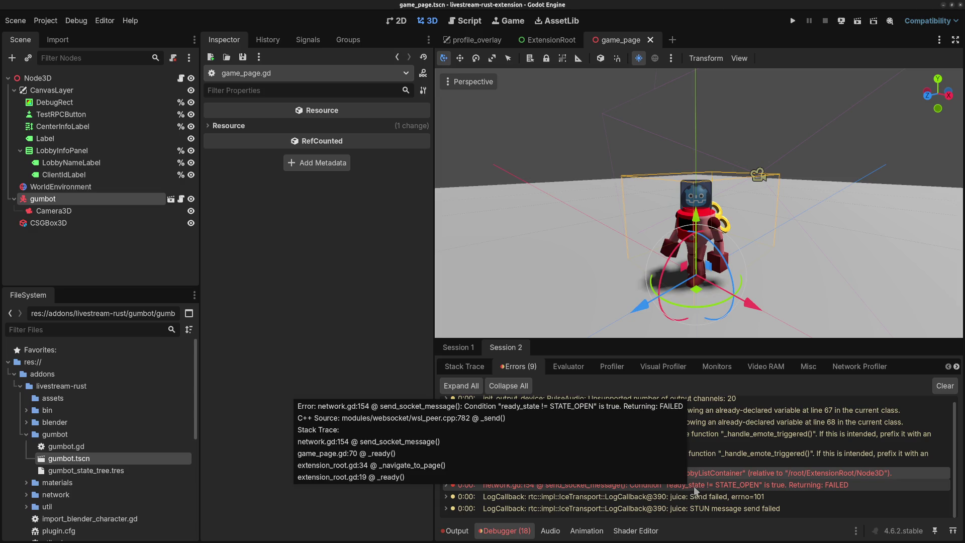
left_click(756, 483)
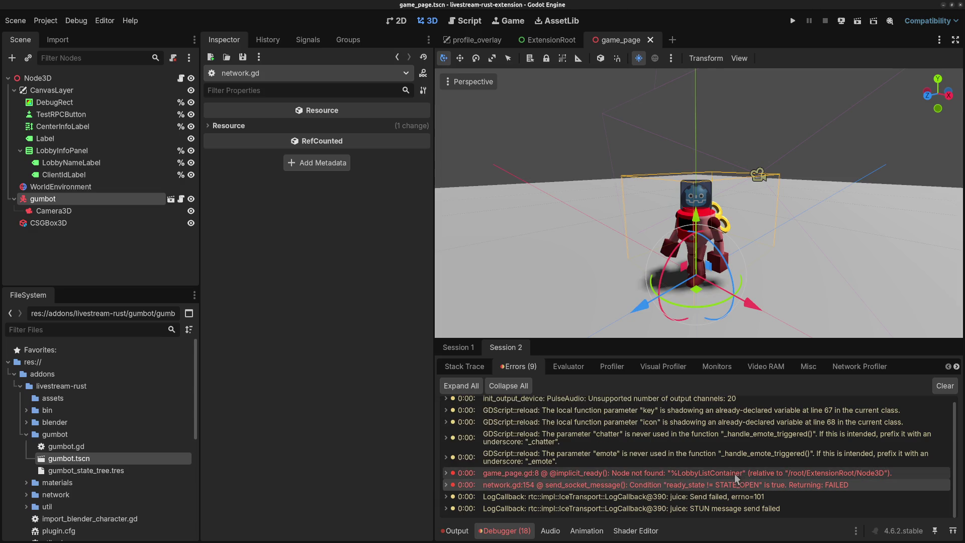
left_click(711, 497)
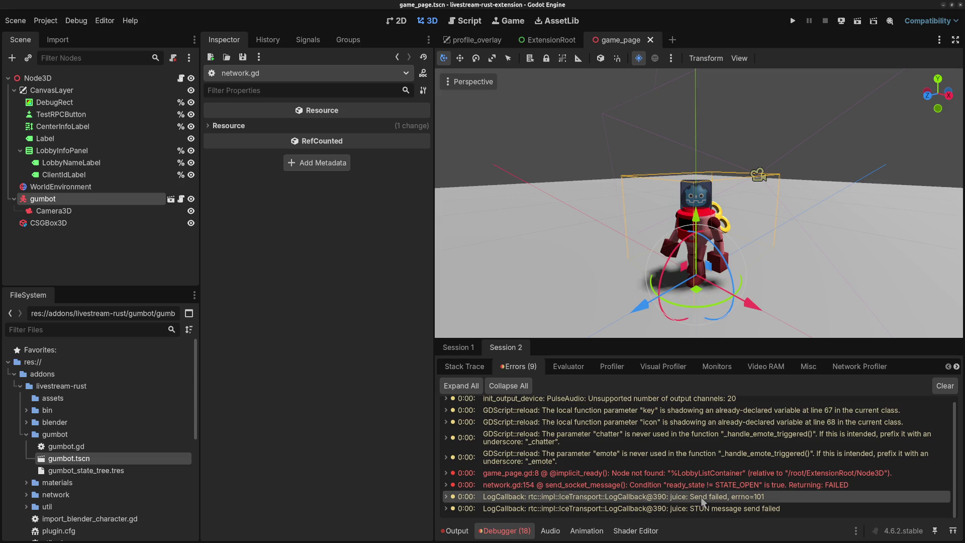
scroll(704, 458, "up", 1)
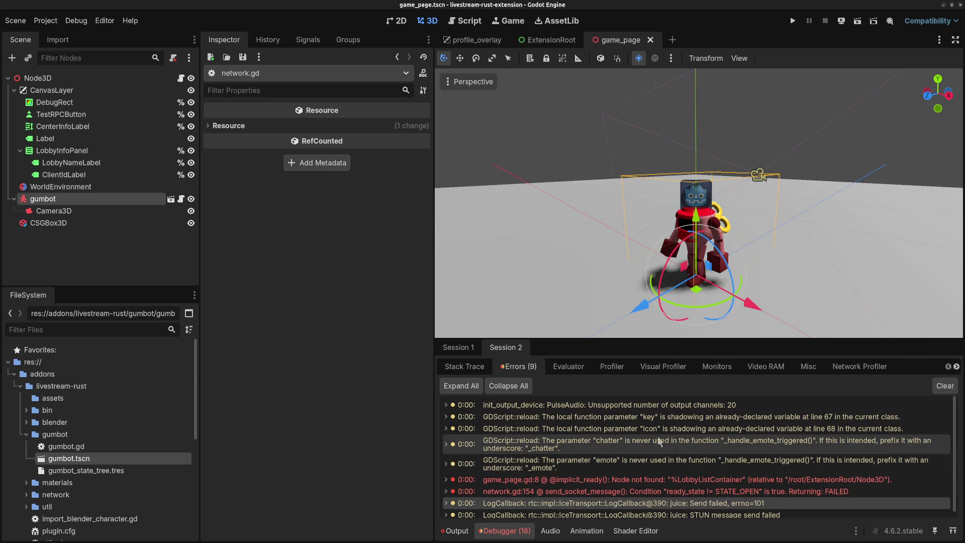
left_click(612, 405)
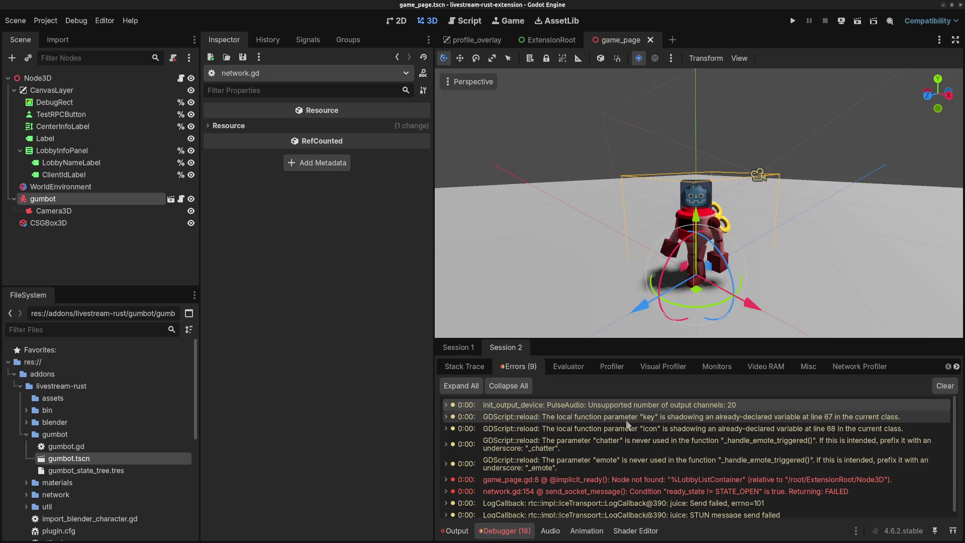
left_click(627, 422)
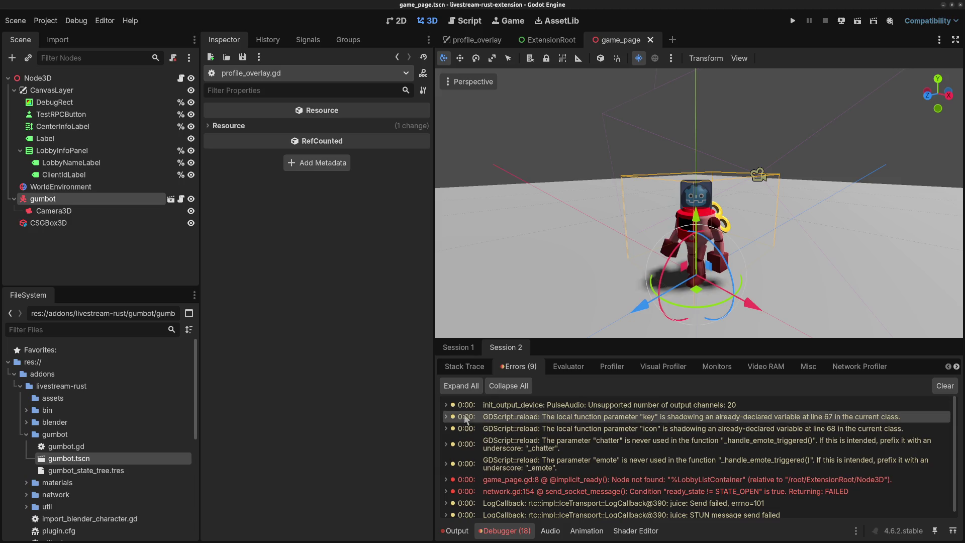
left_click(445, 415)
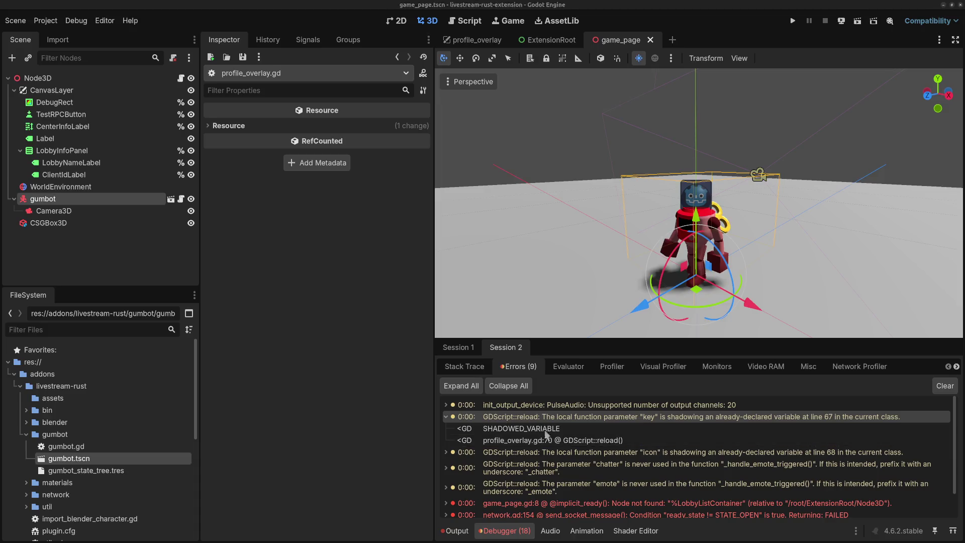
key("alt+Tab")
left_click(419, 312)
- Open profile_overlay.gd from quick file search
key("ctrl+p")
type("profi")
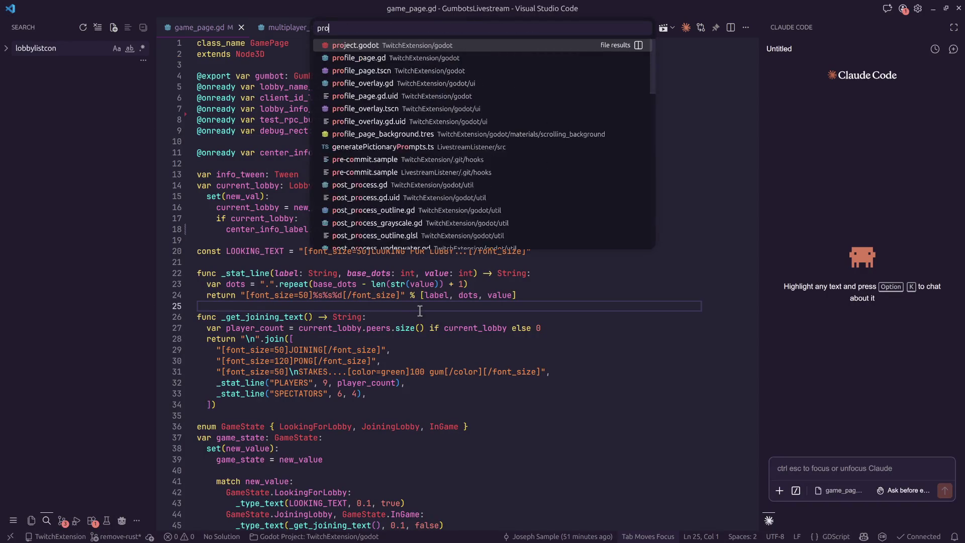
key("Down")
key("Down")
key("Return")
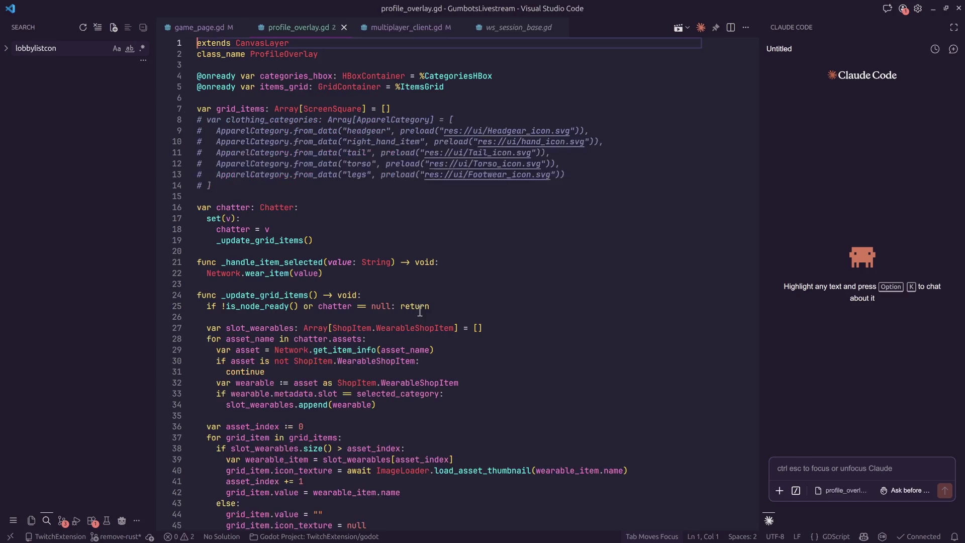
- Rename from_data's key parameter to in_key, update its use on line 72, and save
left_click_drag(732, 76, 736, 110)
left_click(312, 273)
mouse_move(352, 274)
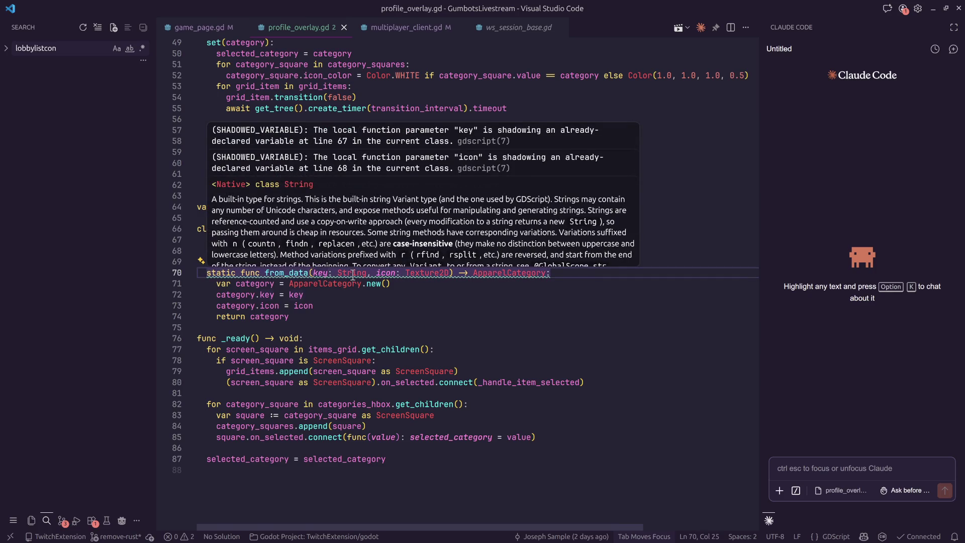
left_click(381, 293)
mouse_move(368, 271)
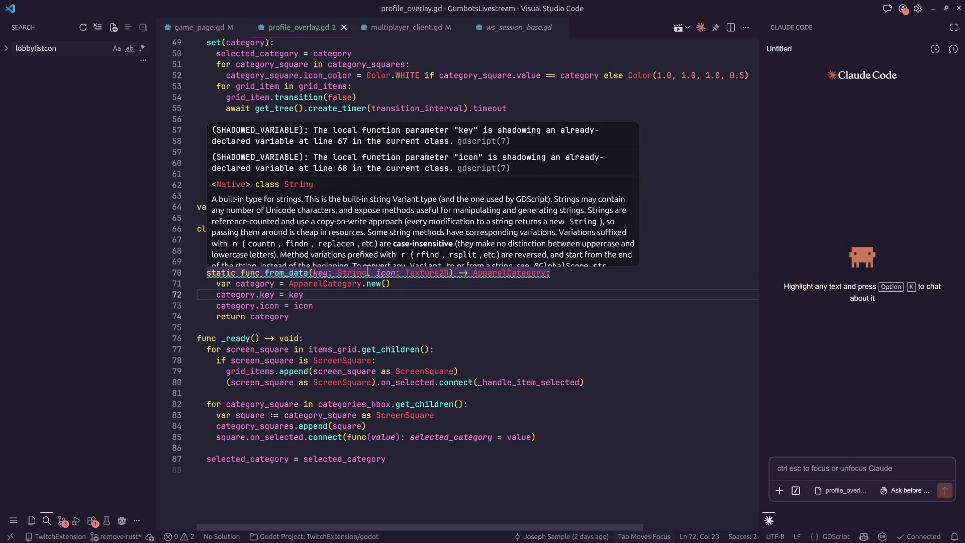
left_click(316, 254)
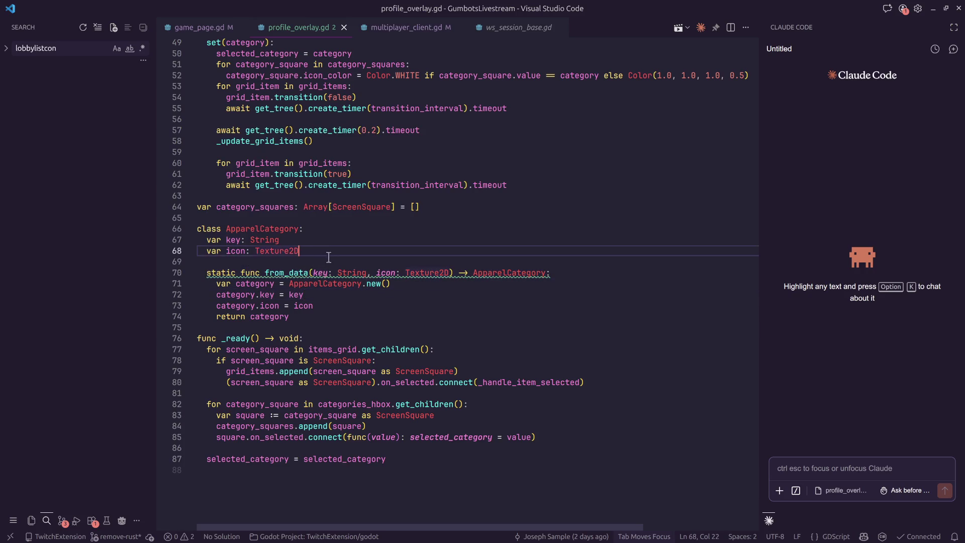
left_click(314, 273)
type("in_")
double_click(314, 273)
key("Tab")
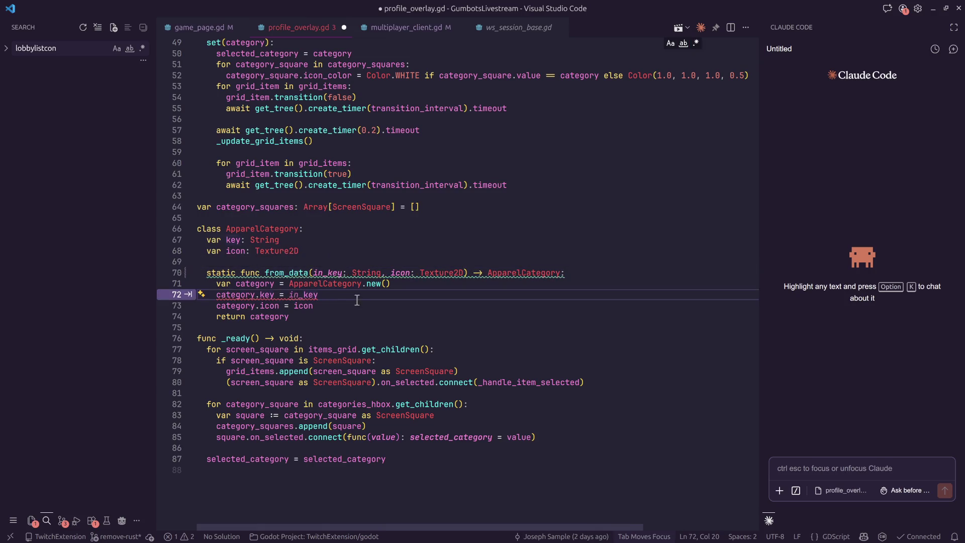
left_click(305, 296, "ctrl")
left_click(305, 296)
key("ctrl+s")
- Rename the icon parameter to in_icon, update line 73, and save
left_click(410, 256)
left_click(392, 272)
type("i")
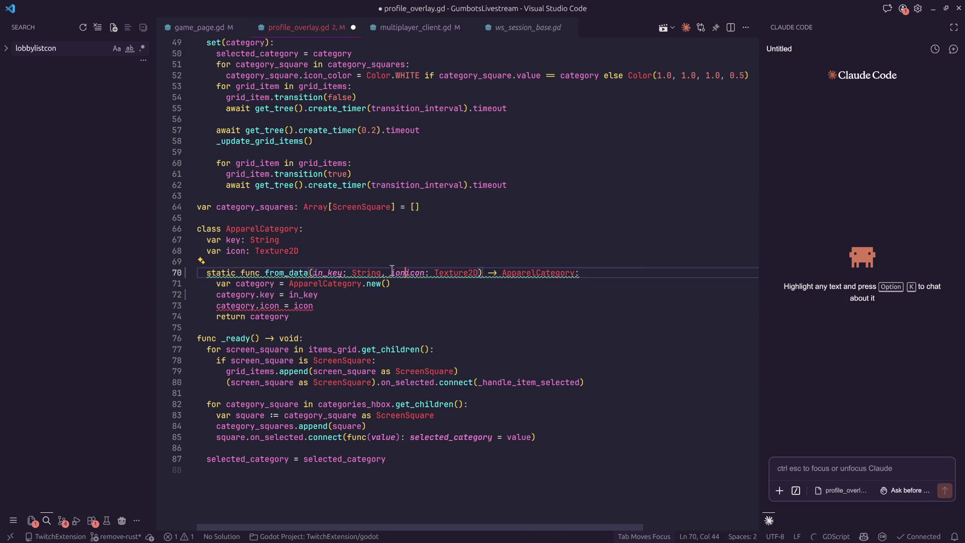
key("Tab")
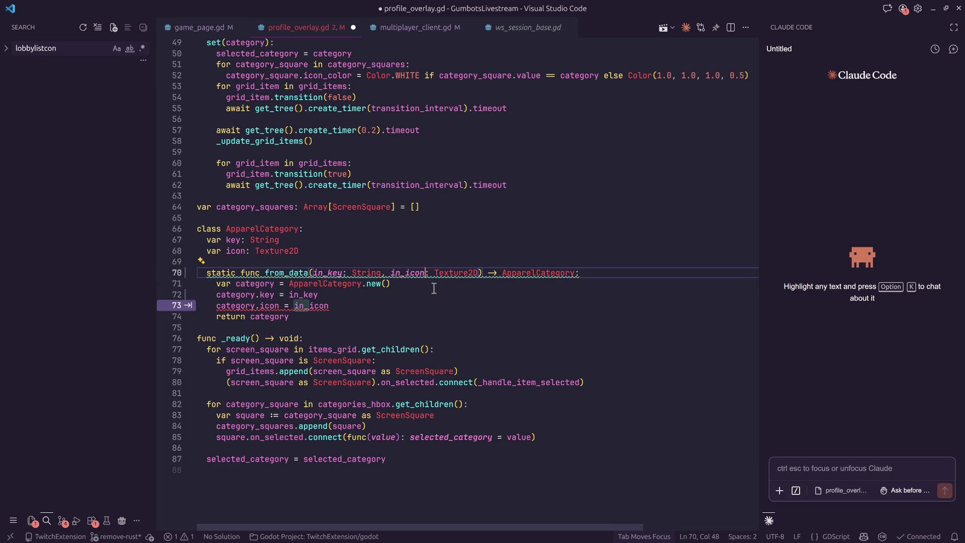
left_click(360, 305)
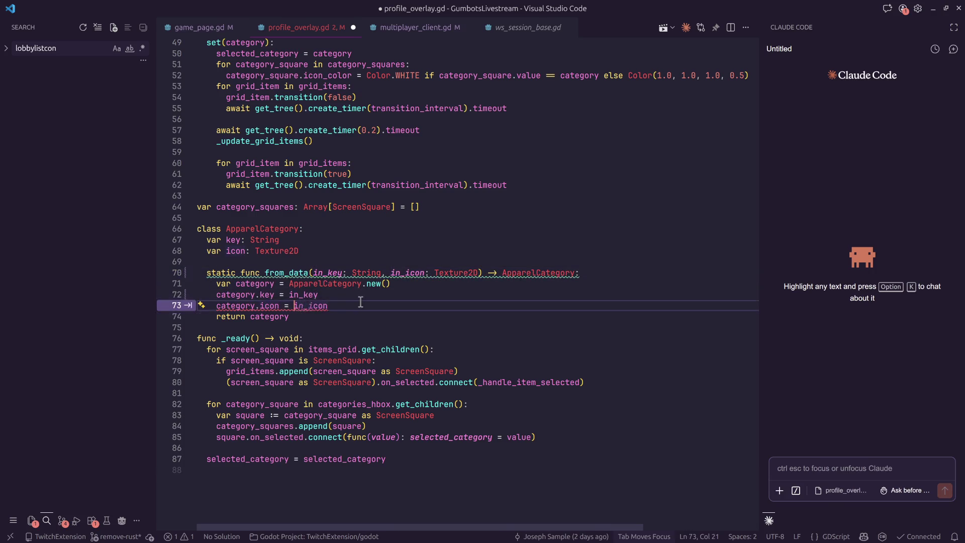
key("Up")
key("Tab")
key("ctrl+s")
key("alt+Tab")
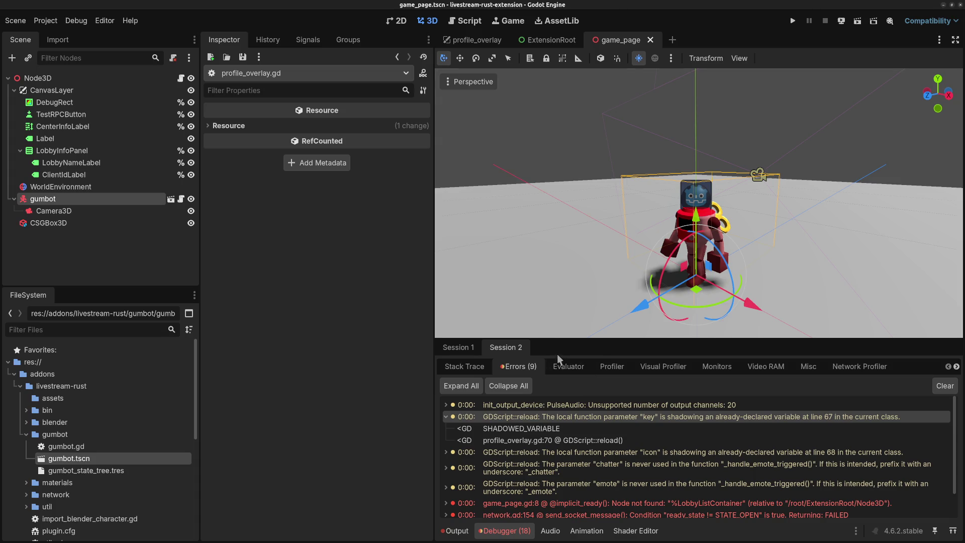
- Expand the unused 'chatter' warning, traced to profile_page.gd line 28, in the second session's errors
key("alt+Tab")
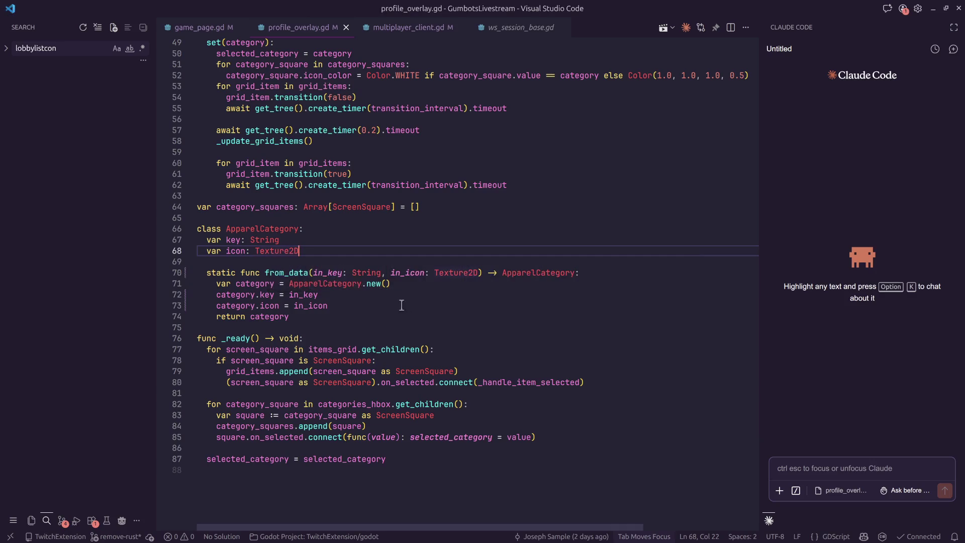
key("alt+Tab")
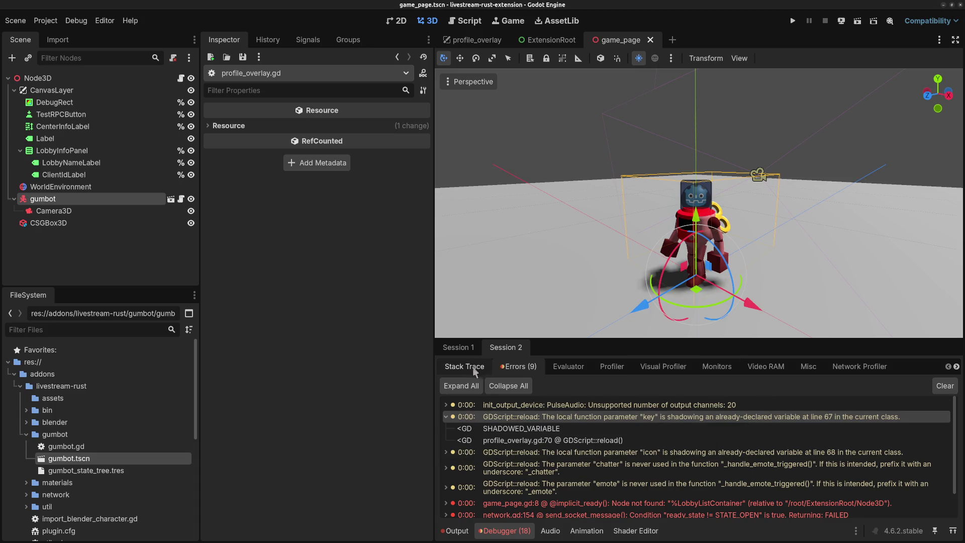
left_click(469, 351)
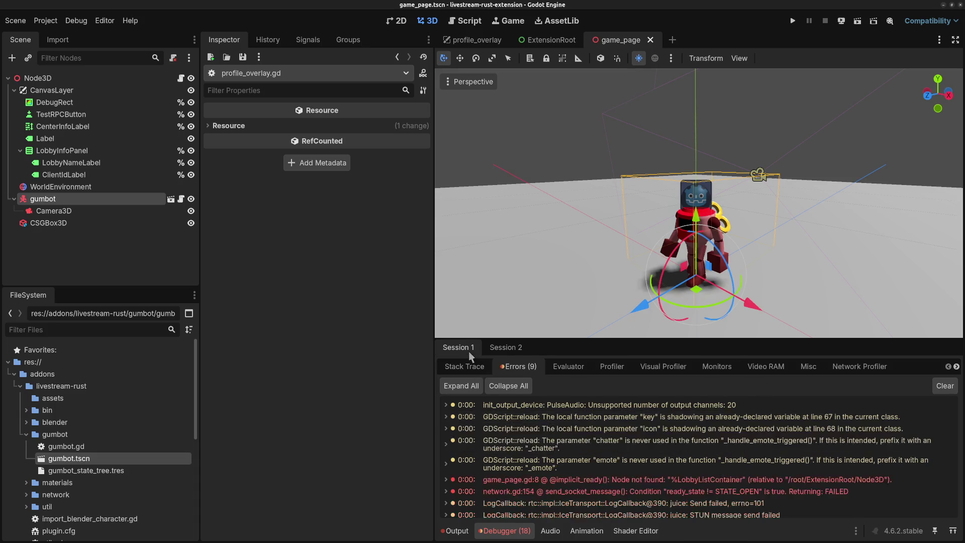
left_click(505, 348)
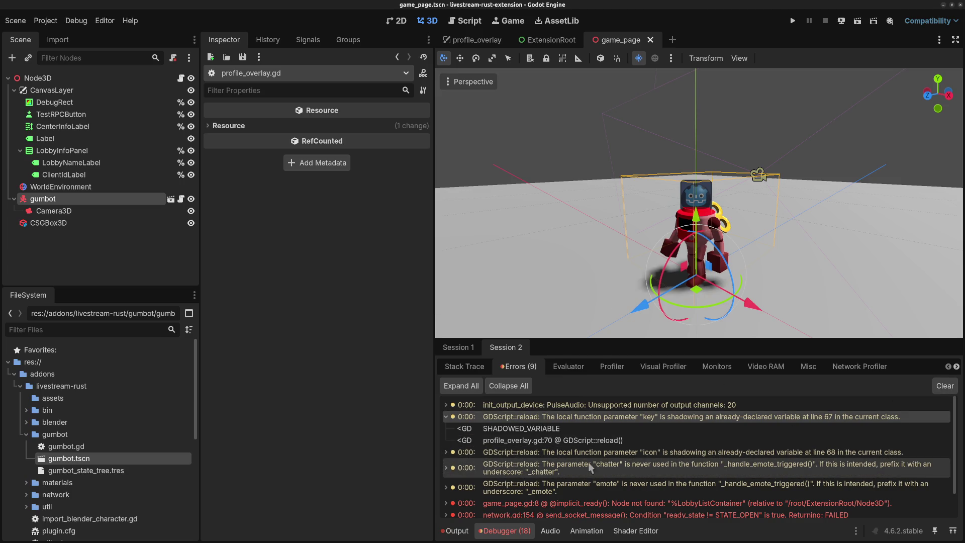
left_click(446, 467)
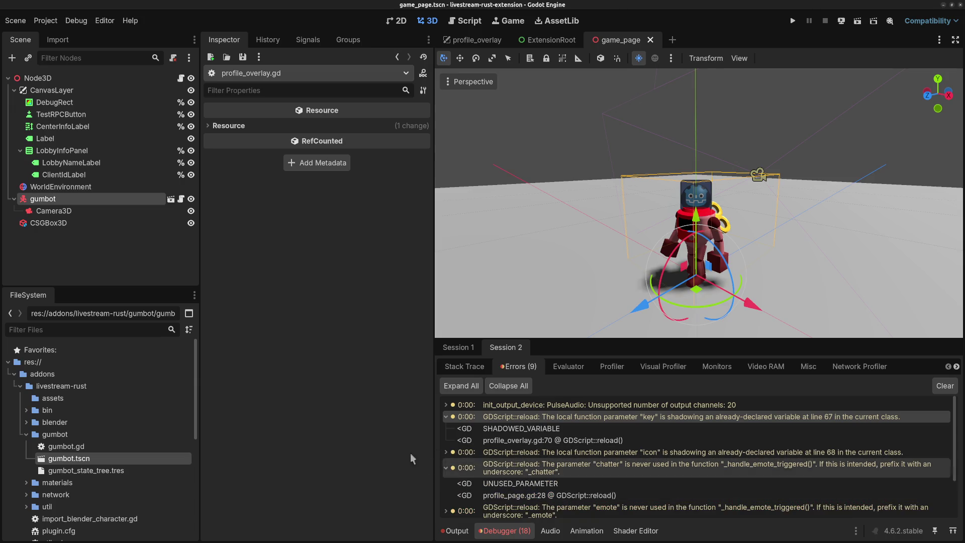
key("alt+Tab")
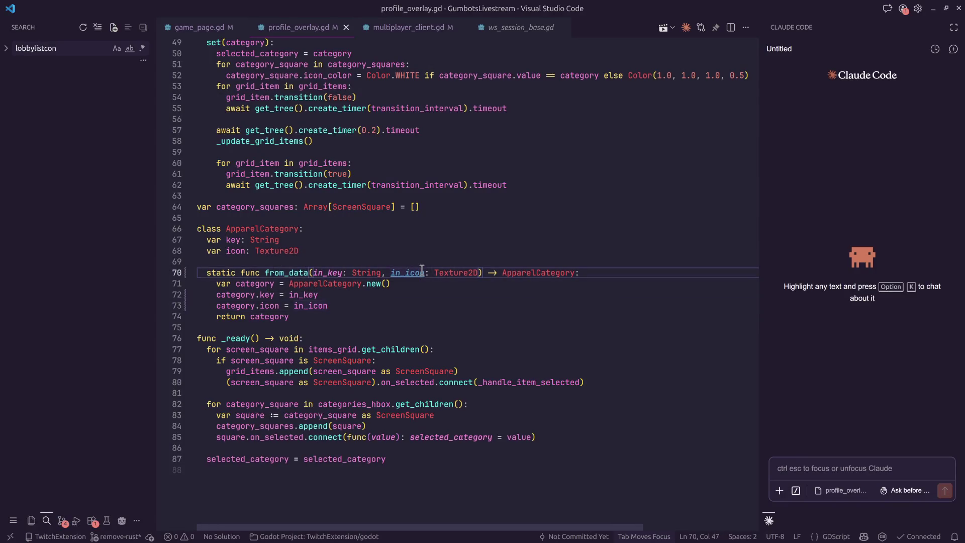
- Open profile_page.gd from quick file search
key("ctrl+p")
type("profile_pa")
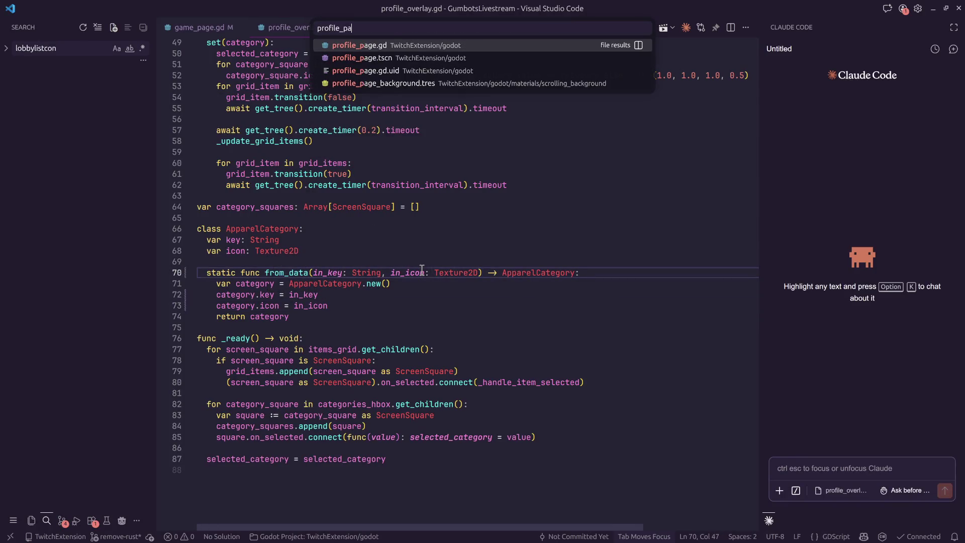
key("Return")
- Rename line 28's parameters to _chatter and _emote and save
left_click(340, 340)
type("_")
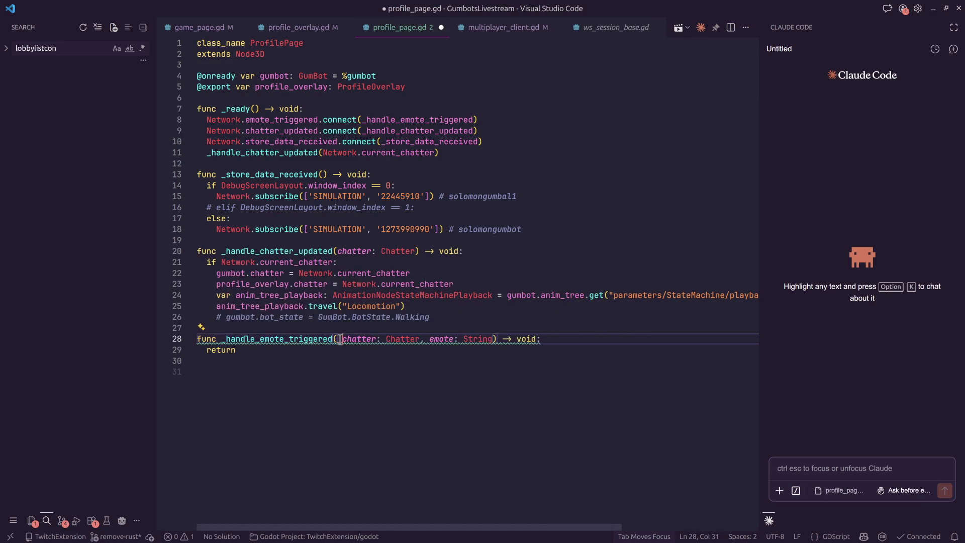
double_click(340, 340)
left_click(432, 341)
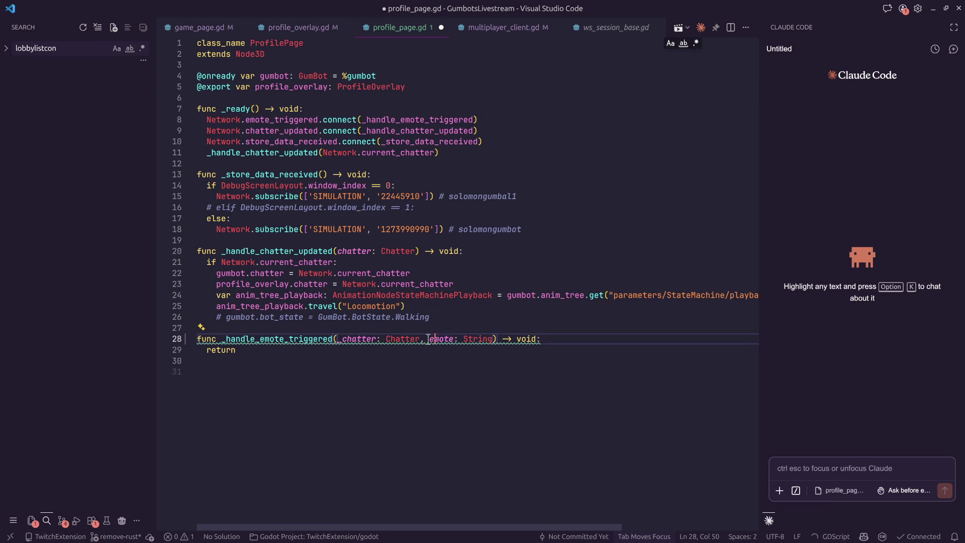
type("_")
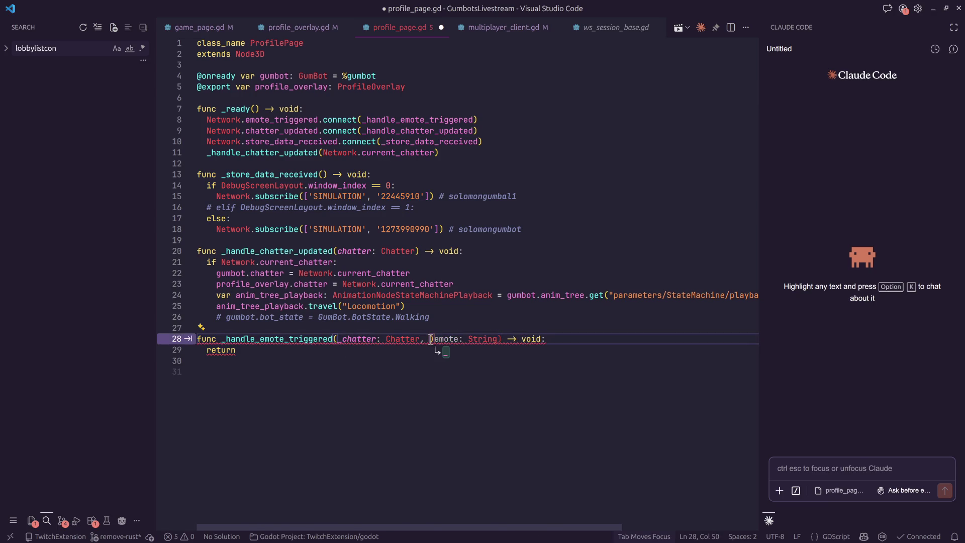
left_click(448, 322)
key("ctrl+s")
key("alt+Tab")
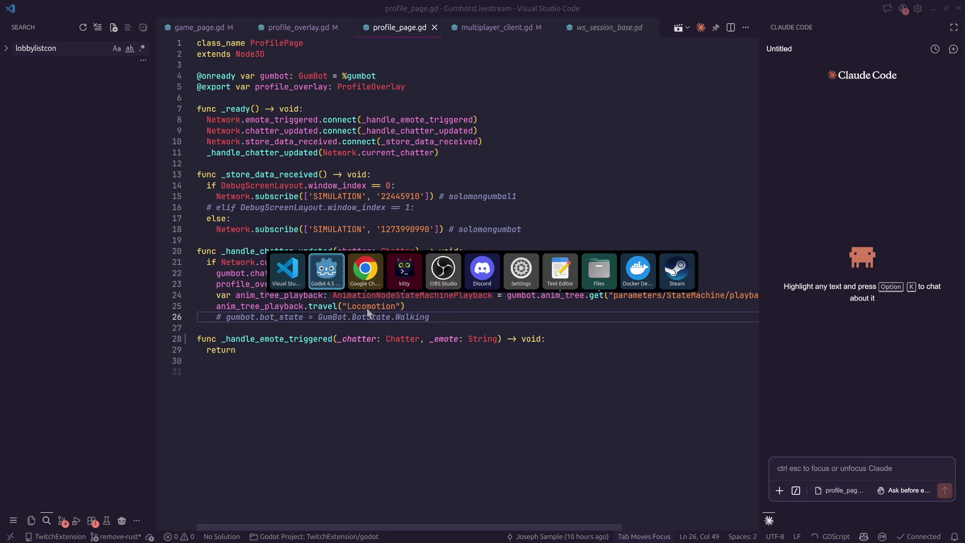
key("alt+Tab")
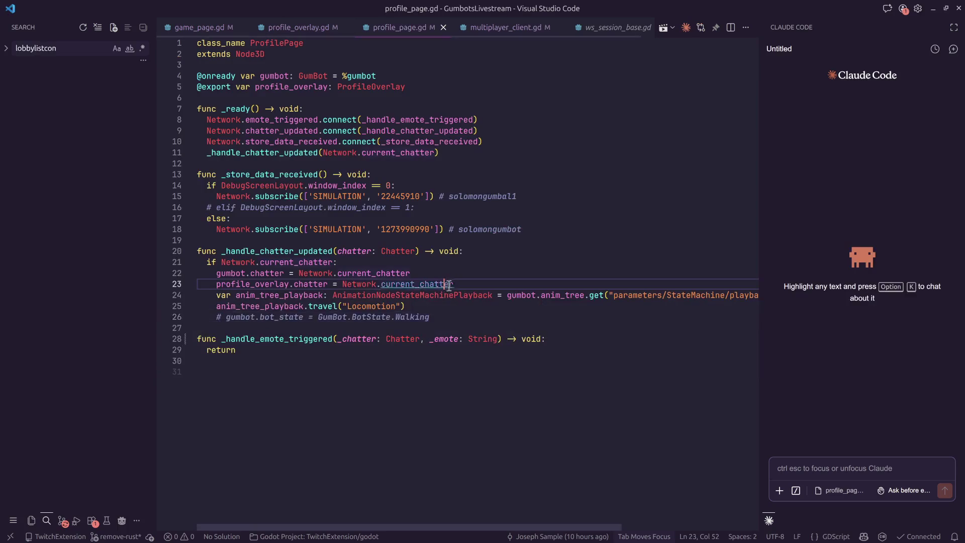
key("alt+Tab")
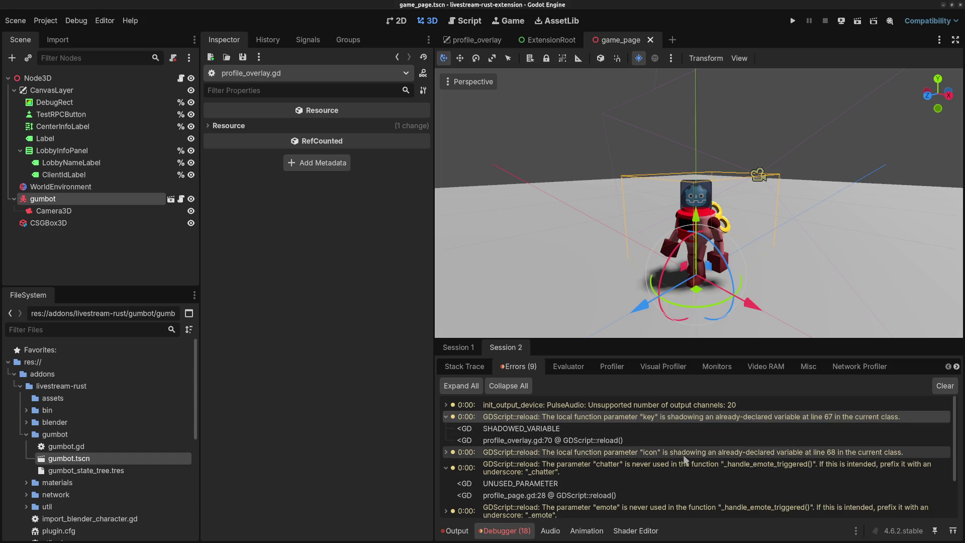
- Relaunch the project for a fresh two-window debug run
scroll(698, 471, "down", 2)
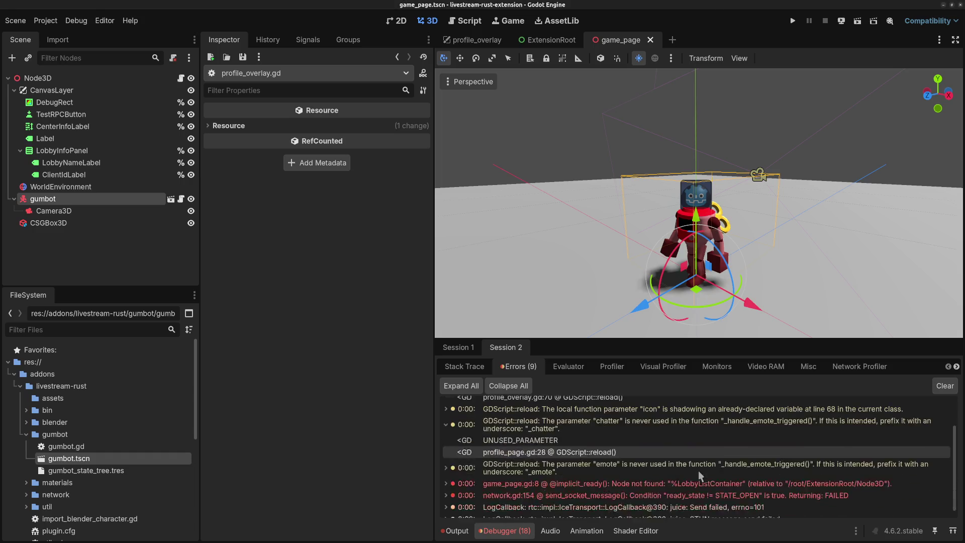
scroll(633, 467, "down", 1)
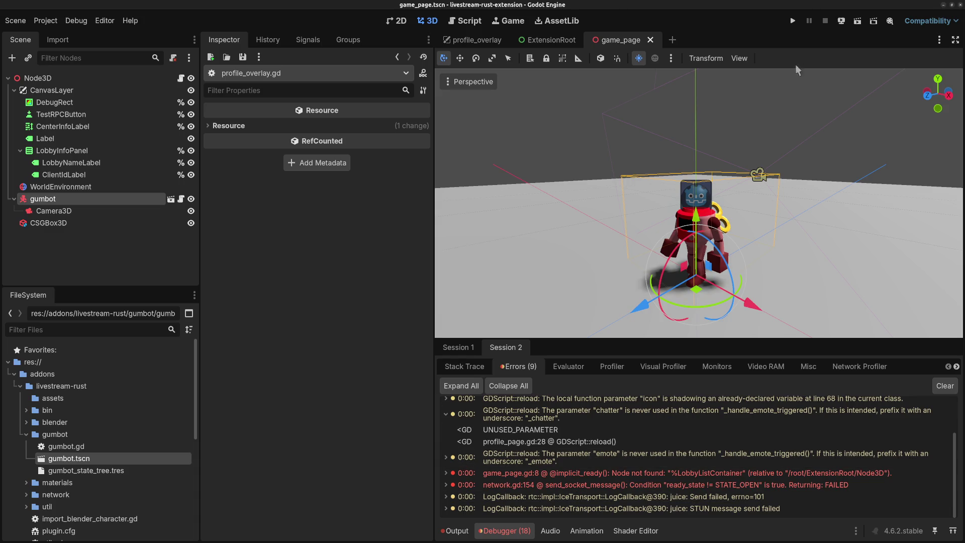
left_click(794, 21)
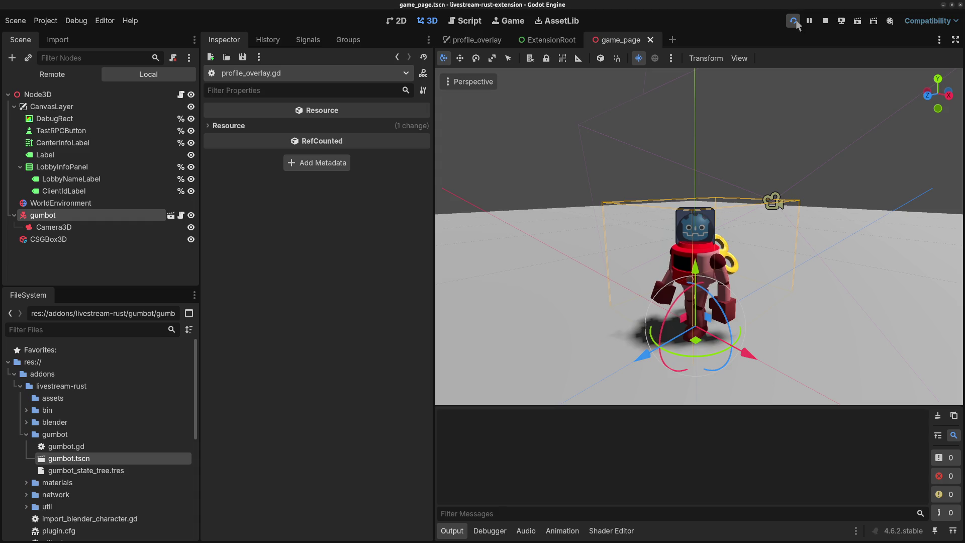
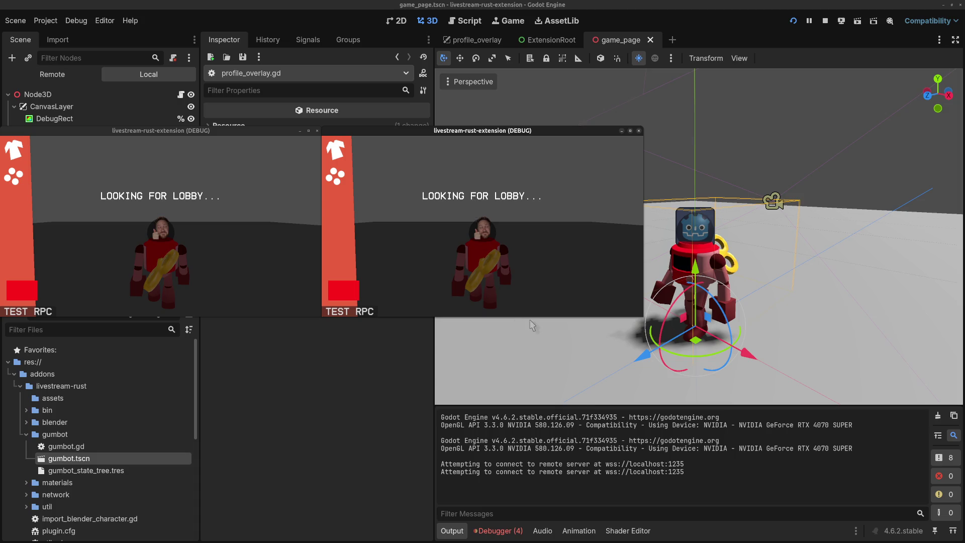
- Stop both running clients, list the debugger errors, and open network.gd in VS Code
left_click(826, 22)
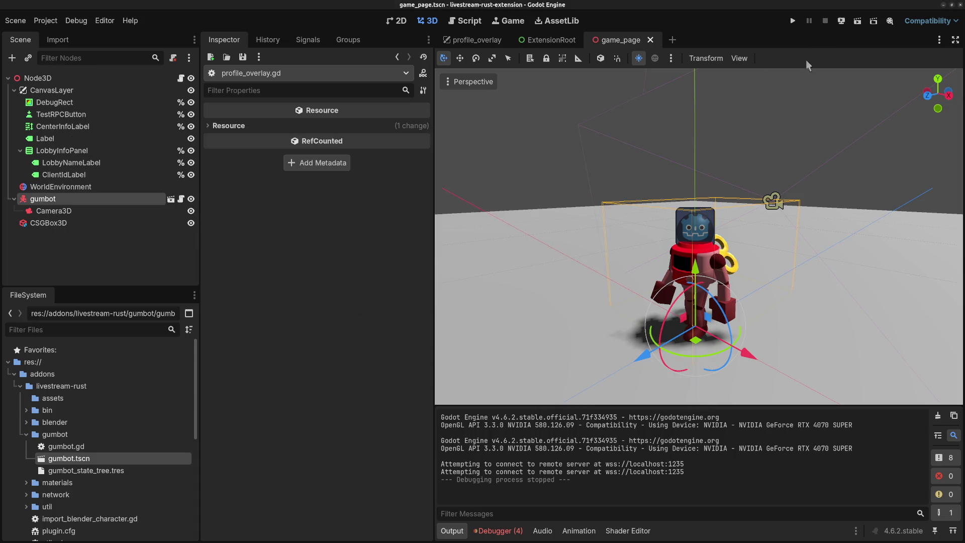
left_click(507, 531)
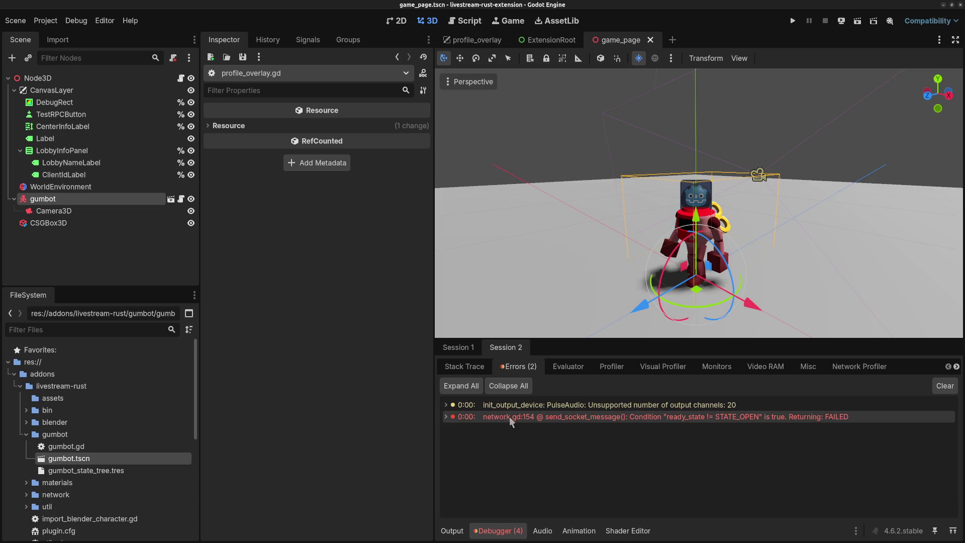
key("alt+Tab")
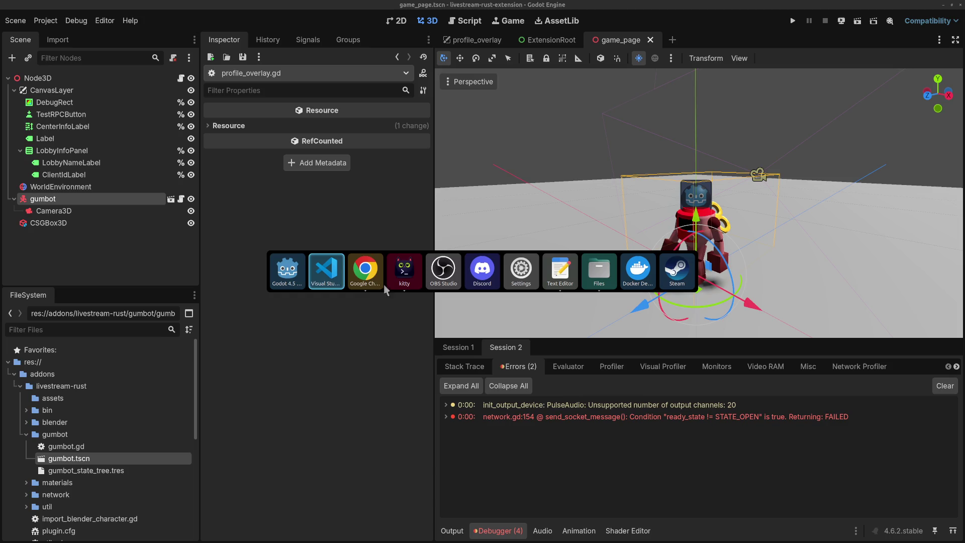
key("ctrl+p")
type("net")
key("Down")
key("Return")
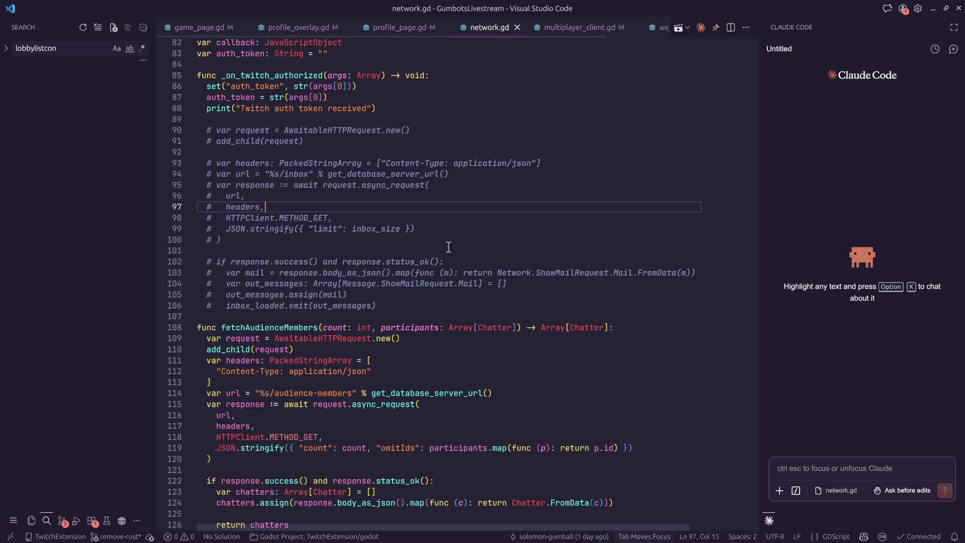
- Find and select the send_socket_message function name in network.gd
left_click(448, 246)
mouse_move(738, 153)
left_mouse_down()
mouse_move(725, 228)
mouse_move(727, 191)
mouse_move(723, 200)
left_mouse_up()
double_click(279, 244)
- Expand the network.gd:154 error in Godot's debugger to see its stack trace
key("alt+Tab")
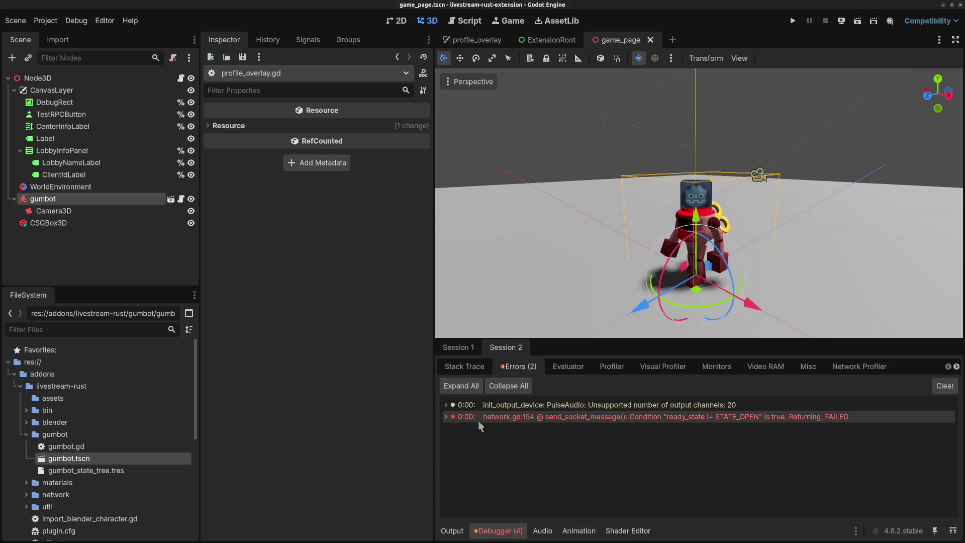
left_click(446, 417)
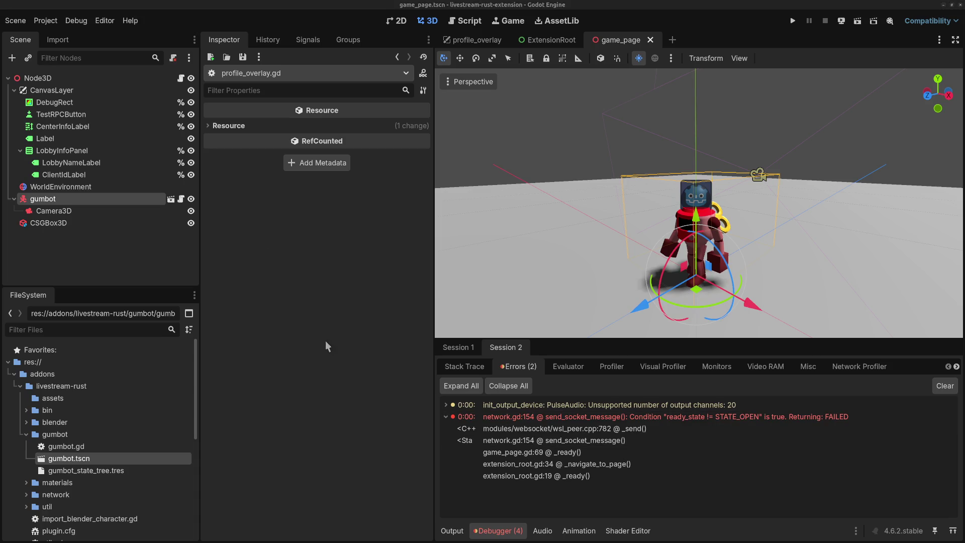
key("alt+Tab")
key("ctrl+p")
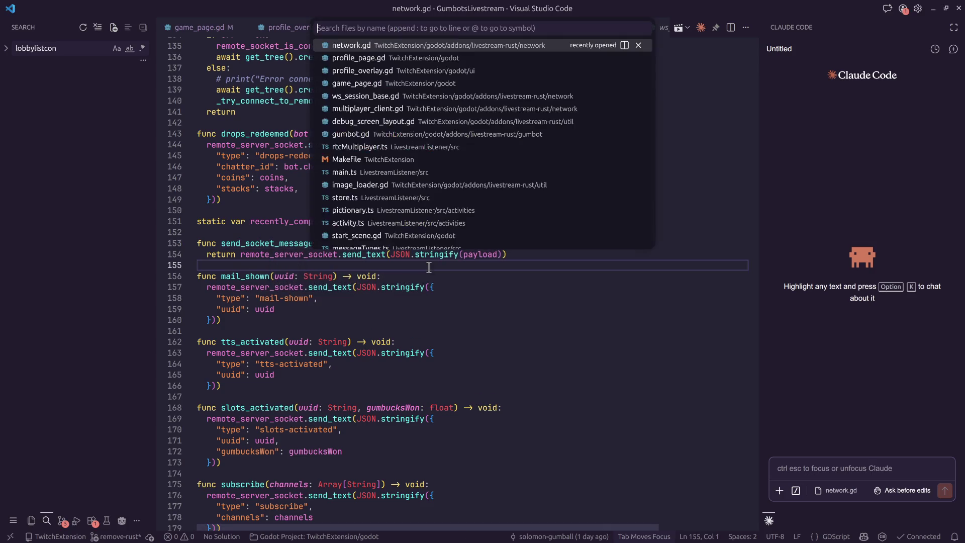
- Open game_page.gd in VS Code and scroll down to its _ready function
type("game")
key("Return")
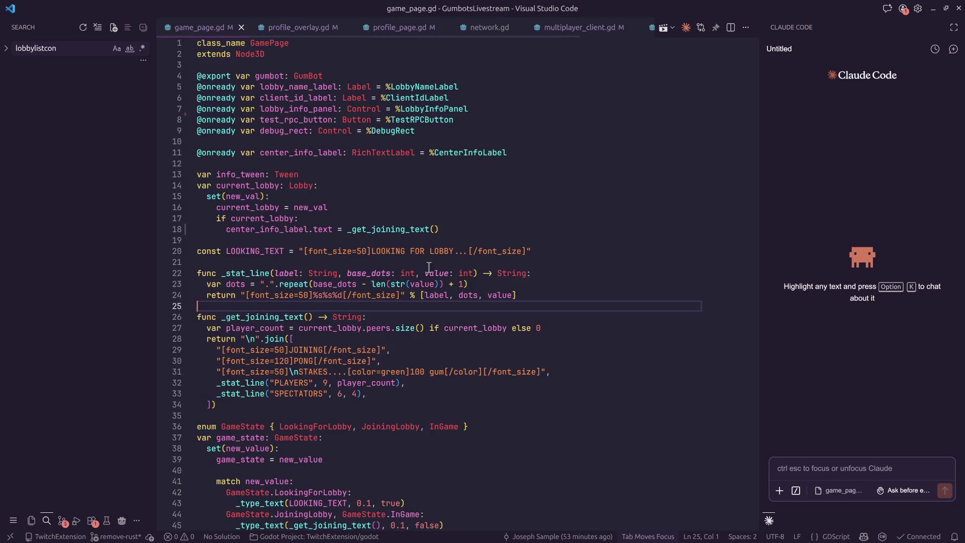
scroll(743, 207, "down", 8)
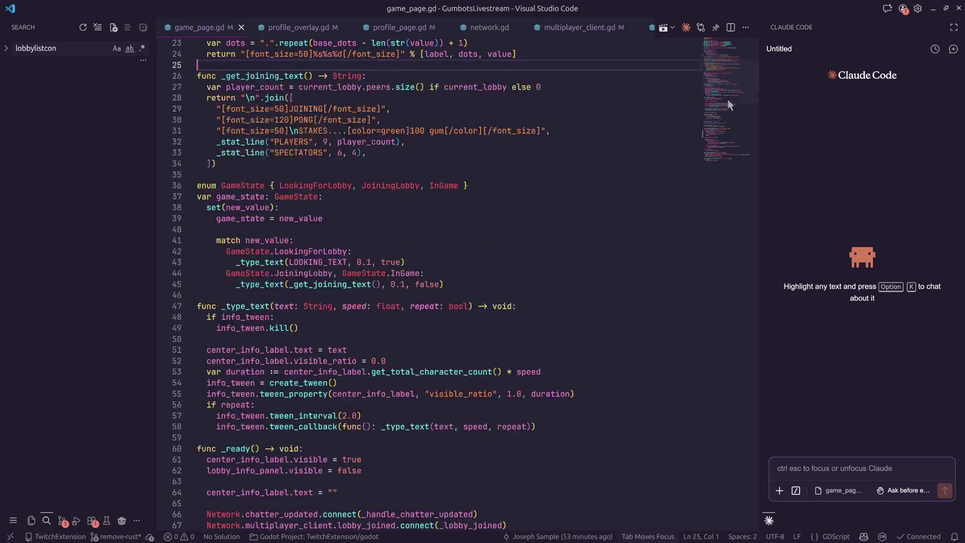
left_click_drag(729, 102, 728, 107)
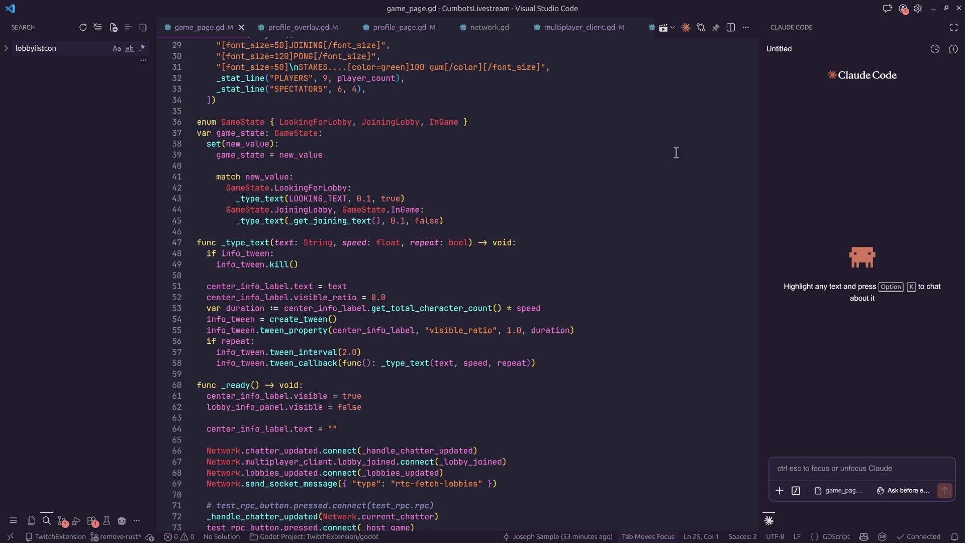
scroll(729, 100, "down", 3)
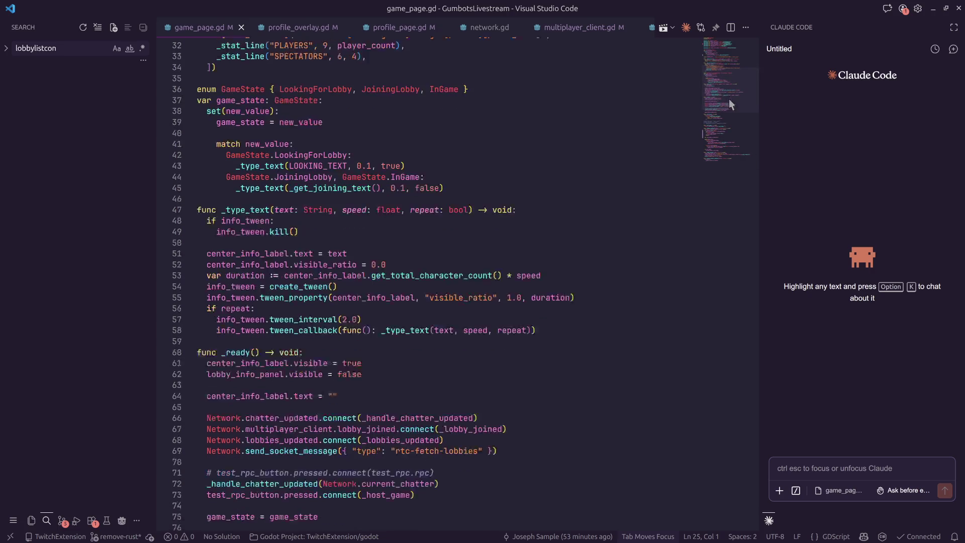
left_click_drag(729, 101, 733, 98)
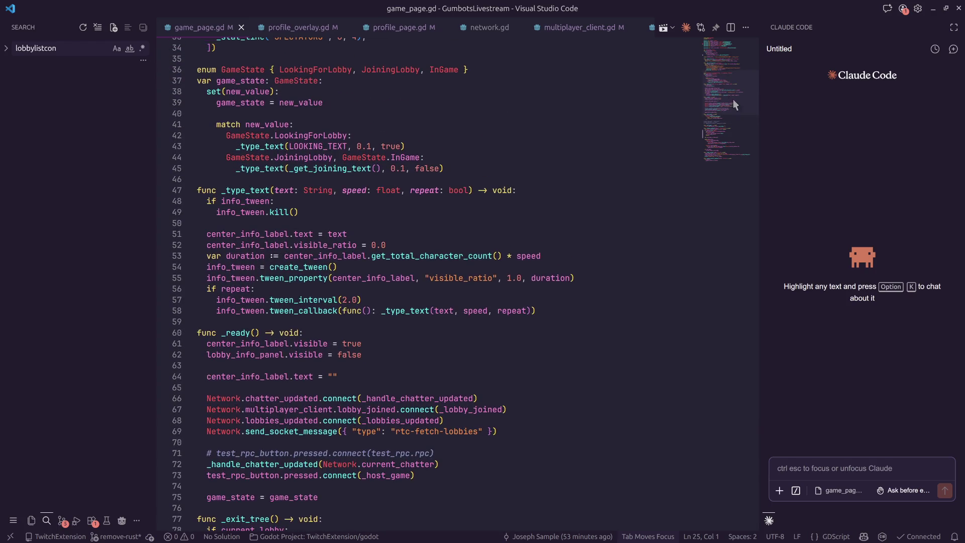
key("alt+Tab")
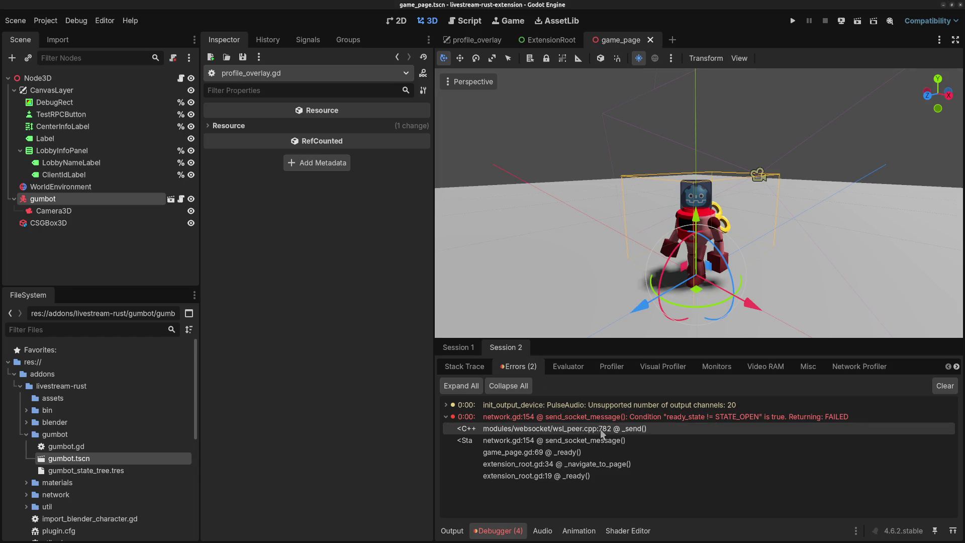
key("alt+Tab")
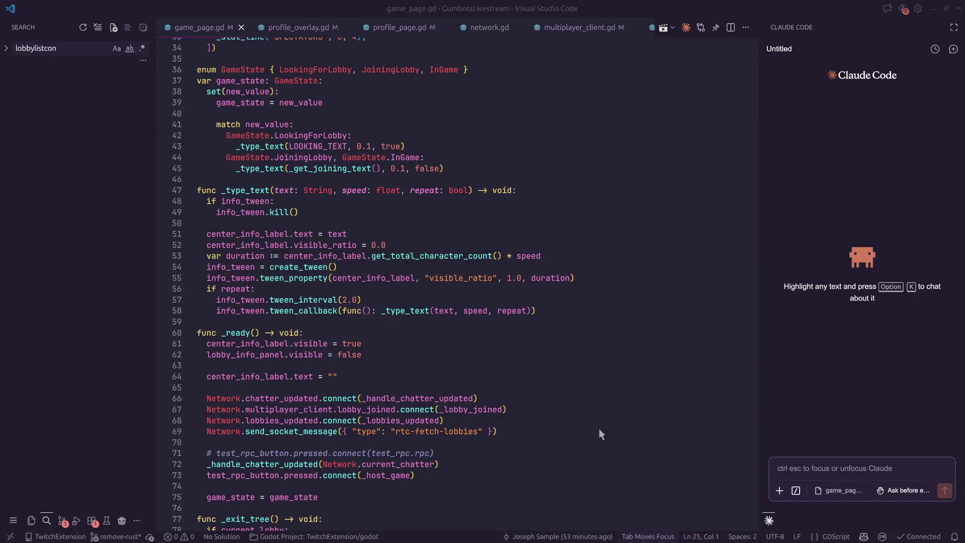
key("alt+Tab")
key("alt+Tab")
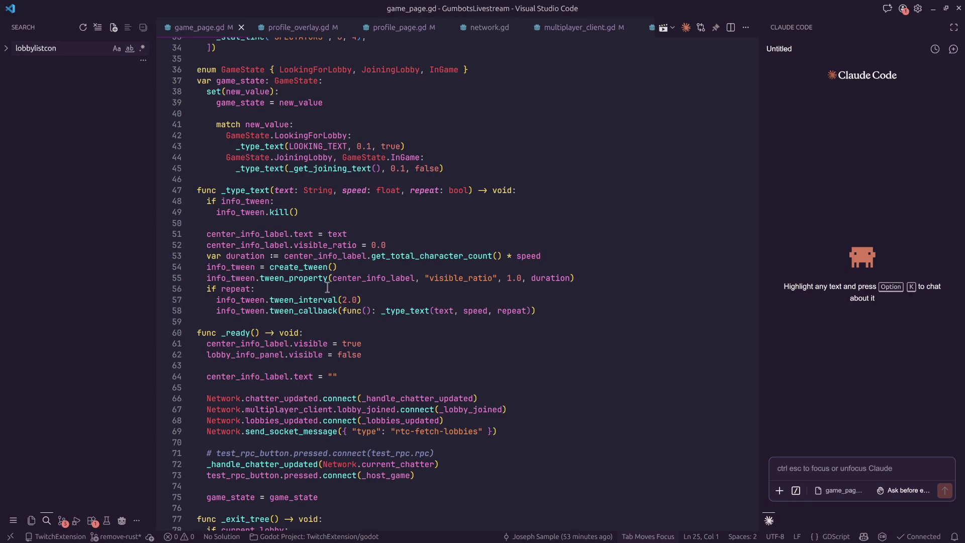
- Start a new line after the lobbies_updated connection on line 68
left_click(376, 443)
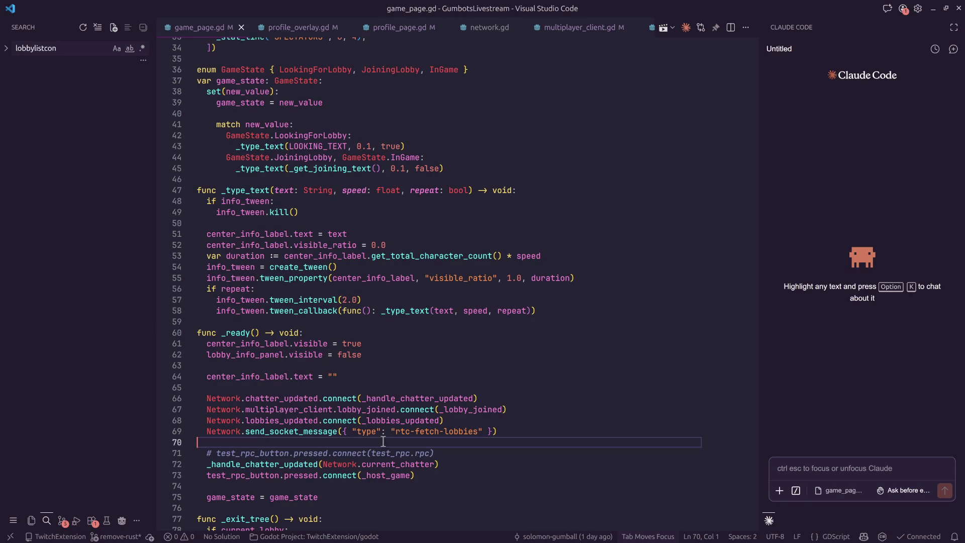
left_click(336, 431)
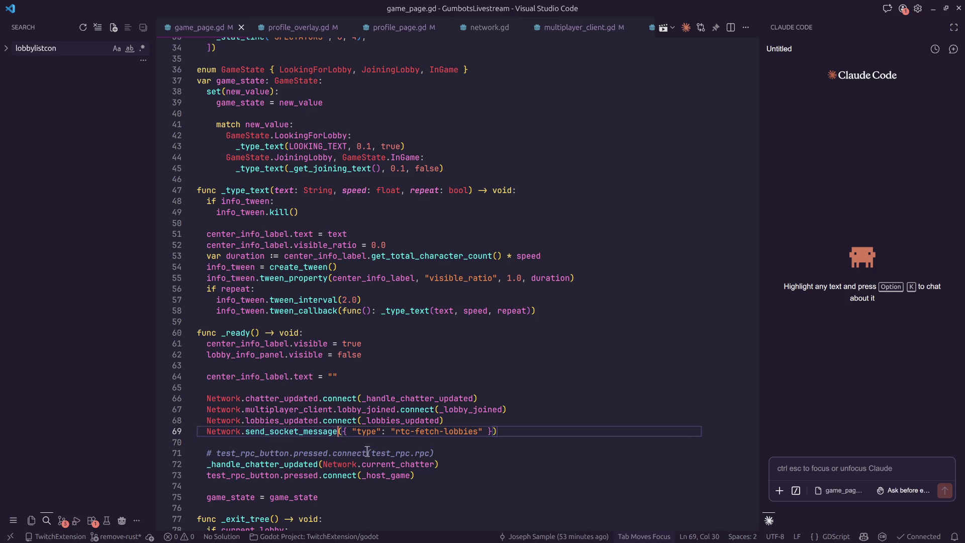
scroll(433, 391, "down", 4)
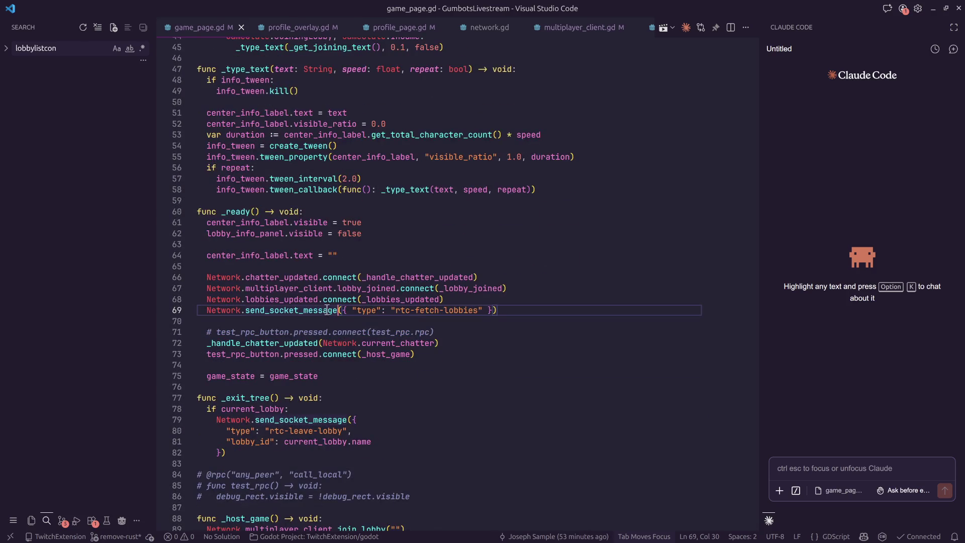
left_click(332, 324)
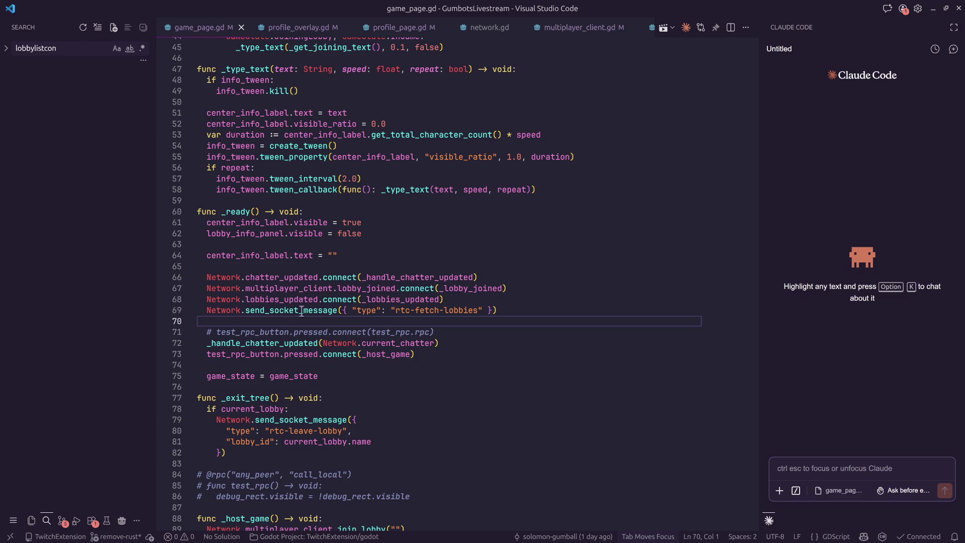
left_click(469, 299)
key("Return")
- Write Network.store_data_received.connect(_store_data_received) on line 69, disabling Tab Moves Focus for autocomplete
type("Network.shop_data_received")
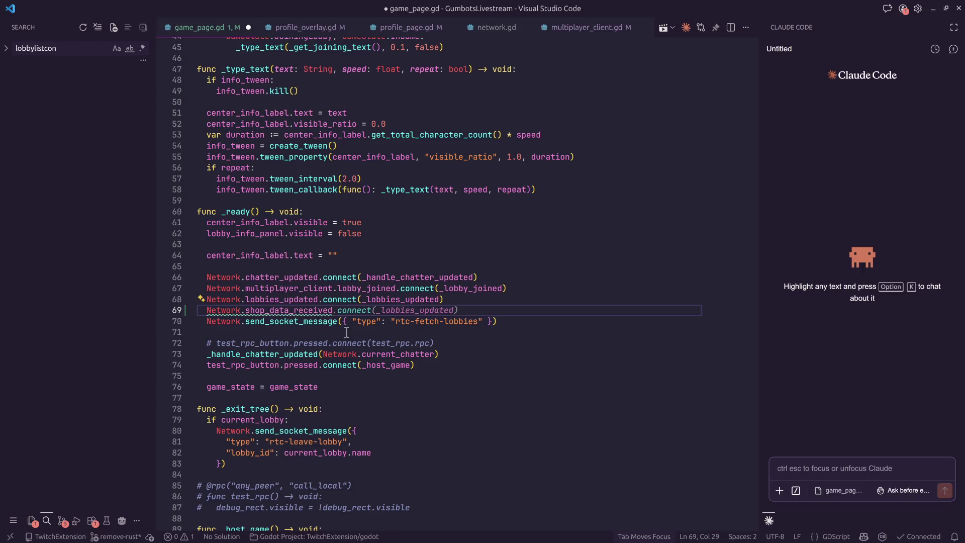
key("ctrl+BackSpace")
type("store")
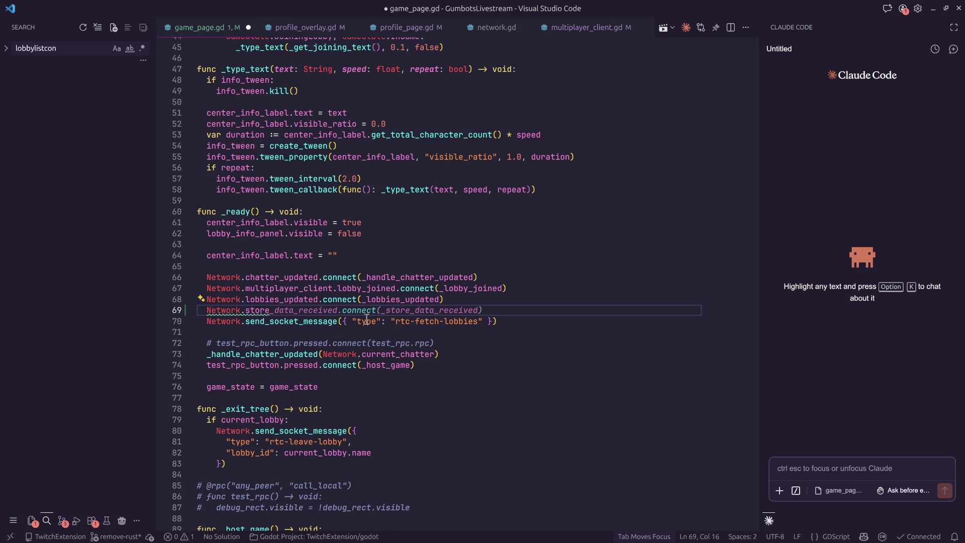
key("ctrl+shift+p")
type("tab")
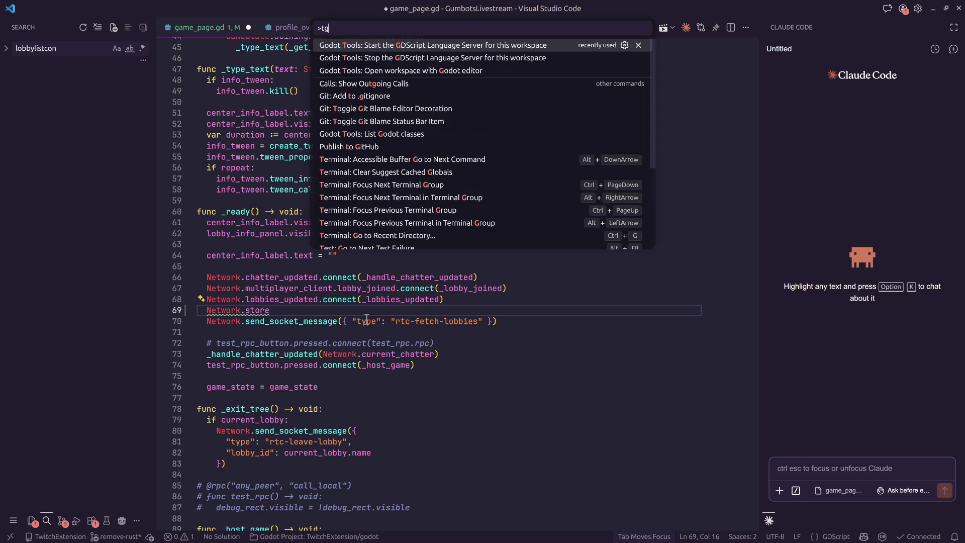
key("BackSpace")
type("a")
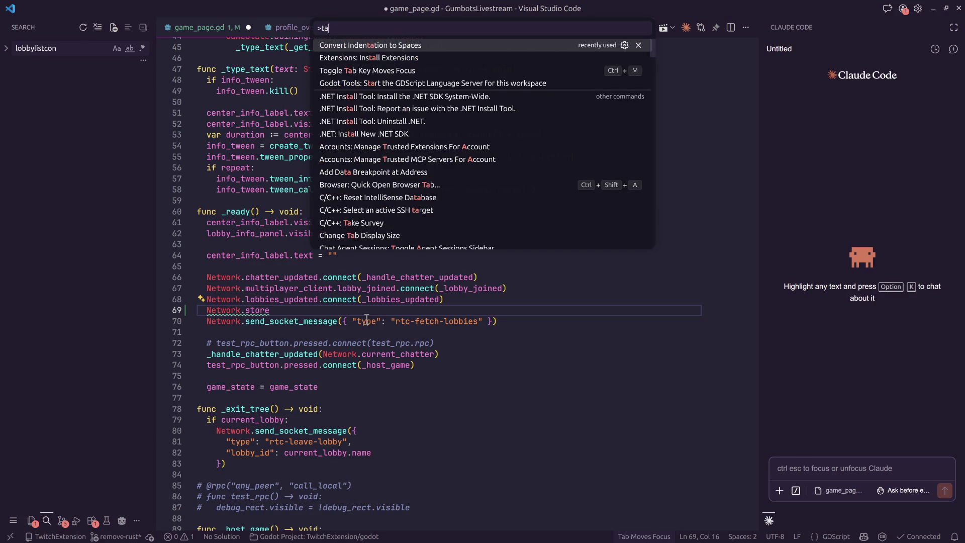
key("Down")
key("Down")
key("Return")
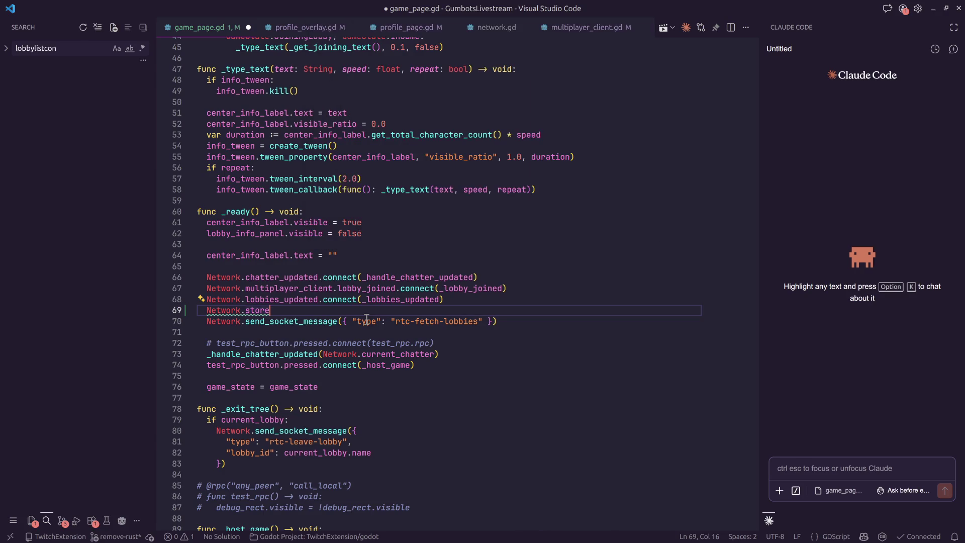
type("_d")
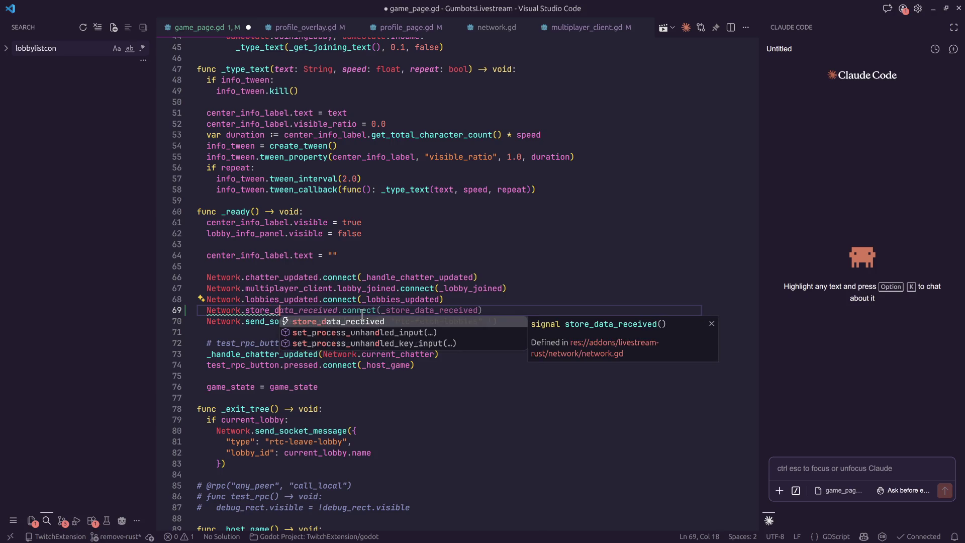
key("Tab")
key("Tab")
- Add blank lines after line 76 and begin a new func declaration
left_click(425, 332)
left_click(436, 310)
double_click(457, 310)
left_click(331, 386)
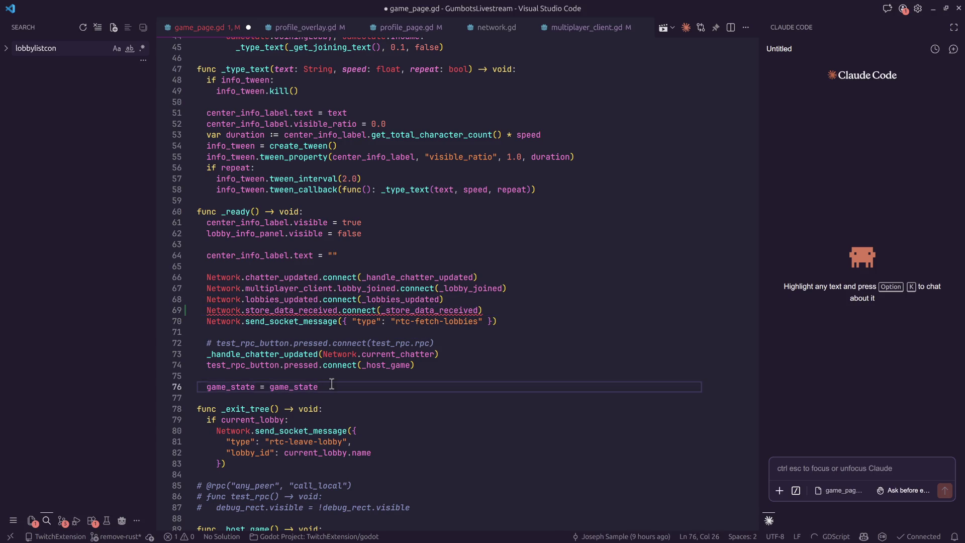
key("Return")
key("BackSpace")
key("Return")
type("func")
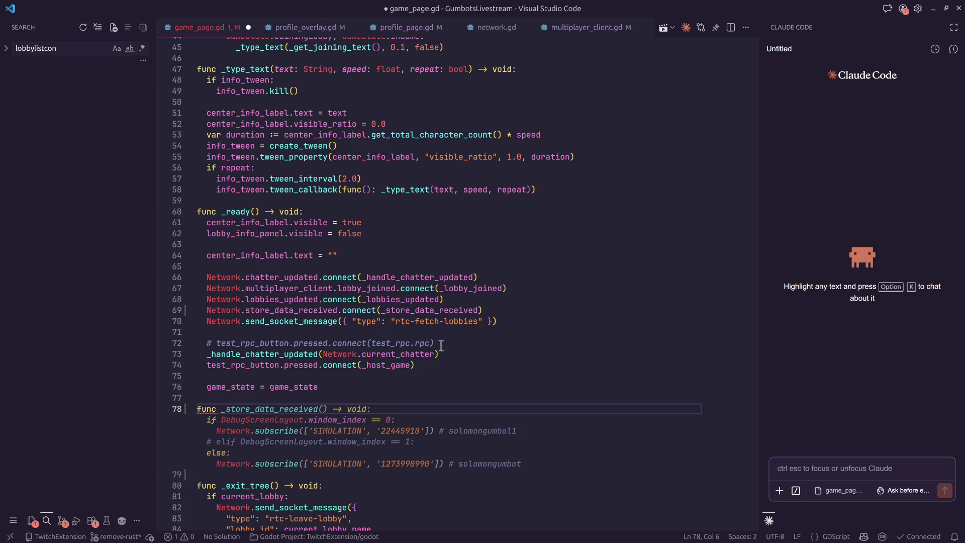
- Nest the fetch-lobbies call under 'if Network.current_chatter:' and accept the suggested _store_data_received code
left_click(500, 314)
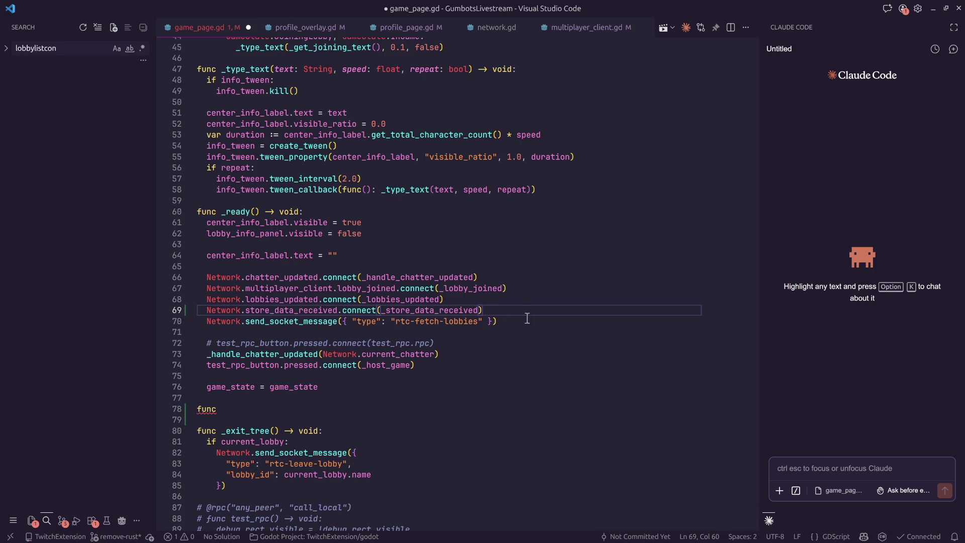
key("Return")
type("if Network.")
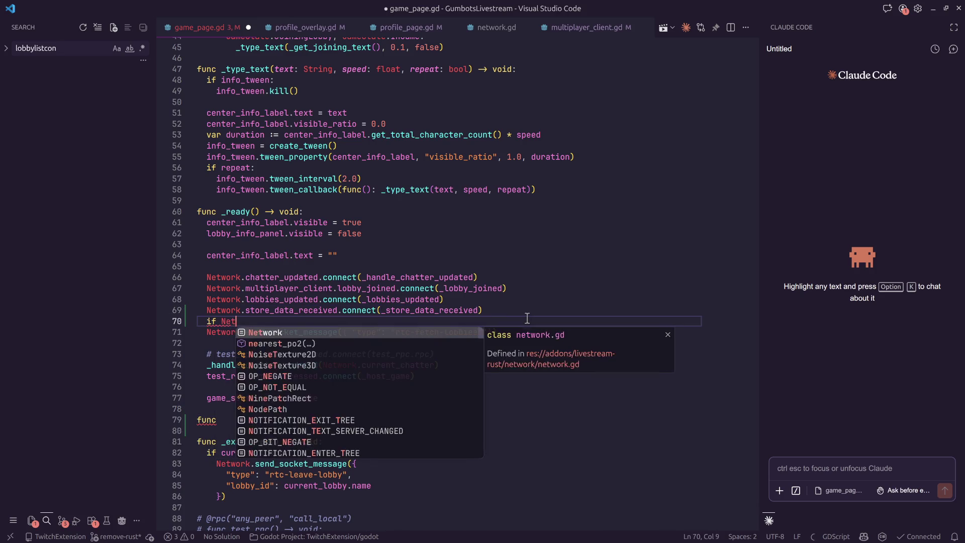
type("chat")
key("BackSpace")
key("BackSpace")
key("BackSpace")
type("cur")
key("Tab")
type(":")
key("Return")
key("Delete")
key("Delete")
key("Delete")
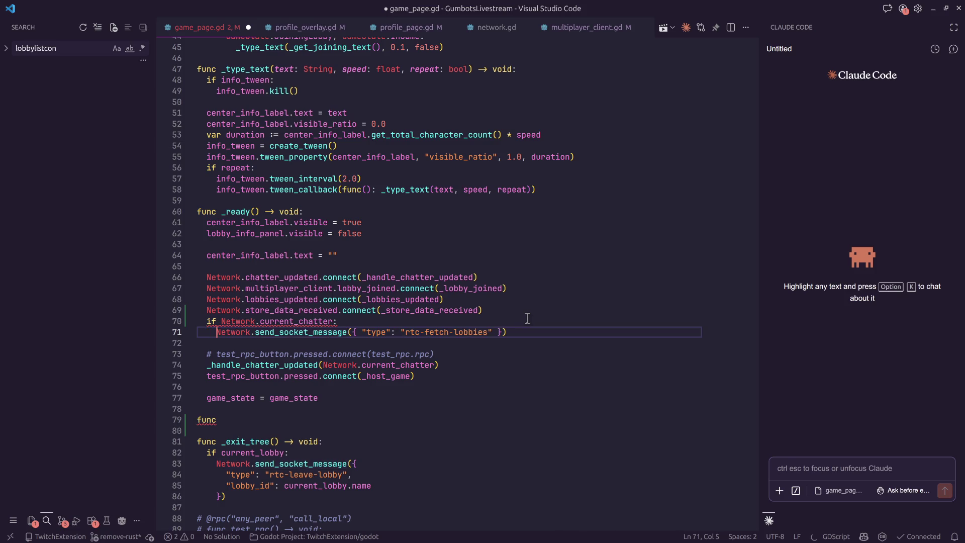
key("Up")
key("End")
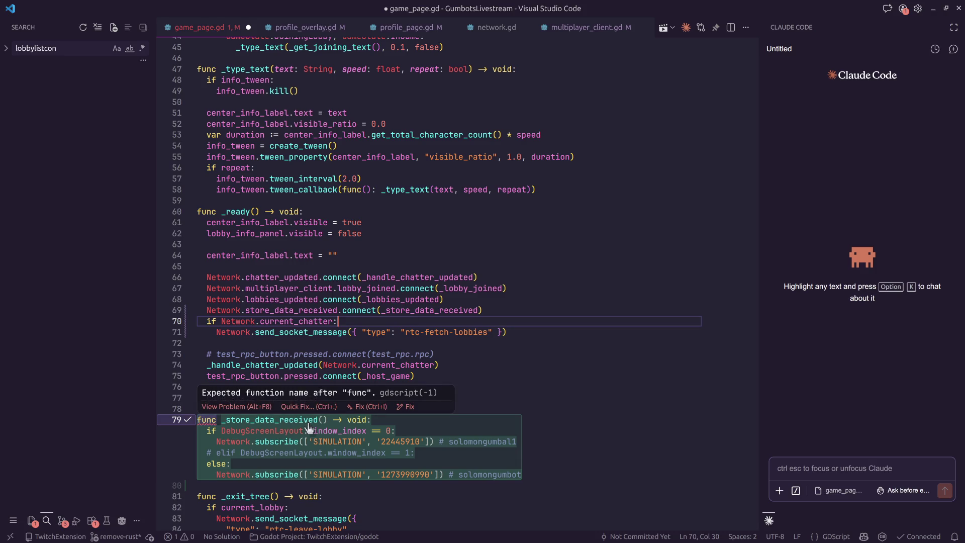
key("Tab")
- Replace the _store_data_received body with the rtc-fetch-lobbies send line
scroll(337, 428, "down", 2)
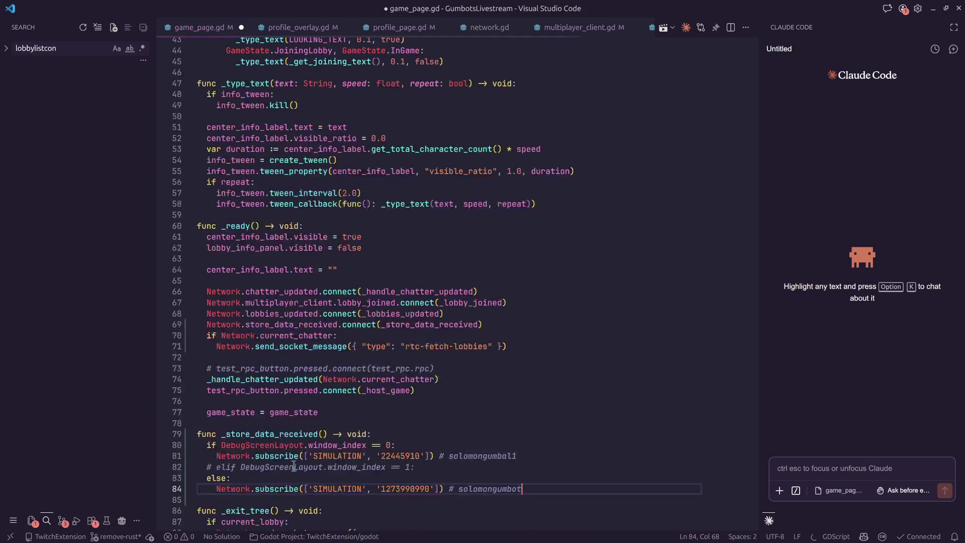
double_click(270, 413)
left_click(406, 317)
scroll(370, 434, "down", 2)
left_click(379, 396)
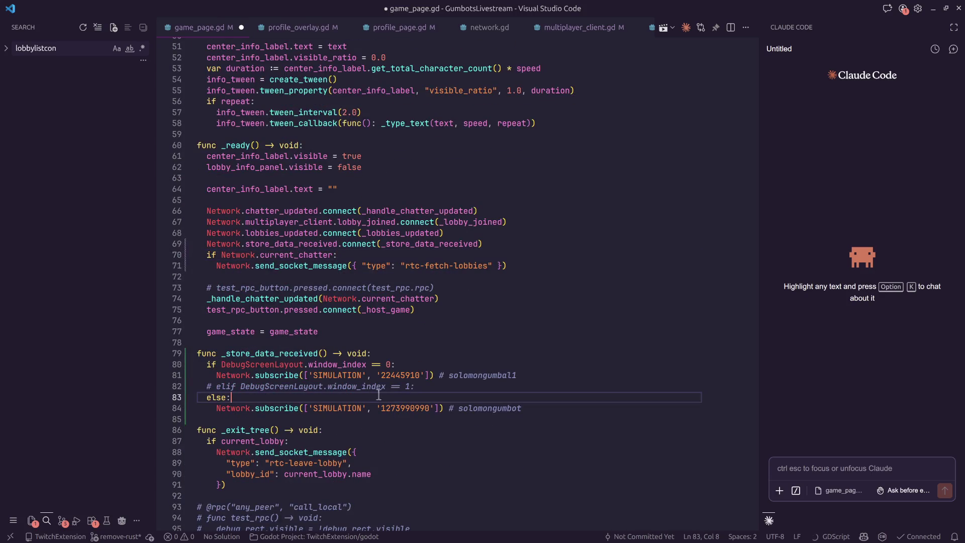
left_click_drag(509, 266, 211, 268)
key("ctrl+c")
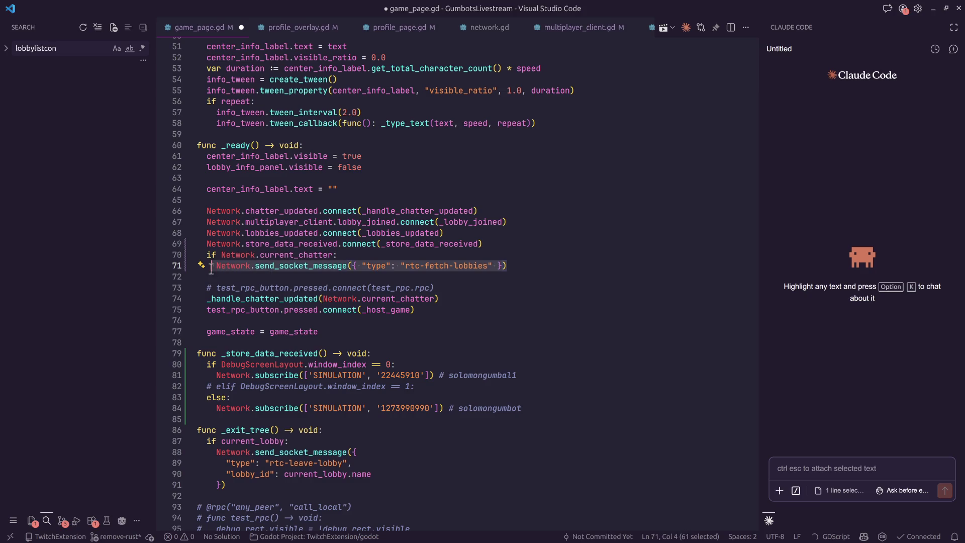
left_click_drag(531, 408, 208, 367)
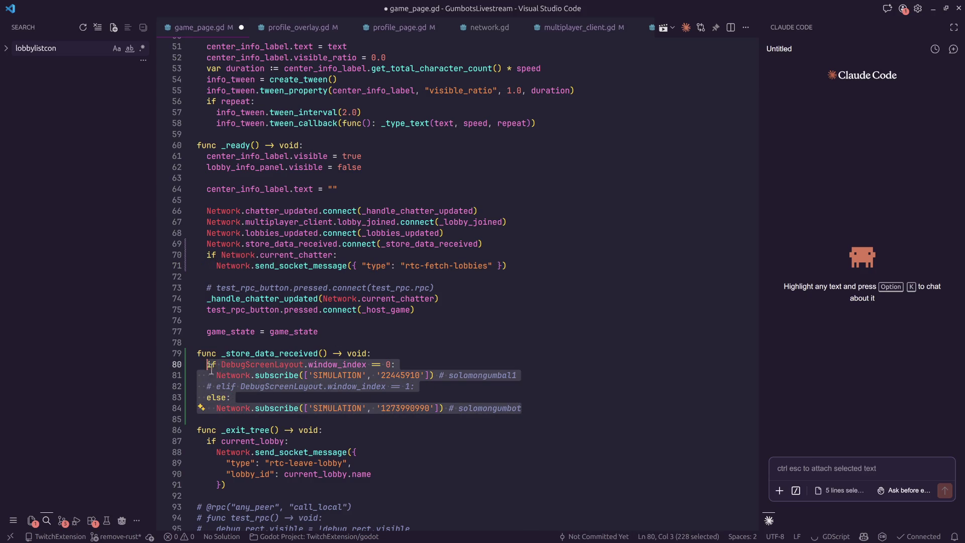
key("ctrl+v")
left_click(335, 344)
left_click(308, 378)
left_click(345, 342)
- Save game_page.gd and launch a new run from the Godot editor
key("ctrl+s")
key("alt+Tab")
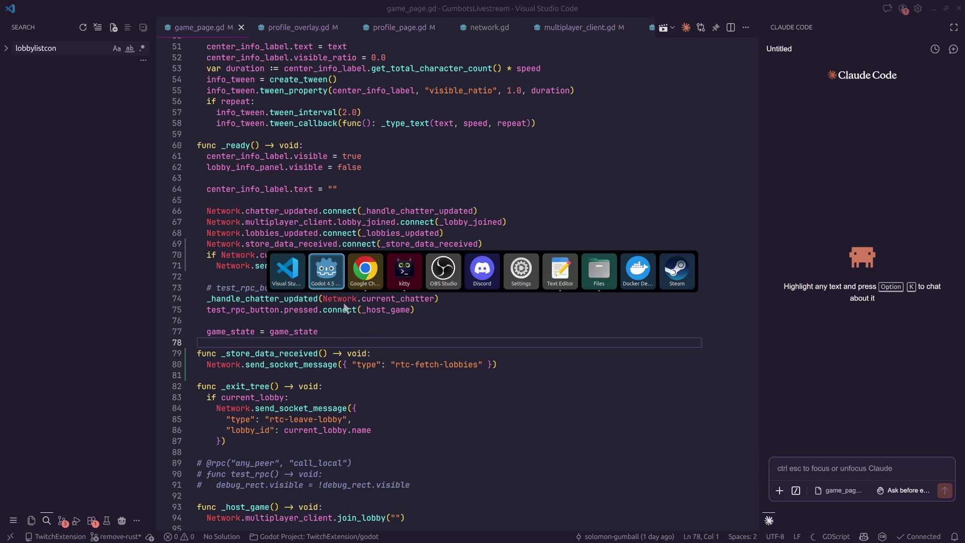
left_click(793, 21)
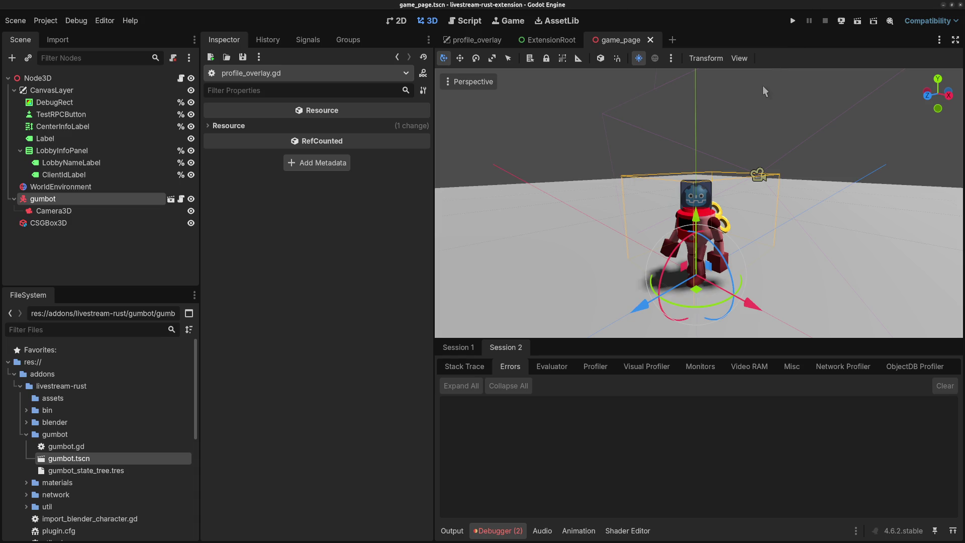
- Run the project, watch both clients join the Pong lobby, open the wardrobe, and check debugger errors
left_click(798, 24)
key("alt+Tab")
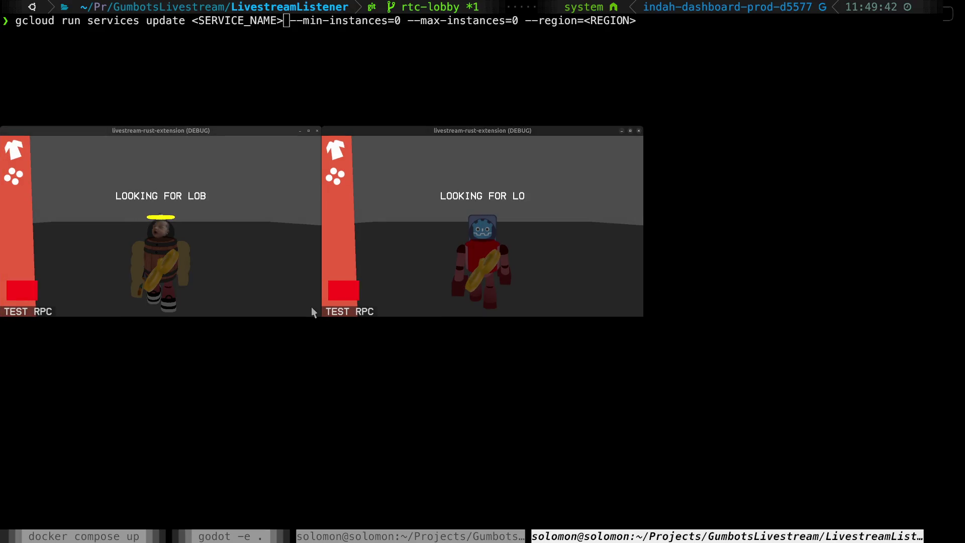
key("alt+Tab")
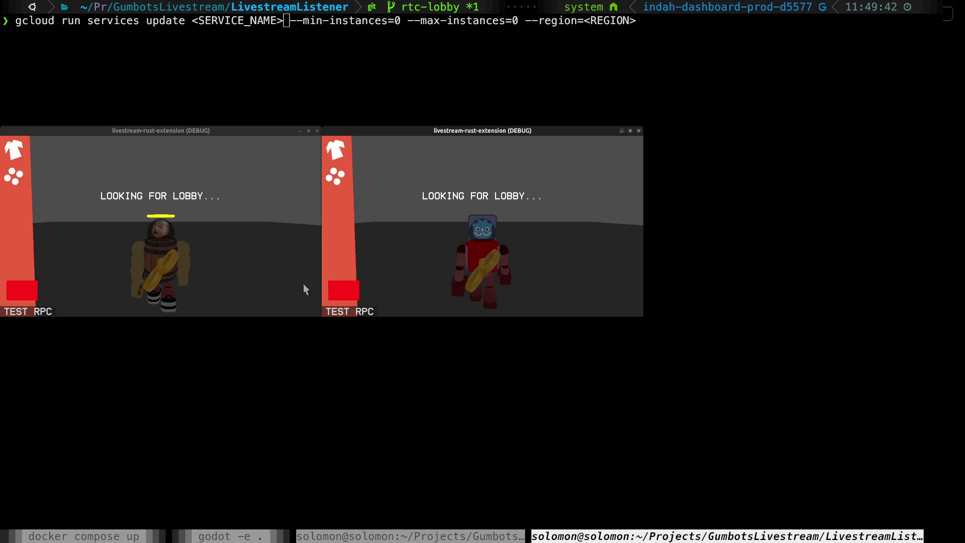
key("alt+Tab")
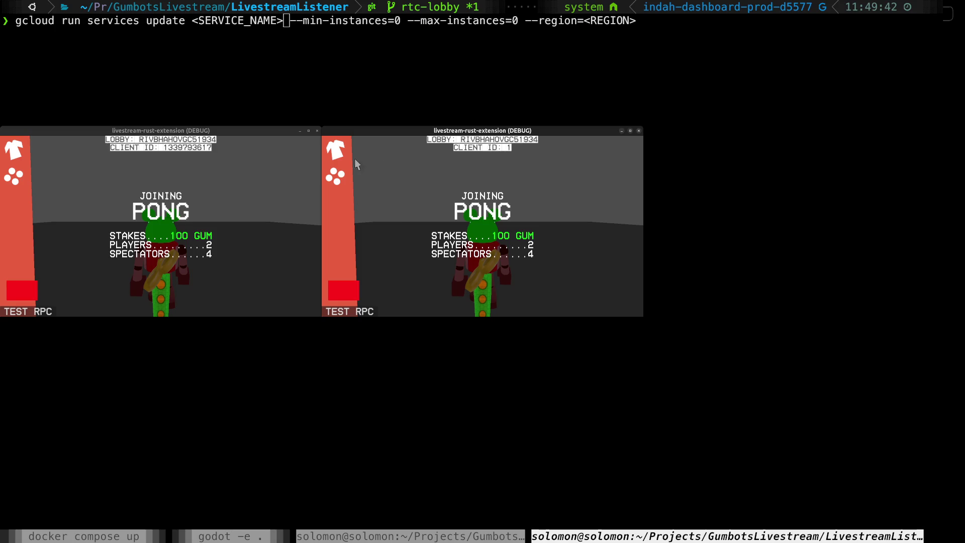
left_click(342, 157)
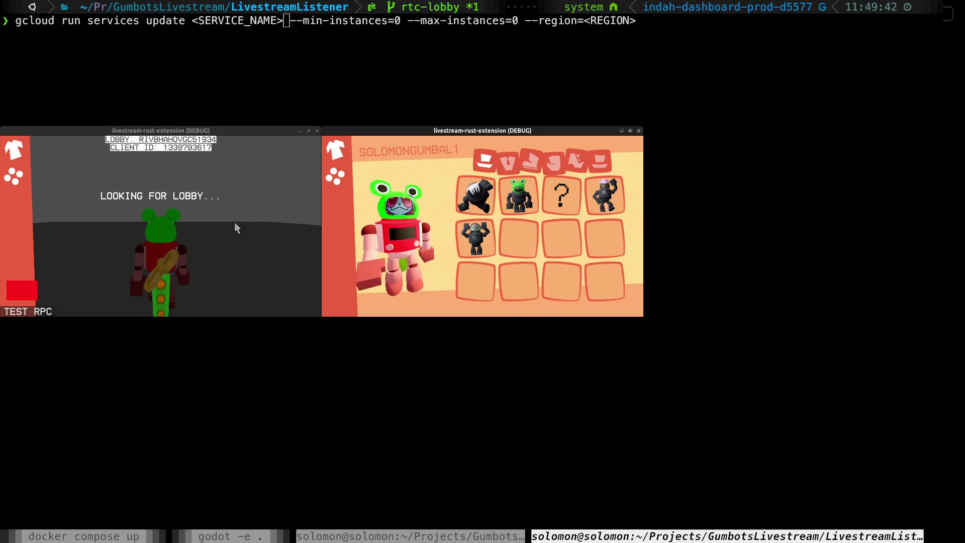
left_click(209, 230)
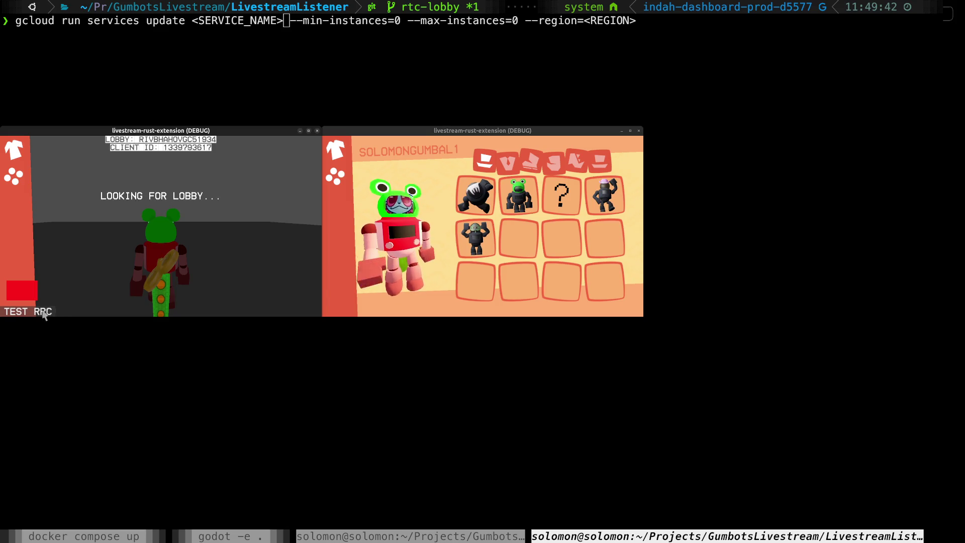
key("alt+Tab")
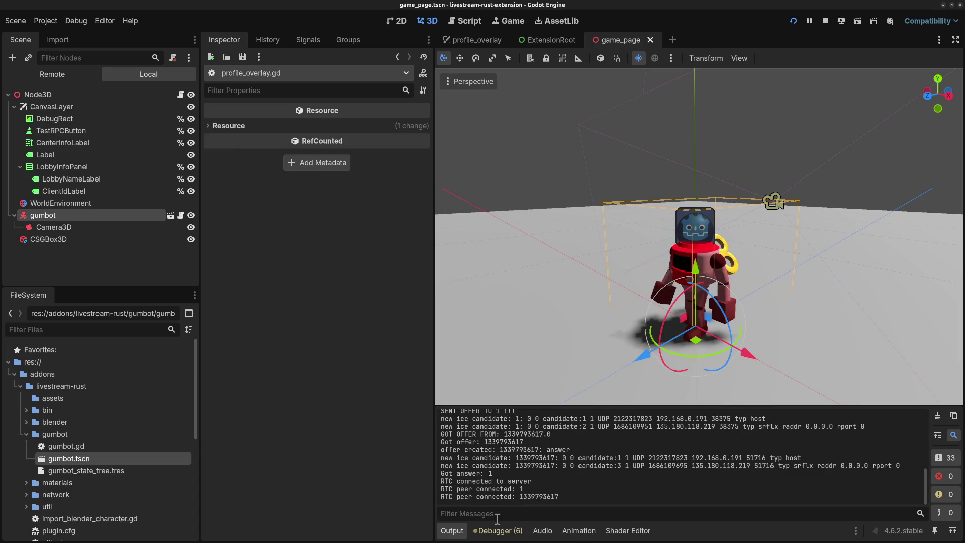
left_click(500, 531)
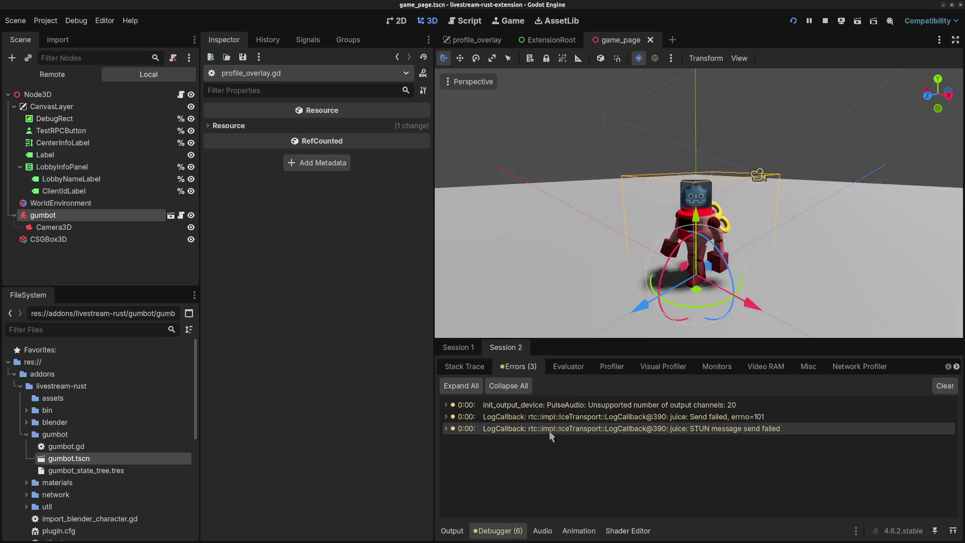
- Stop and rerun the project, checking the debugger errors and output log
mouse_move(574, 422)
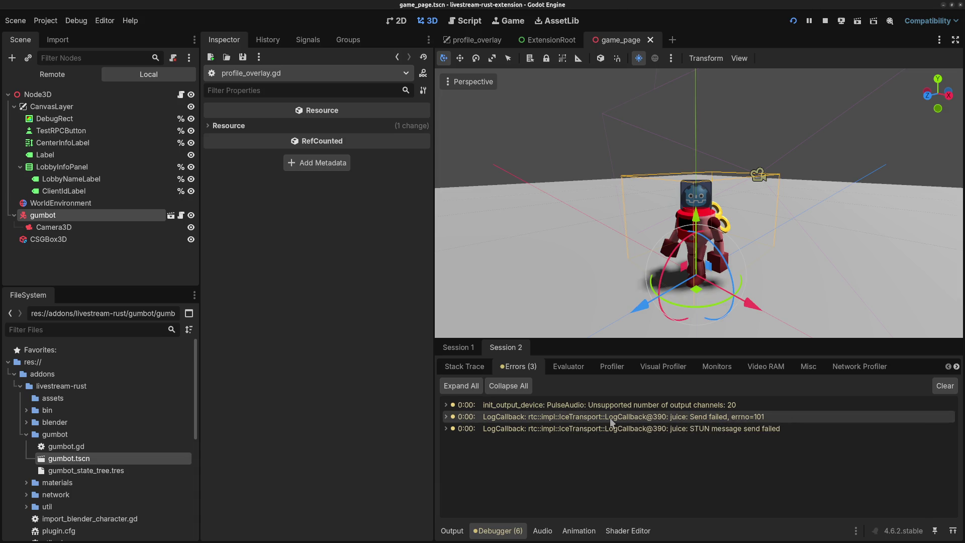
left_click(825, 21)
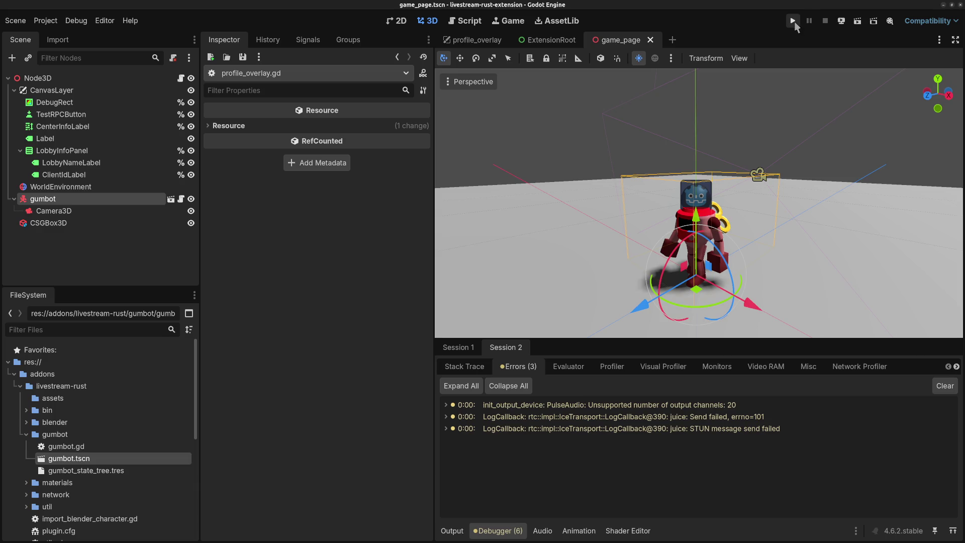
left_click(793, 21)
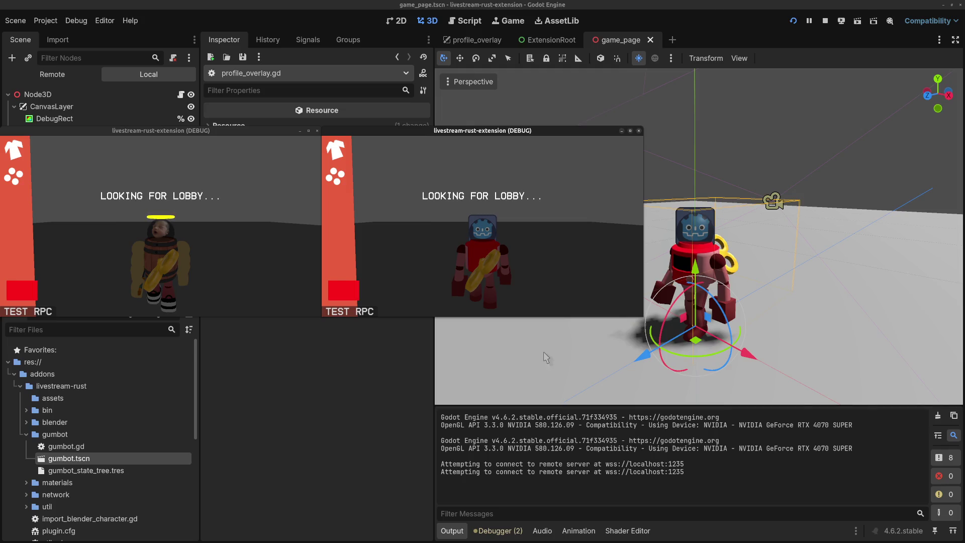
left_click(497, 531)
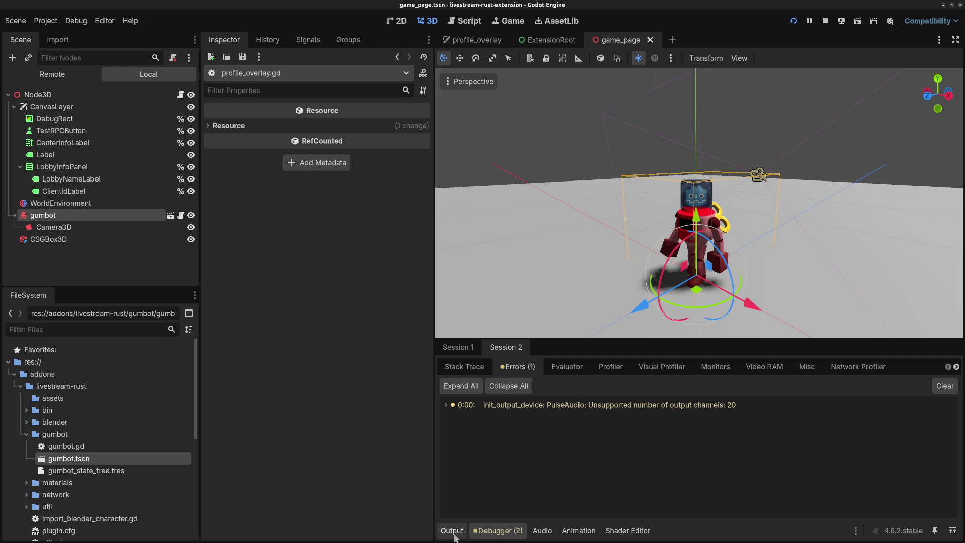
left_click(452, 531)
key("alt+Tab")
key("alt+Tab")
key("alt+Tab")
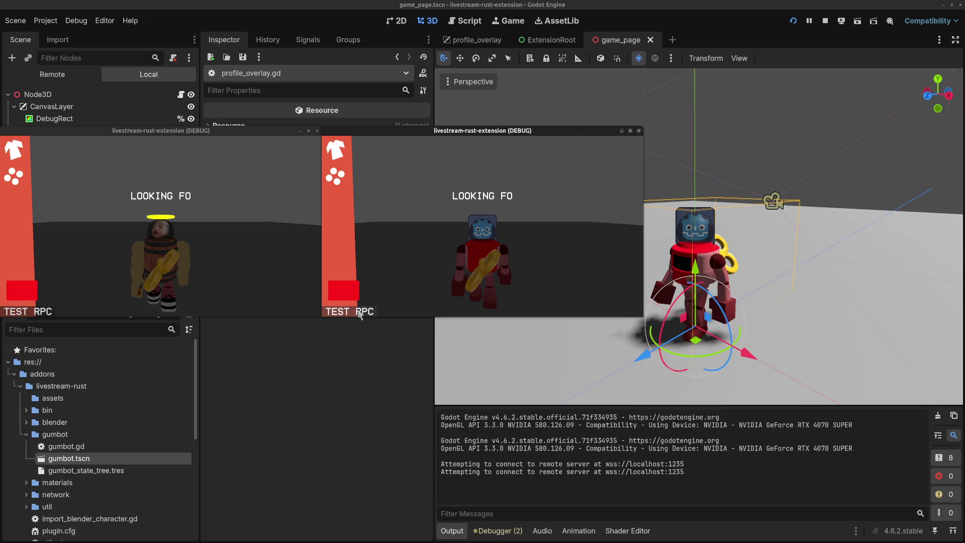
left_click(517, 531)
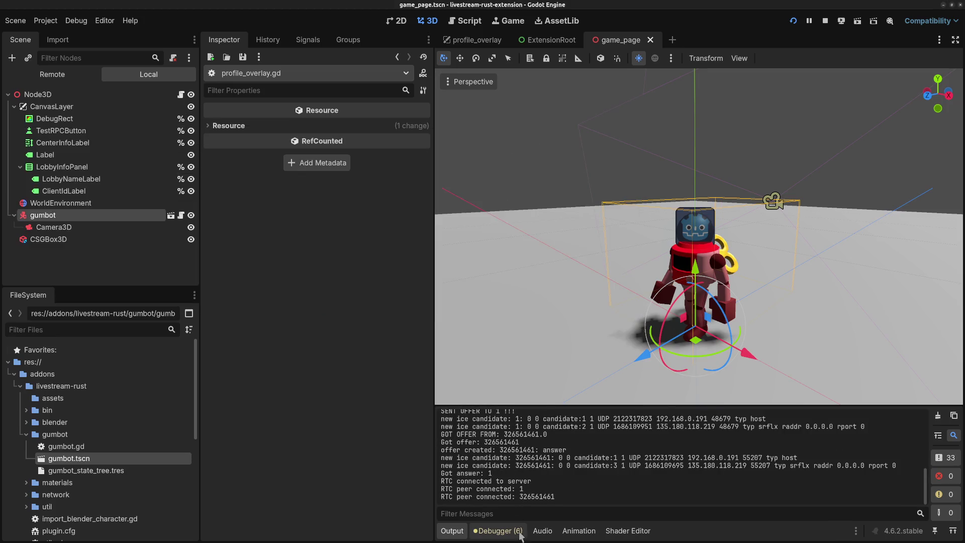
left_click(517, 532)
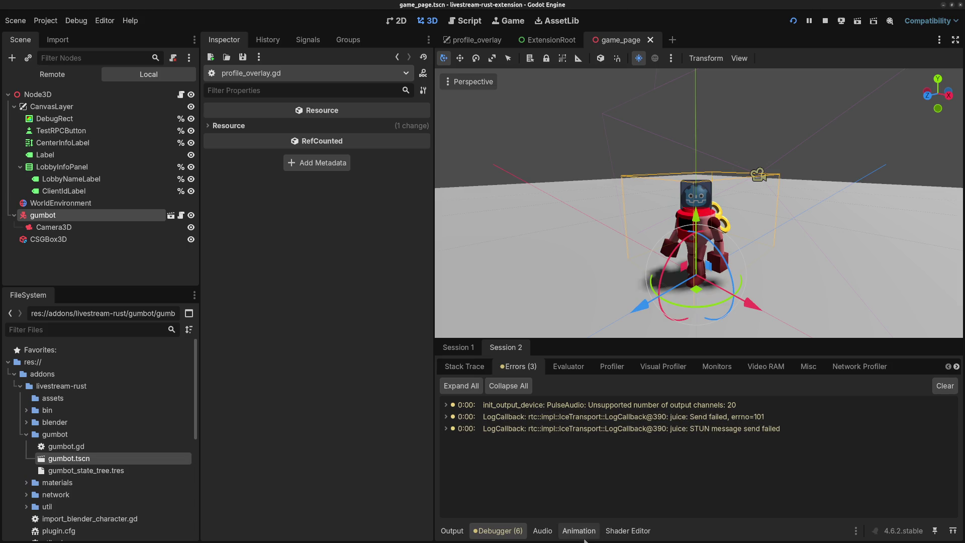
left_click(452, 531)
- Confirm both clients show the Joining Pong lobby screen, then stop the game
key("alt+Tab")
key("Tab")
key("alt+Tab")
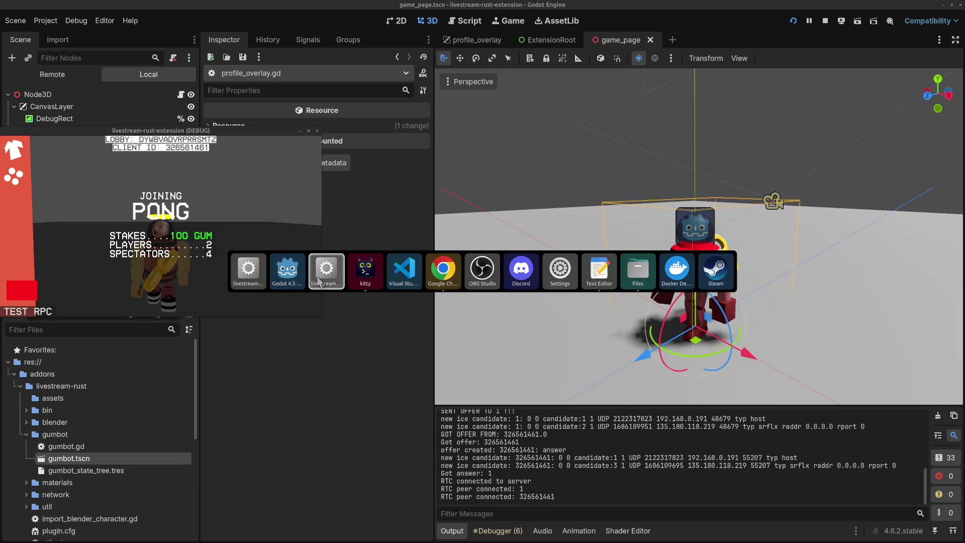
left_click(308, 280)
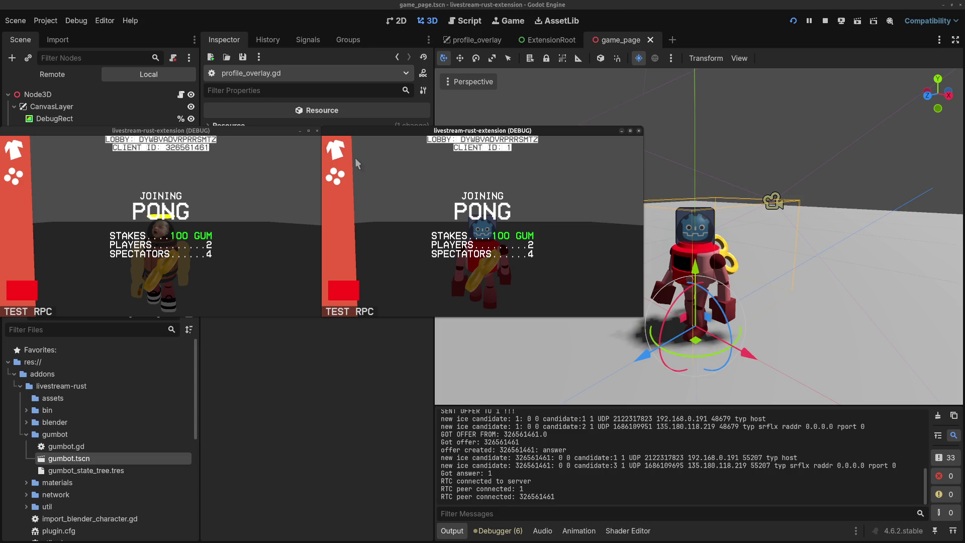
left_click(825, 21)
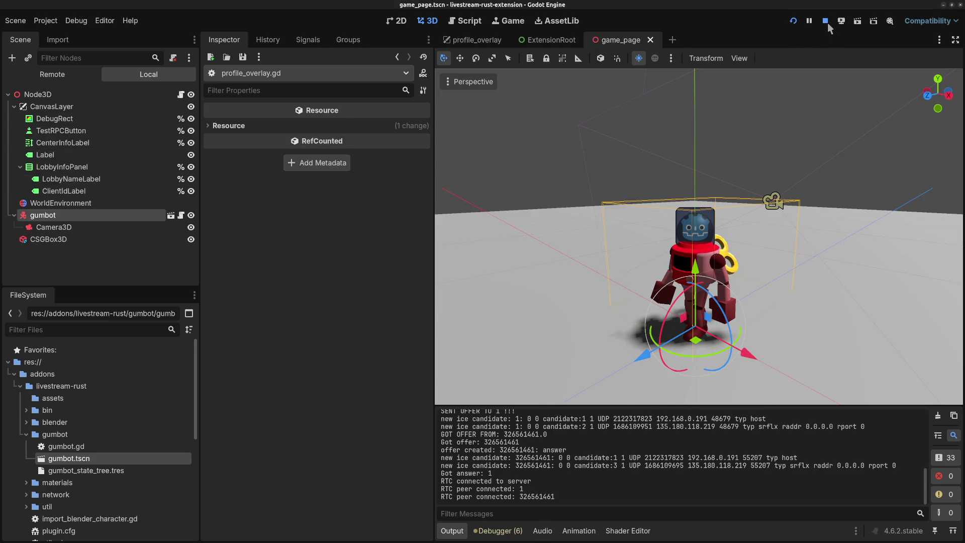
- In VS Code, navigate game_page.gd to the 'if current_lobby' line in _lobbies_updated
key("alt+Tab")
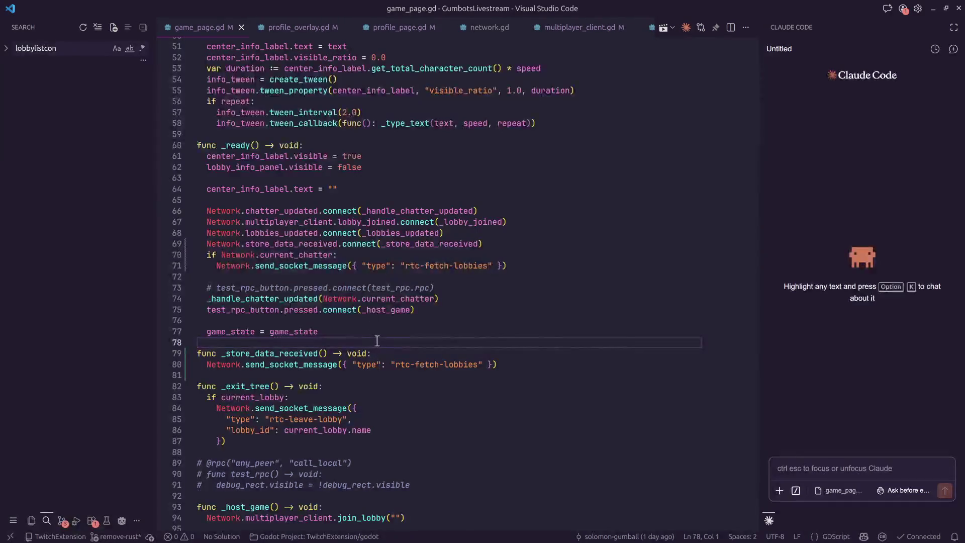
scroll(414, 388, "up", 5)
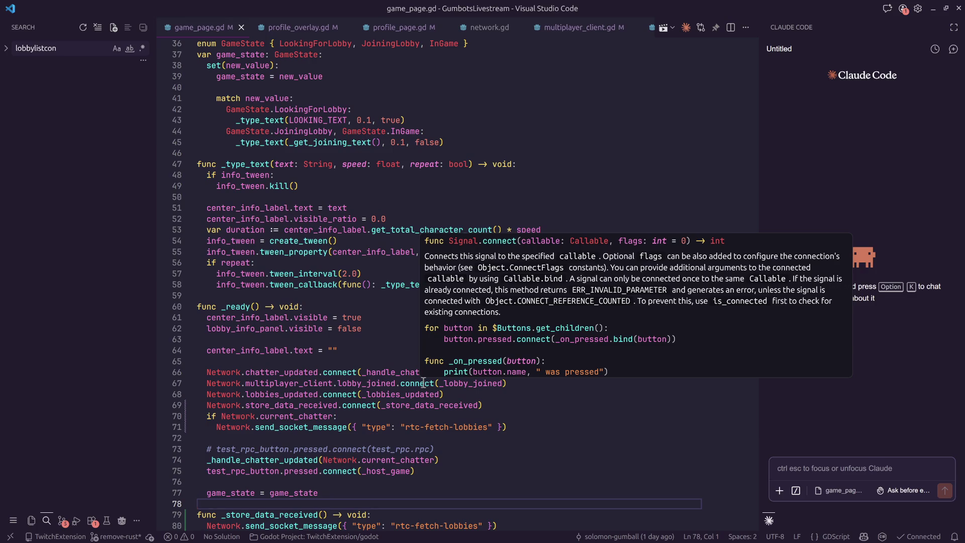
left_click(369, 351)
scroll(395, 388, "down", 2)
left_click(402, 359)
scroll(400, 368, "down", 13)
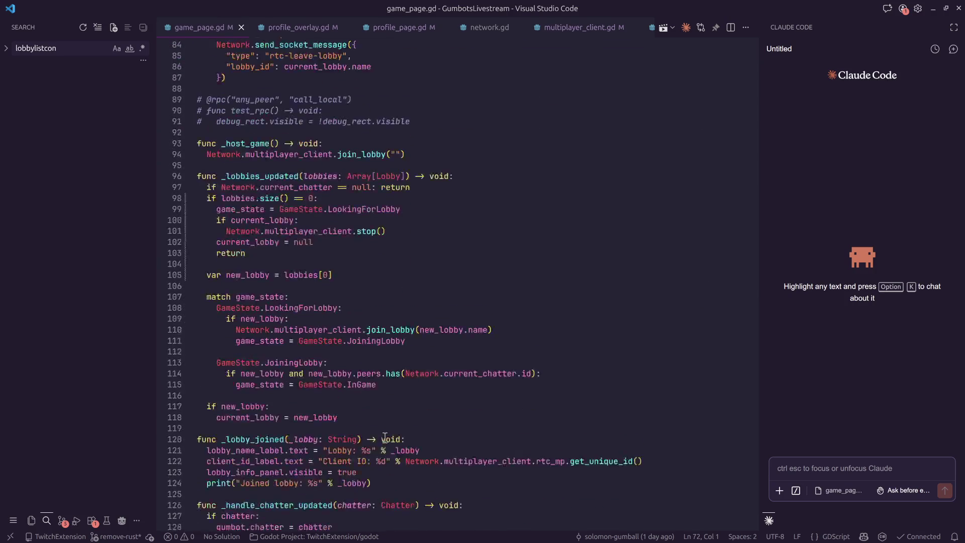
left_click(377, 369)
left_click(372, 377)
left_click(368, 366)
left_click(421, 298)
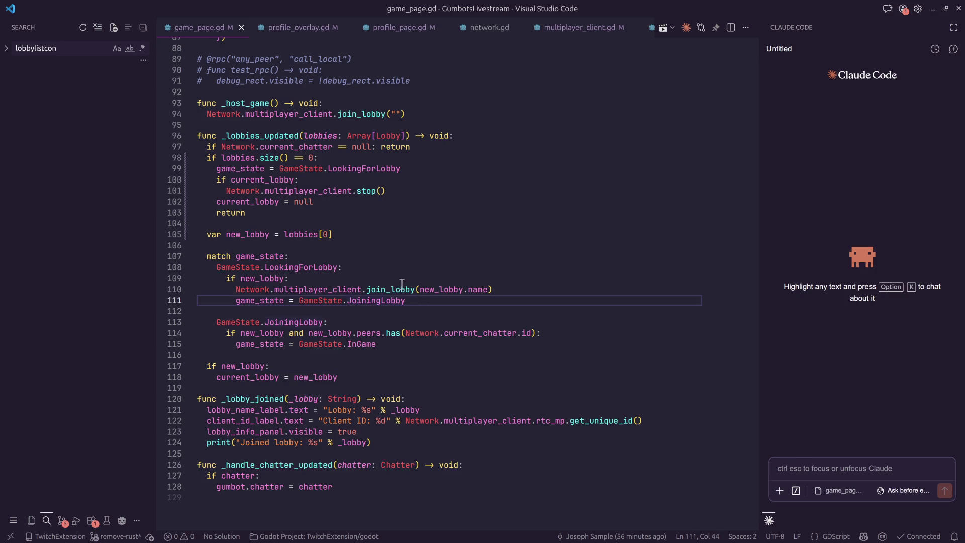
mouse_move(406, 301)
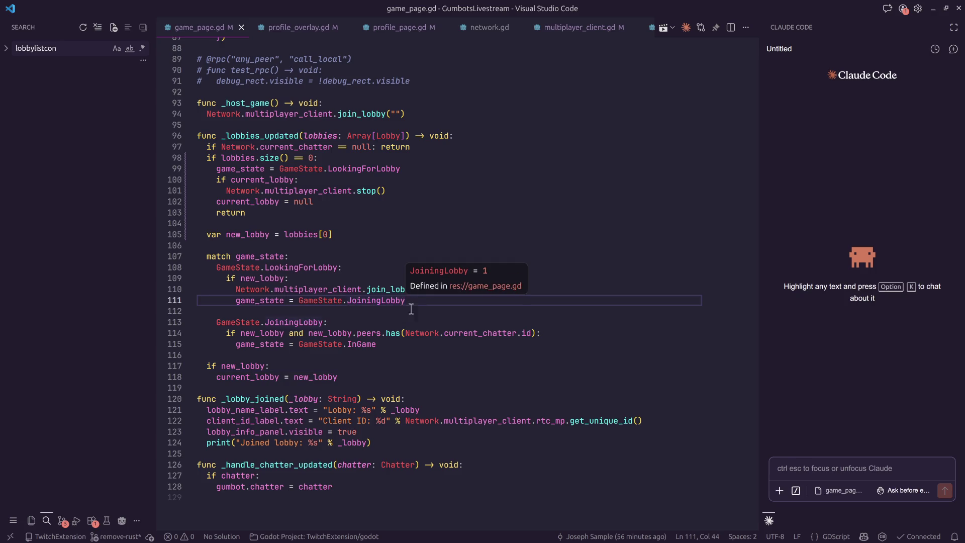
left_click(427, 354)
scroll(404, 381, "down", 1)
scroll(405, 378, "up", 3)
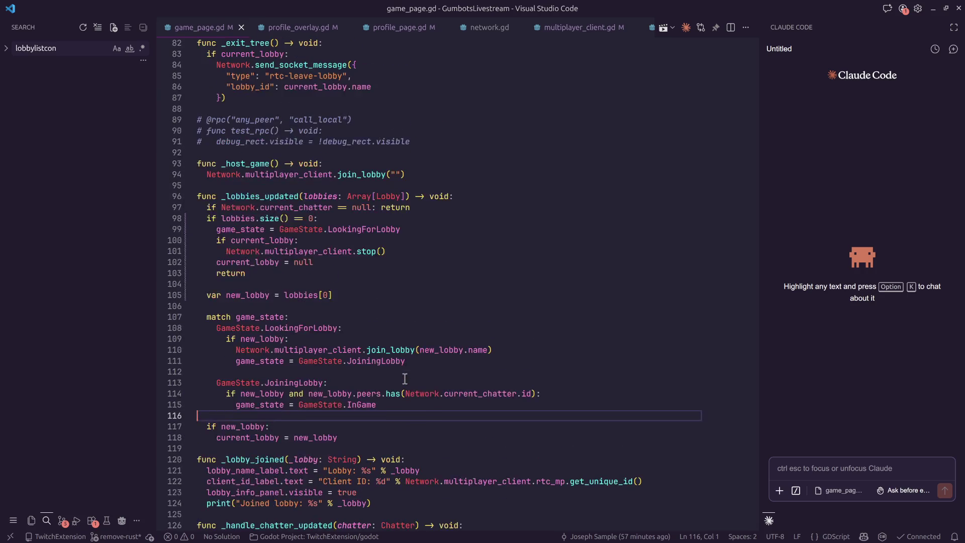
left_click(366, 267)
left_click(362, 240)
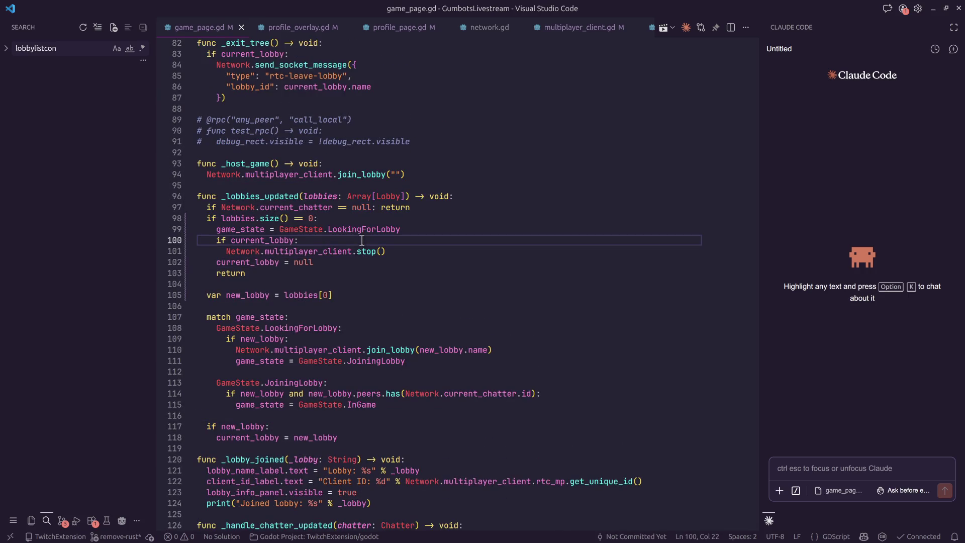
- Add print("KICKED OUT OF LOBBY!") under the current_lobby check and save game_page.gd
key("Return")
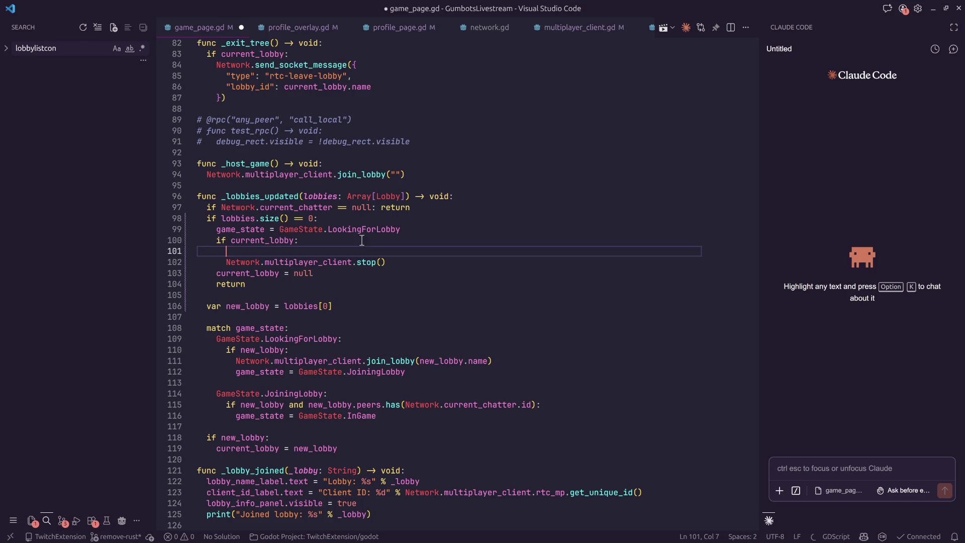
type("print(\"")
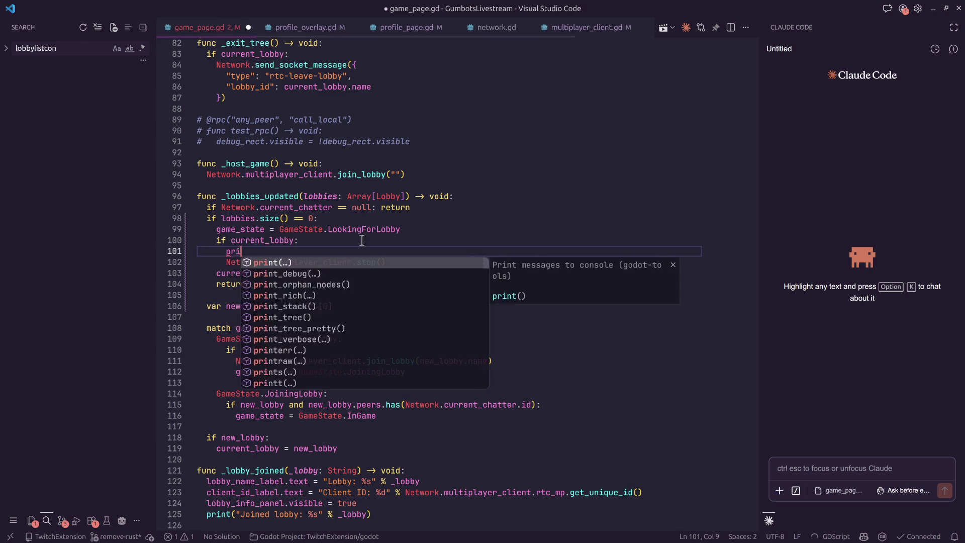
type("KICKED OU")
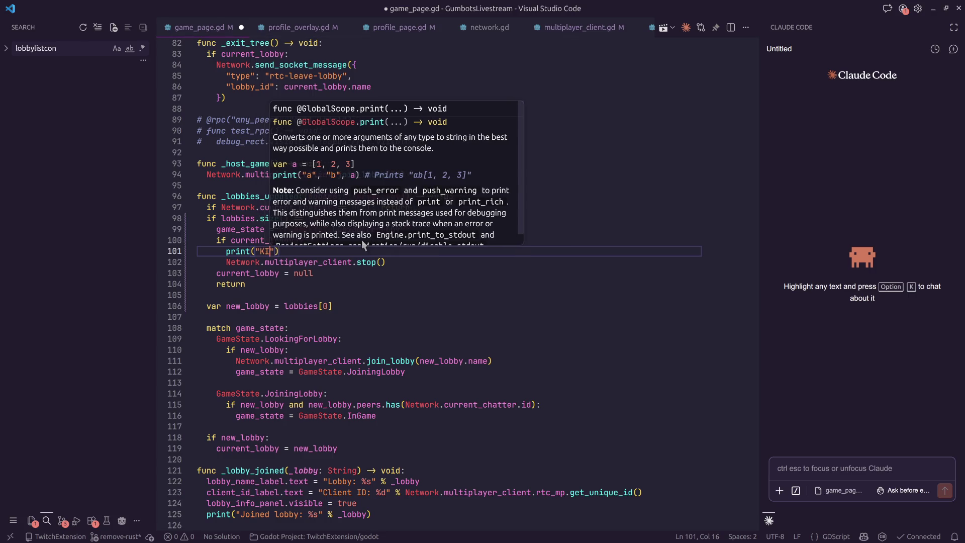
type("T OF LOBBY!")
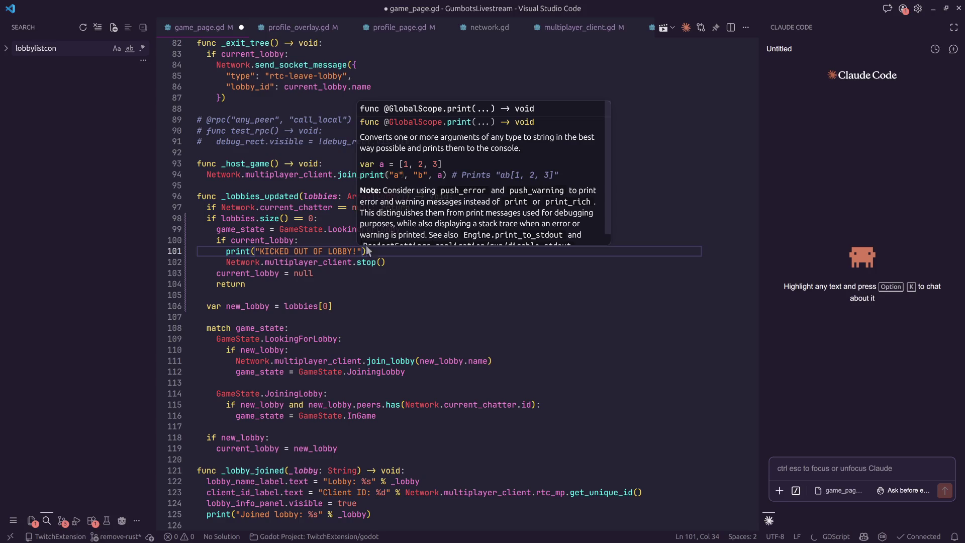
key("Down")
key("Down")
key("Down")
left_click(360, 251)
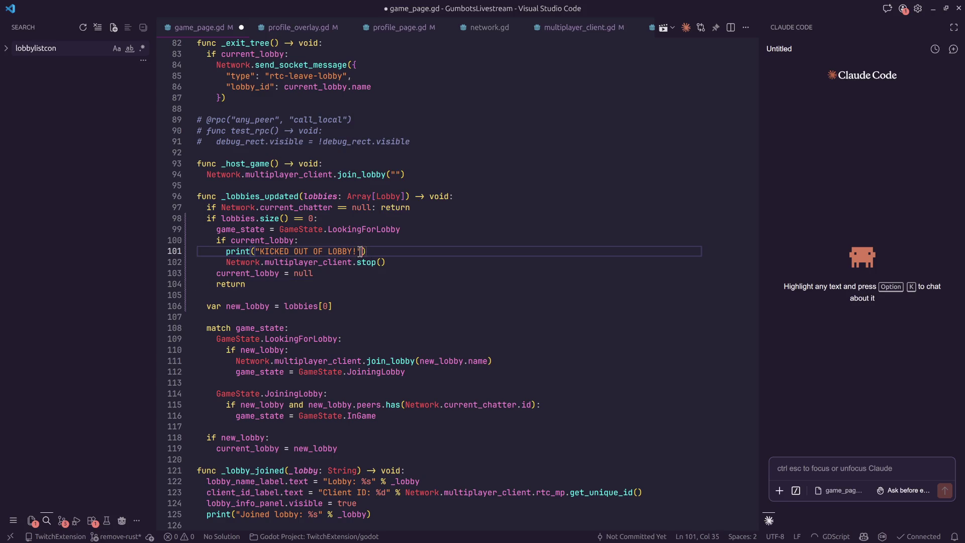
key("ctrl+s")
key("alt+Tab")
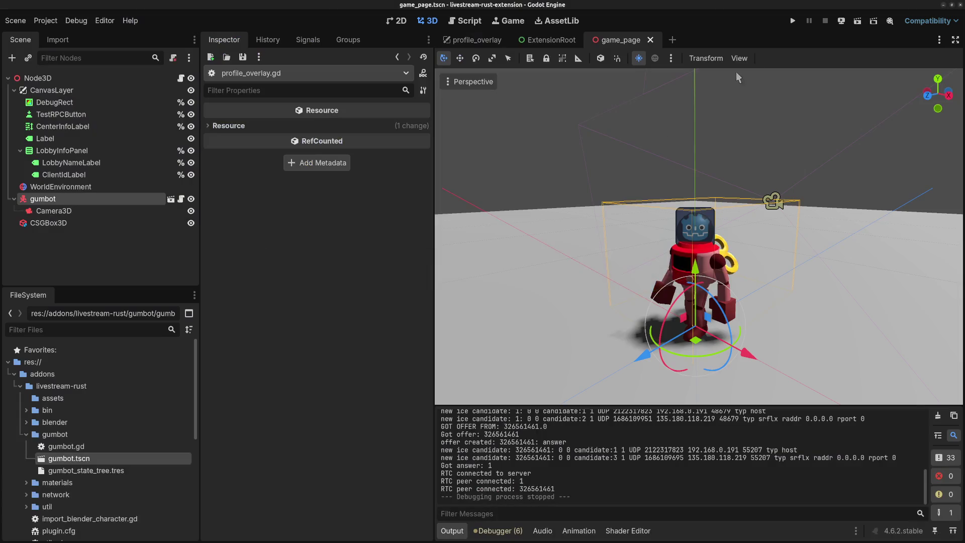
key("alt+Tab")
- Review the lobby-leaving code around the multiplayer client stop() call on line 102
left_click(375, 262)
left_click(416, 250)
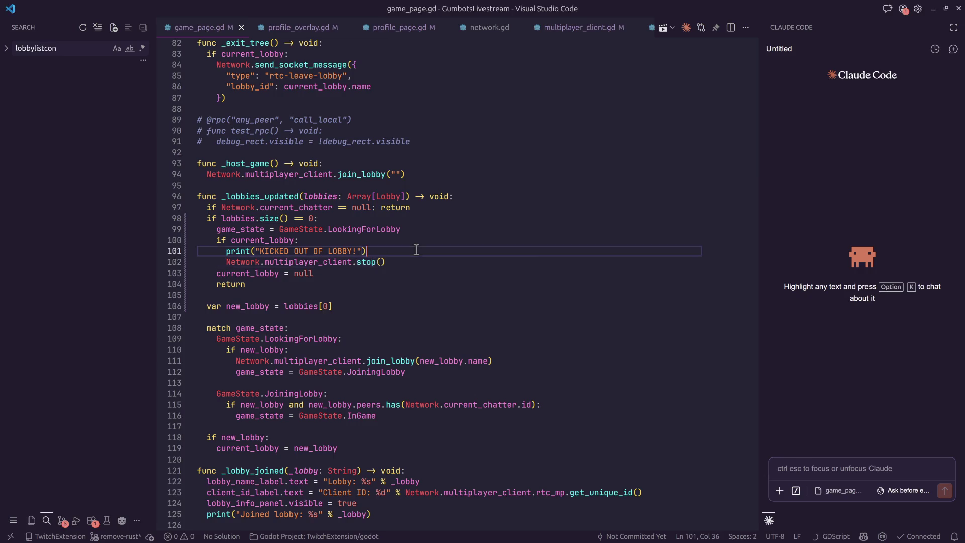
left_click(397, 262)
left_click(353, 282)
left_click_drag(275, 262, 408, 259)
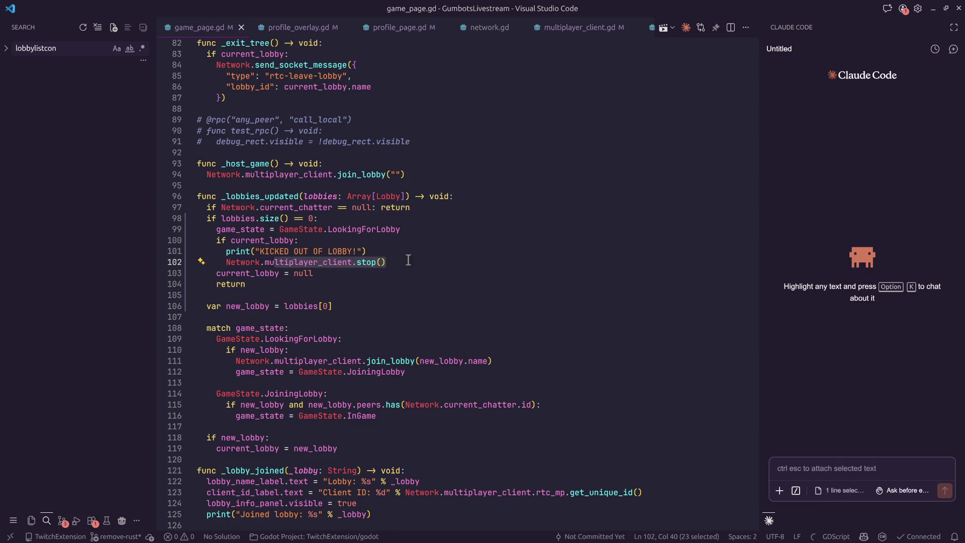
left_click(364, 277)
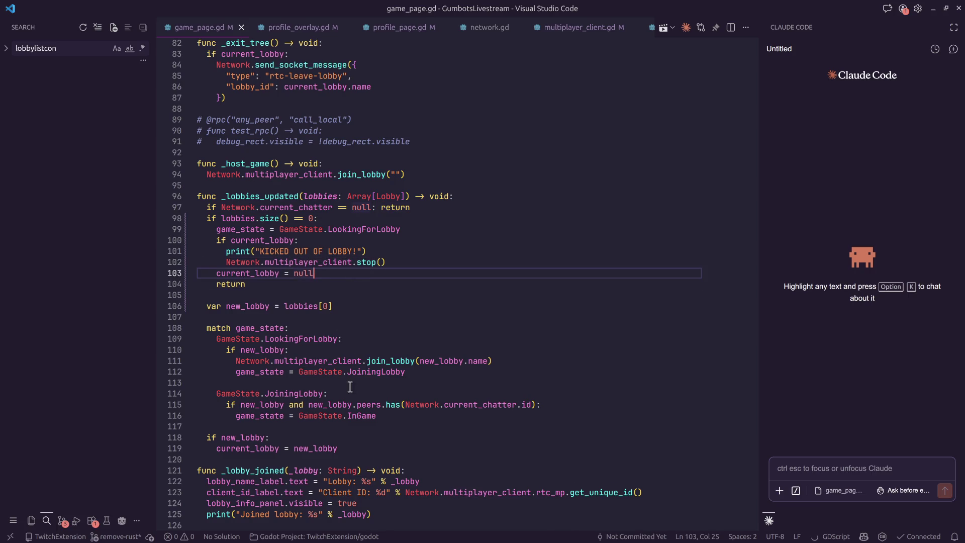
scroll(351, 386, "down", 2)
scroll(340, 441, "up", 5)
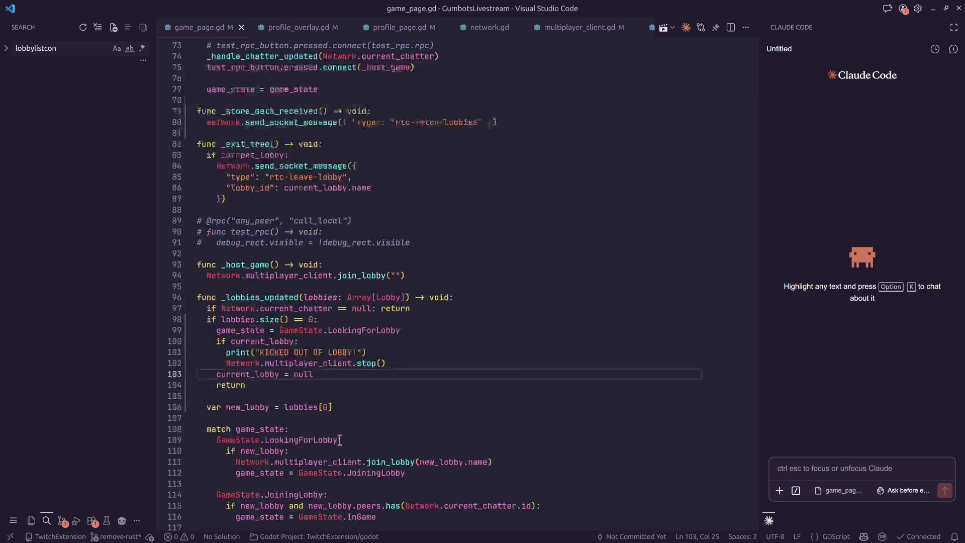
left_click(403, 383)
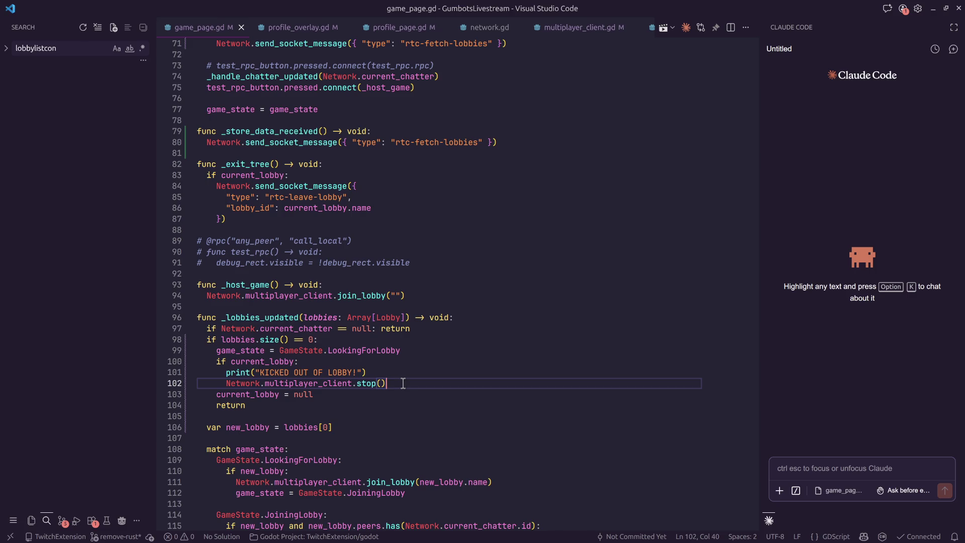
scroll(403, 383, "down", 4)
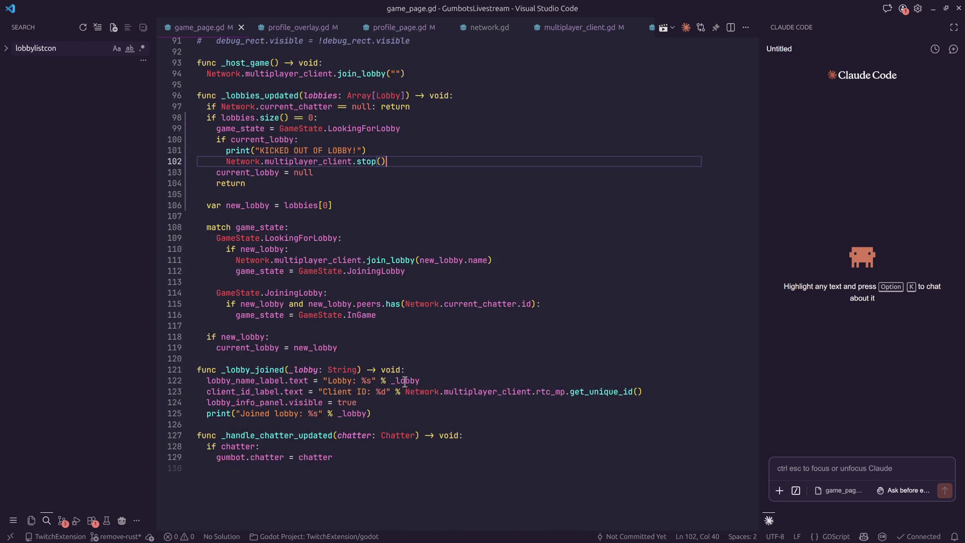
scroll(405, 381, "up", 2)
scroll(405, 381, "up", 5)
left_click(418, 377)
- Search game_page.gd for 'join' and locate the _host_game function and its uses
key("ctrl+f")
type("join")
key("Return")
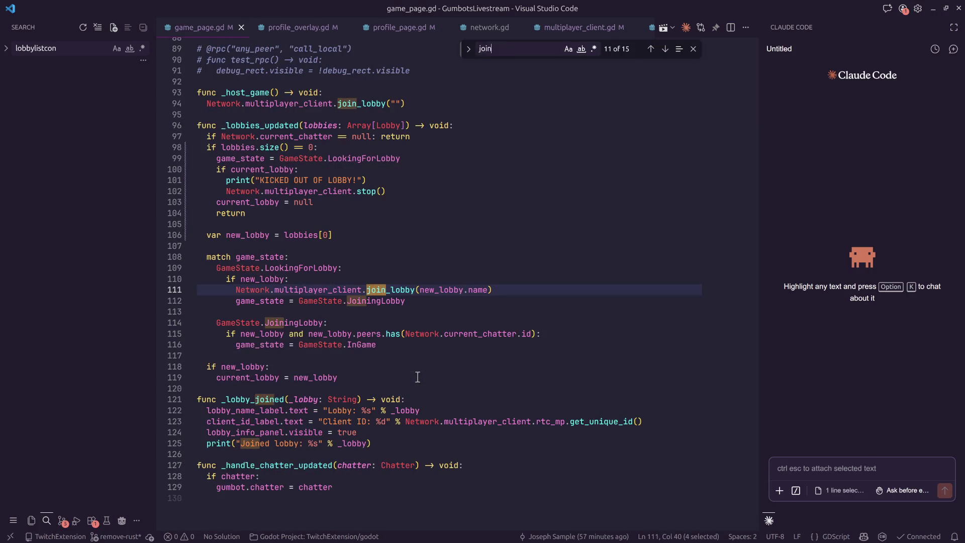
scroll(354, 320, "up", 2)
double_click(247, 154)
key("ctrl+d")
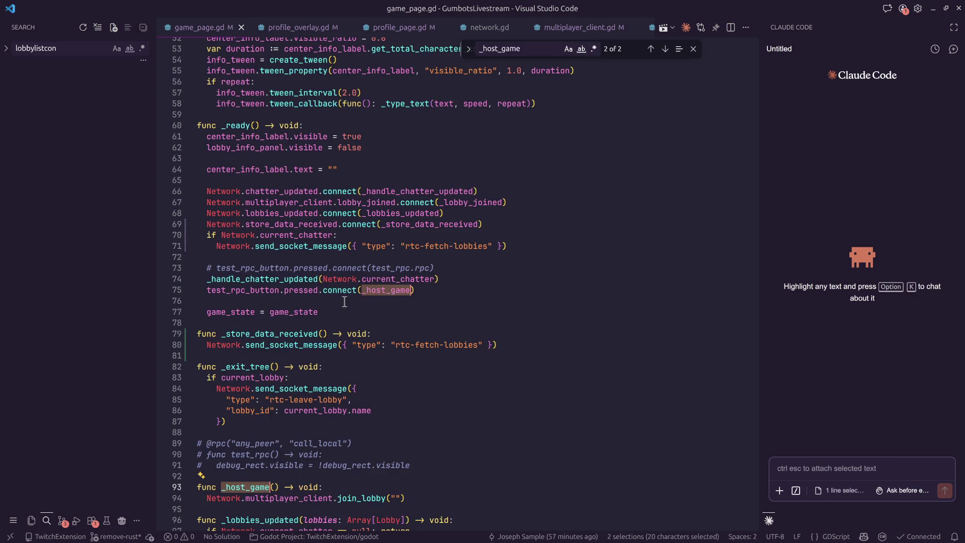
left_click(344, 302)
- Add print("HOSTING GAME") at the start of _host_game, save game_page.gd and return to Godot
scroll(383, 350, "down", 2)
left_click(349, 449)
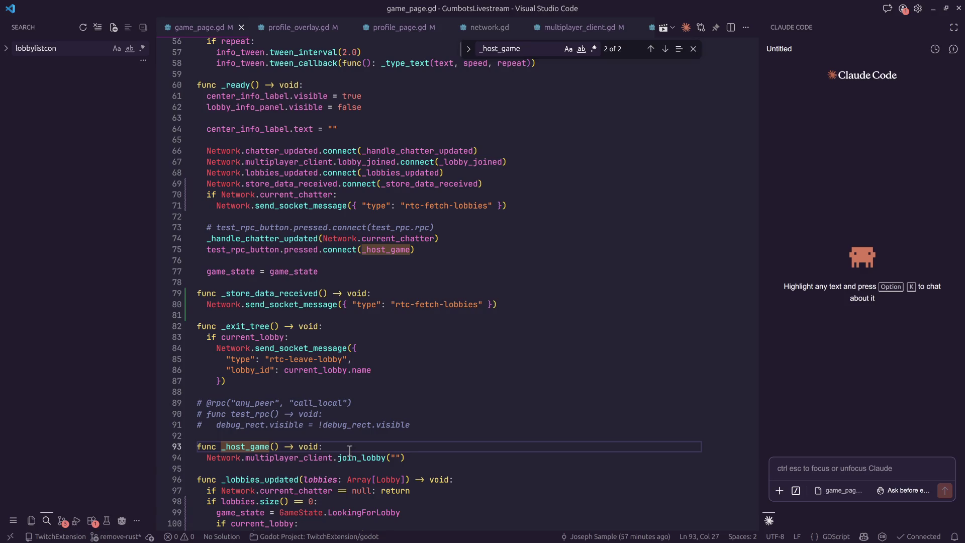
key("Return")
type("print(\"HOSTING GAME")
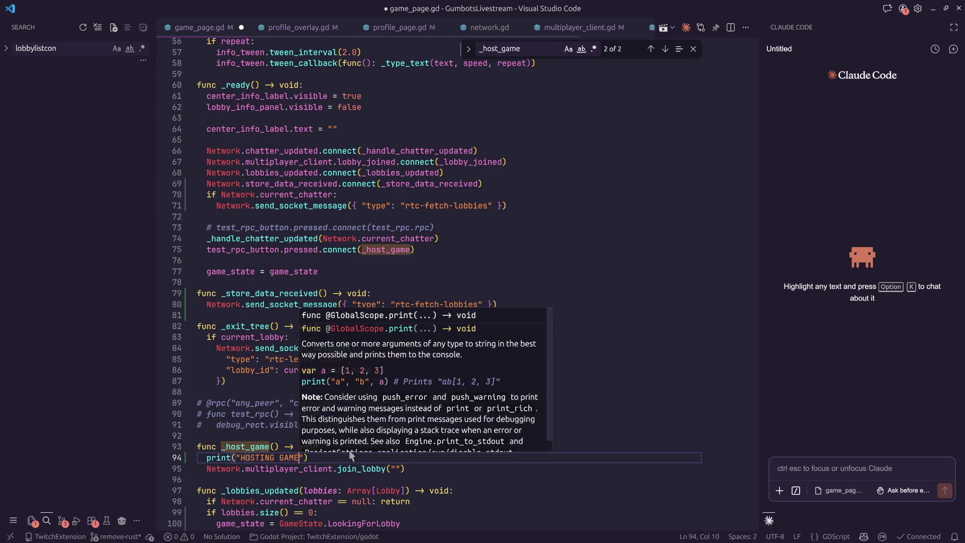
left_click(384, 413)
key("ctrl+s")
key("alt+Tab")
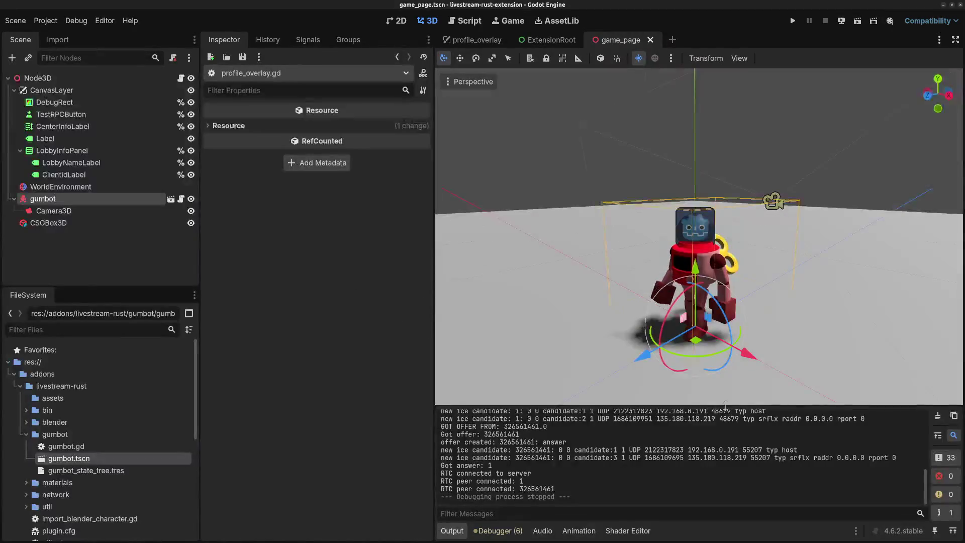
- Run the project and leave the Pong lobby in the second client, checking for KICKED OUT OF LOBBY! and HOSTING GAME
left_click(793, 21)
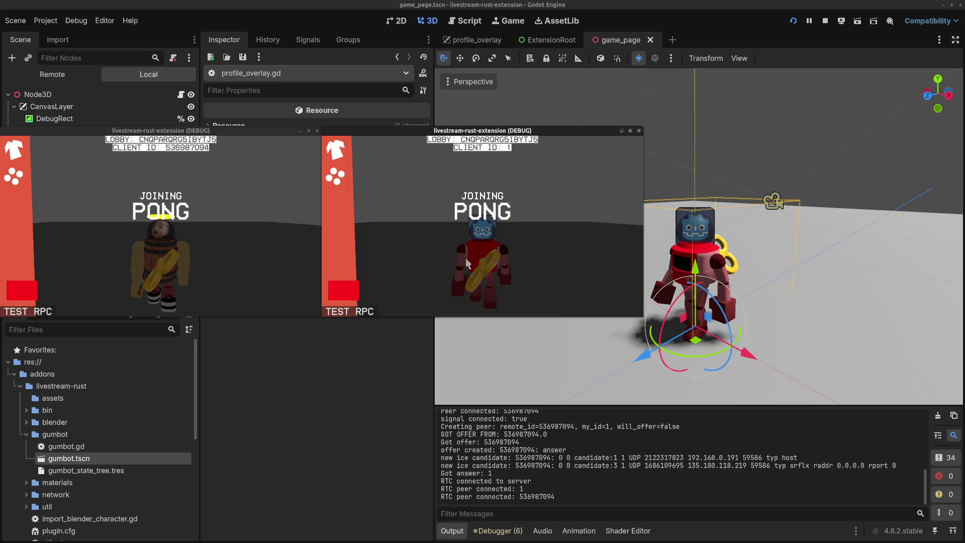
left_click(336, 150)
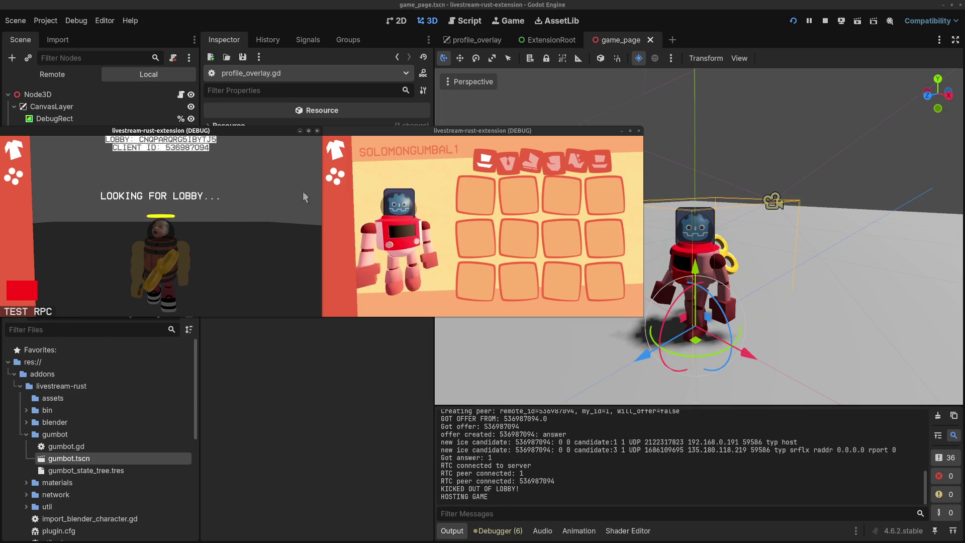
key("alt+Tab")
mouse_move(407, 281)
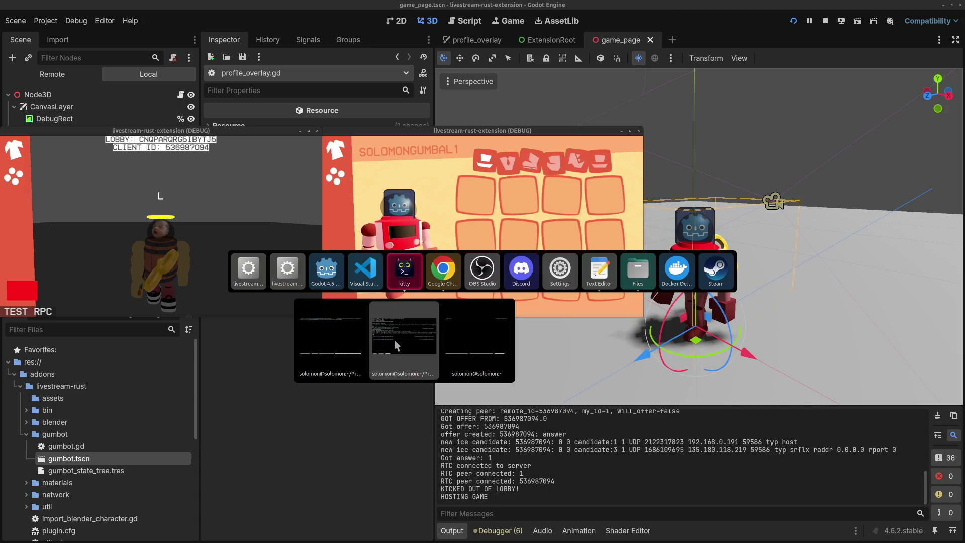
left_click(407, 350)
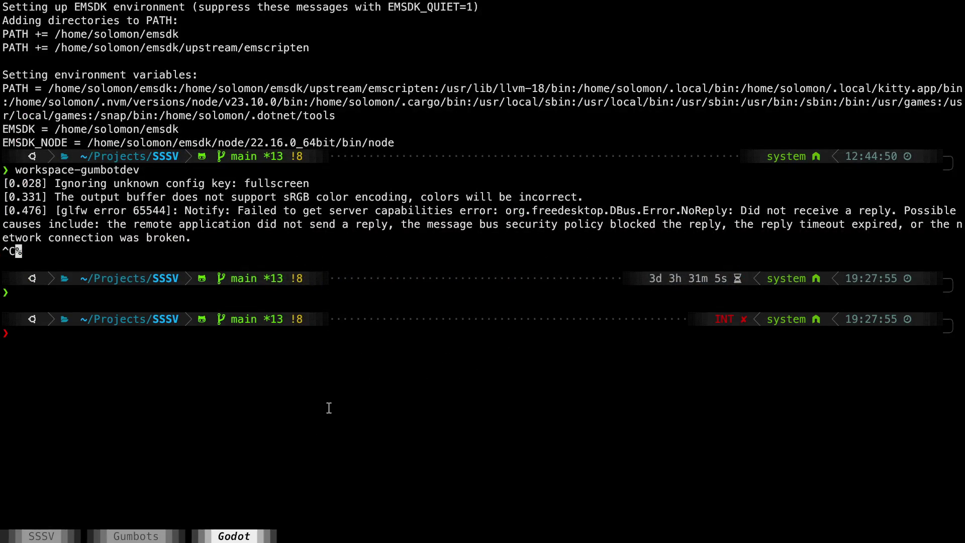
- Find the 'Already in a lobby' RTC error in the docker compose server logs
left_click(157, 537)
left_click(57, 538)
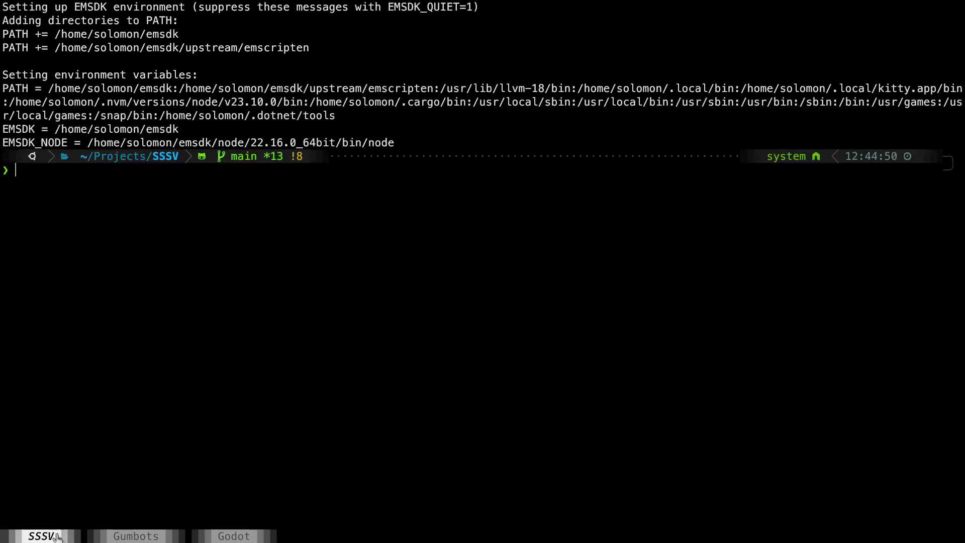
key("alt+Tab")
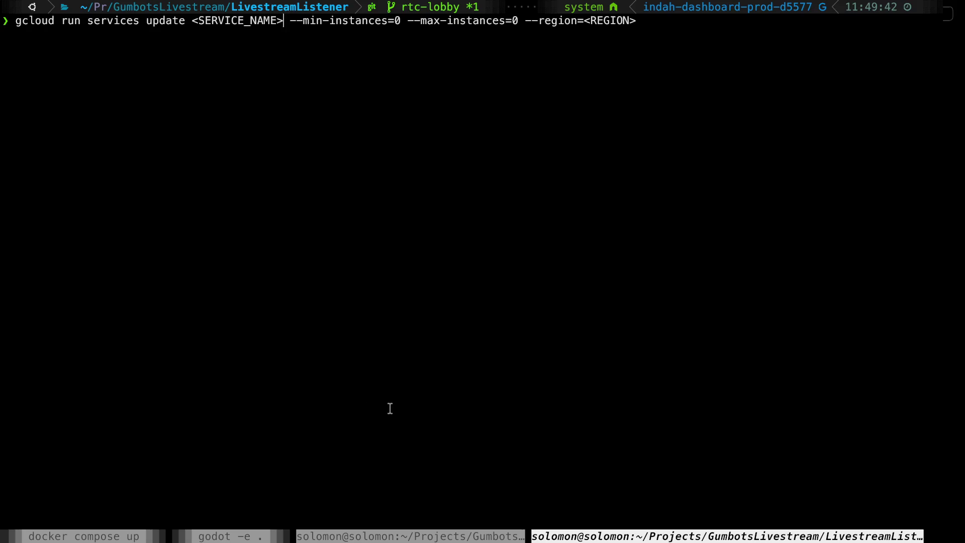
key("ctrl+shift+Left")
key("ctrl+shift+Left")
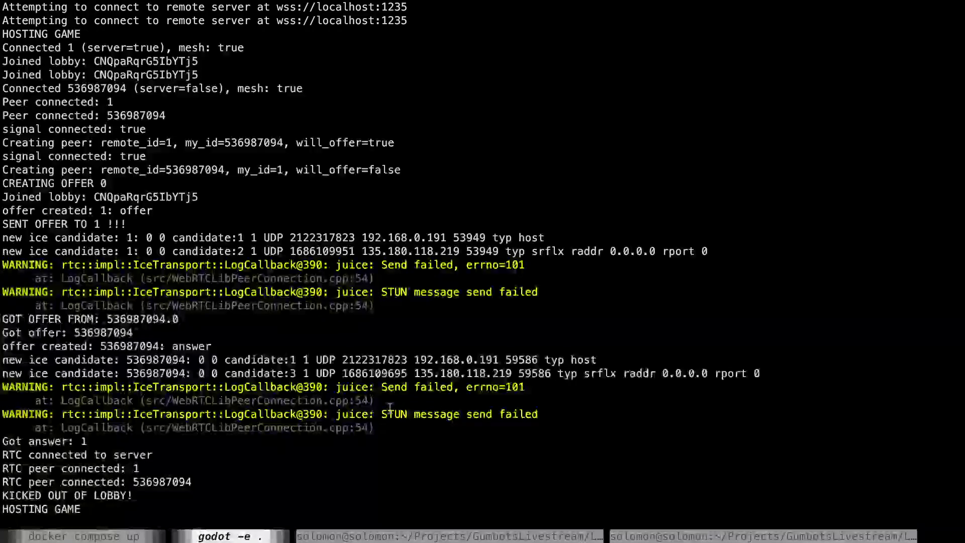
key("ctrl+shift+Left")
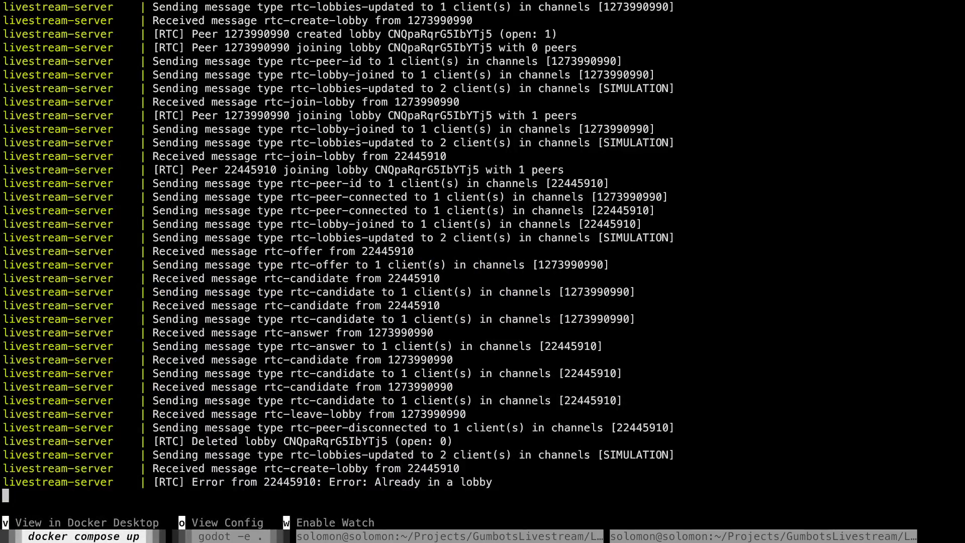
left_click_drag(304, 482, 493, 480)
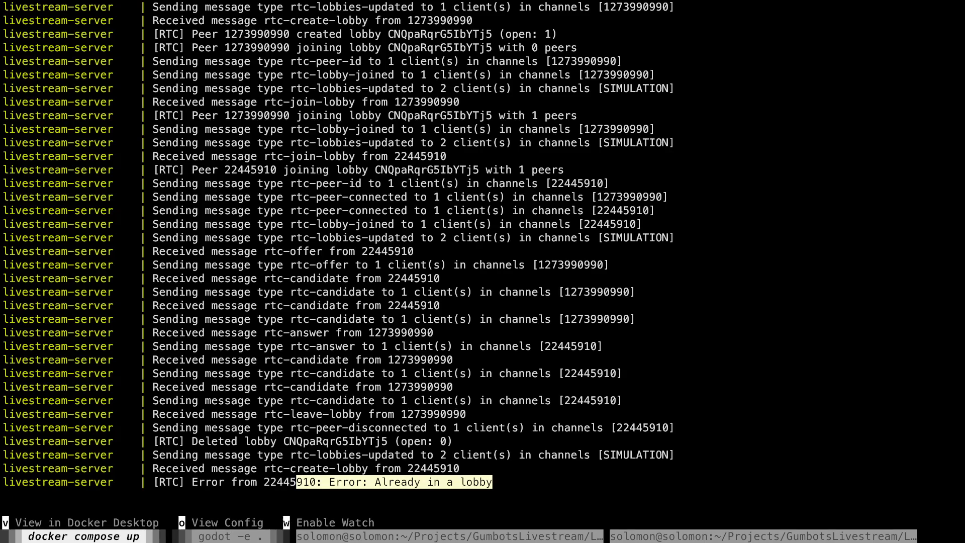
left_click(482, 471)
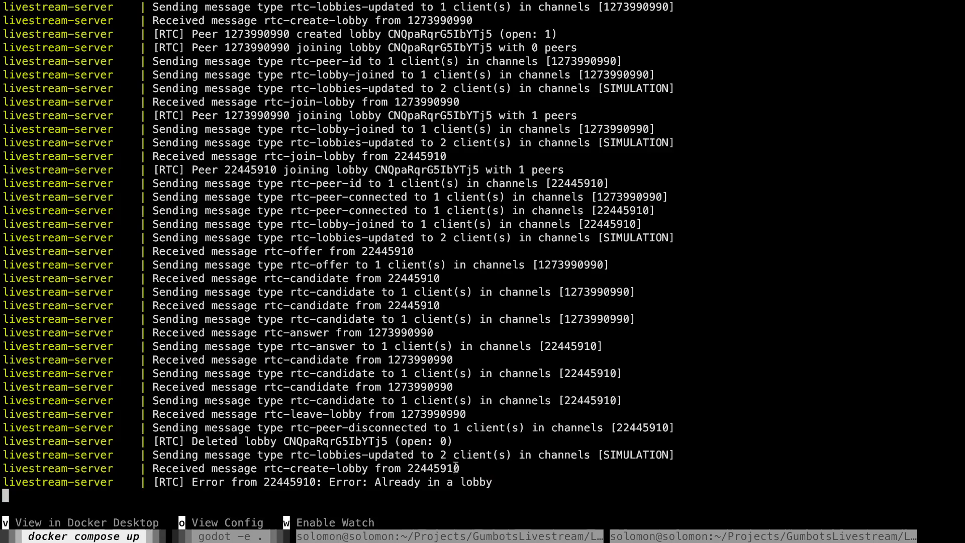
key("alt+Tab")
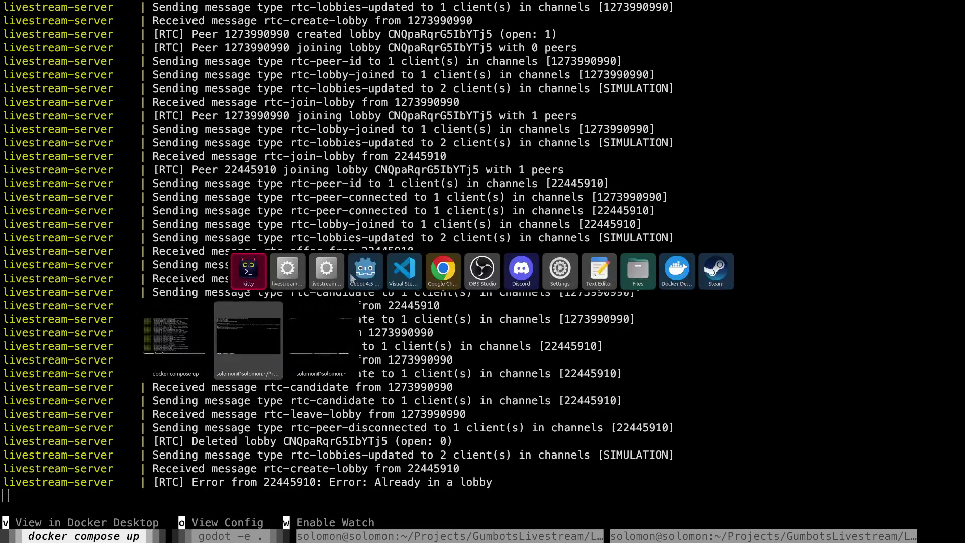
left_click(446, 269)
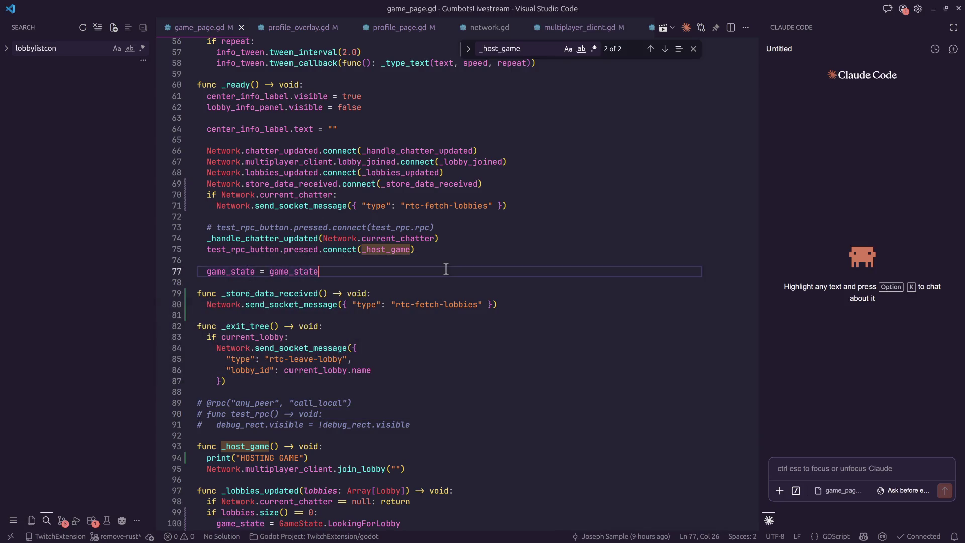
- Open rtcMultiplayer.ts and find the 'Already in a lobby' check in joinLobby
key("ctrl+p")
type("rtc")
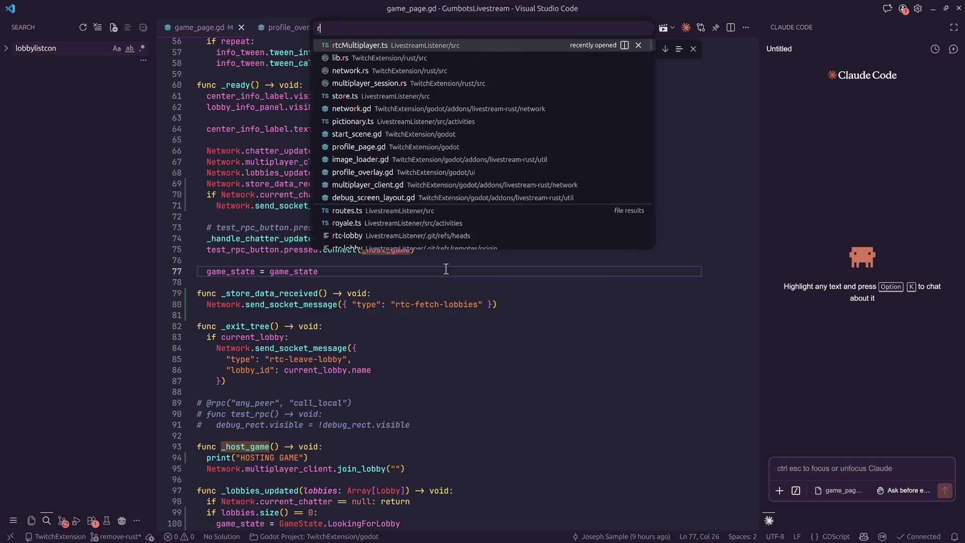
key("Return")
type("eady")
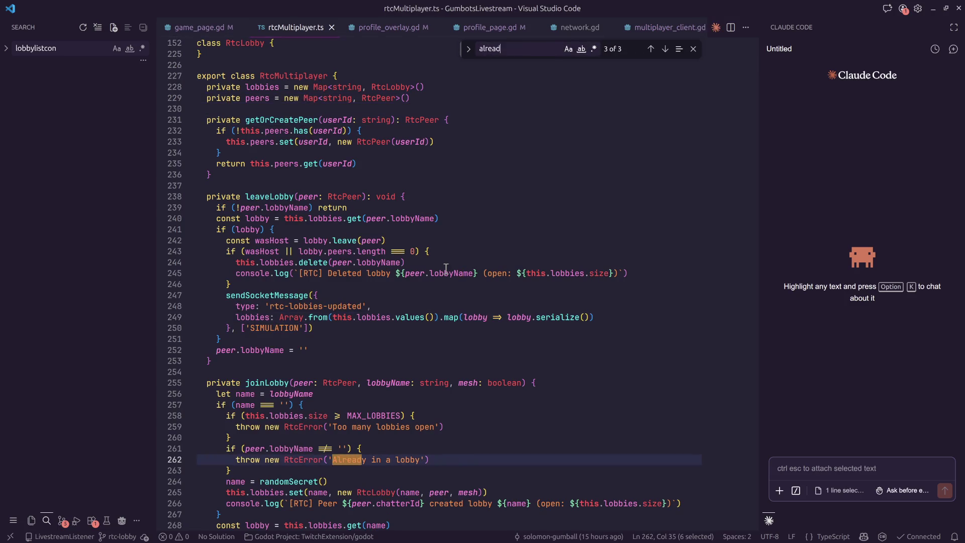
scroll(389, 424, "down", 2)
left_click_drag(318, 421, 197, 388)
left_click(305, 408)
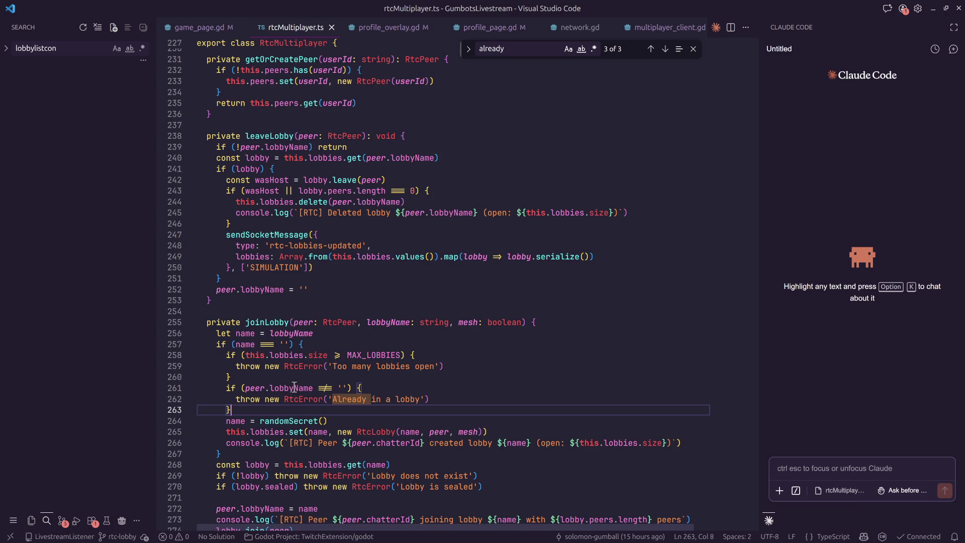
- Trace how lobbyName and peer are used in joinLobby and leaveLobby's lobby deletion block
double_click(295, 388)
left_click(318, 334)
double_click(274, 322)
left_click(291, 345)
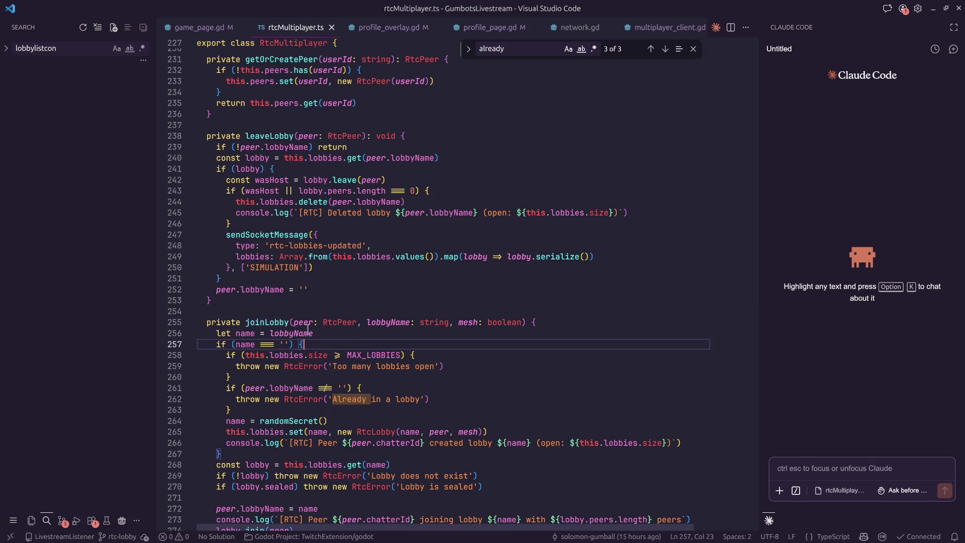
double_click(279, 323)
double_click(306, 322)
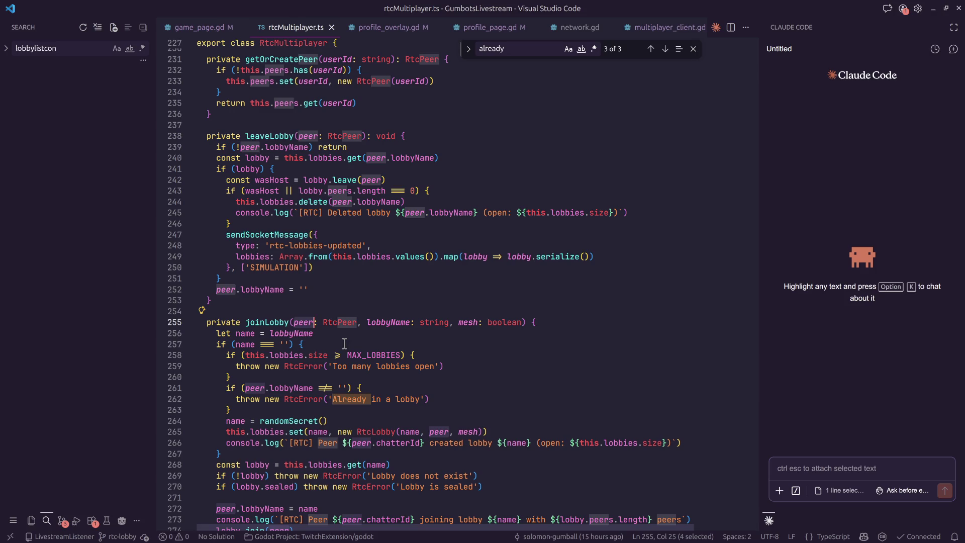
double_click(278, 136)
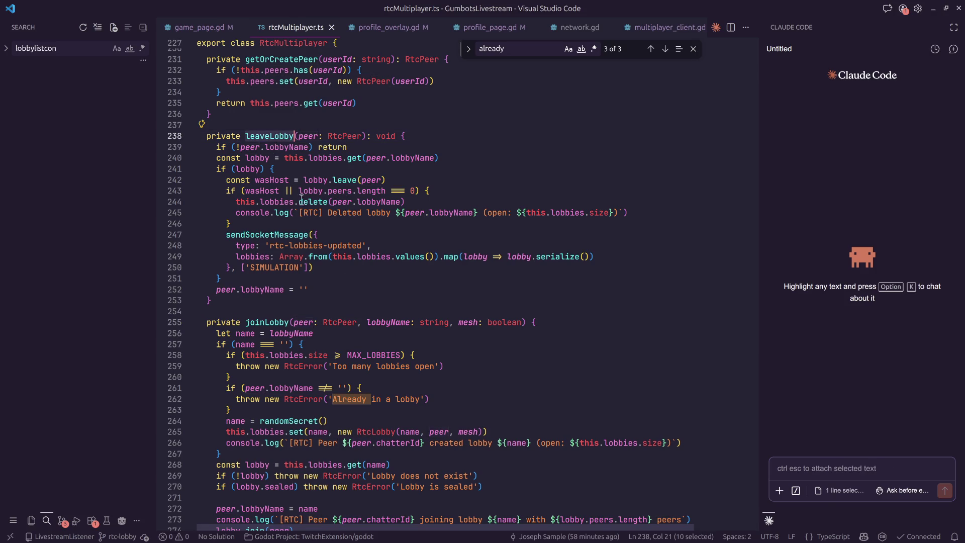
left_click_drag(334, 268, 170, 157)
left_click(351, 236)
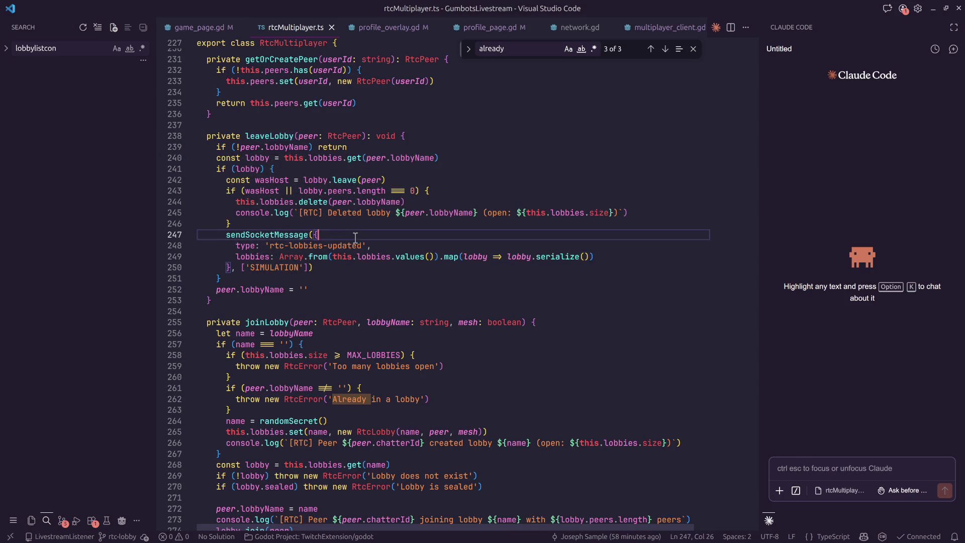
double_click(271, 135)
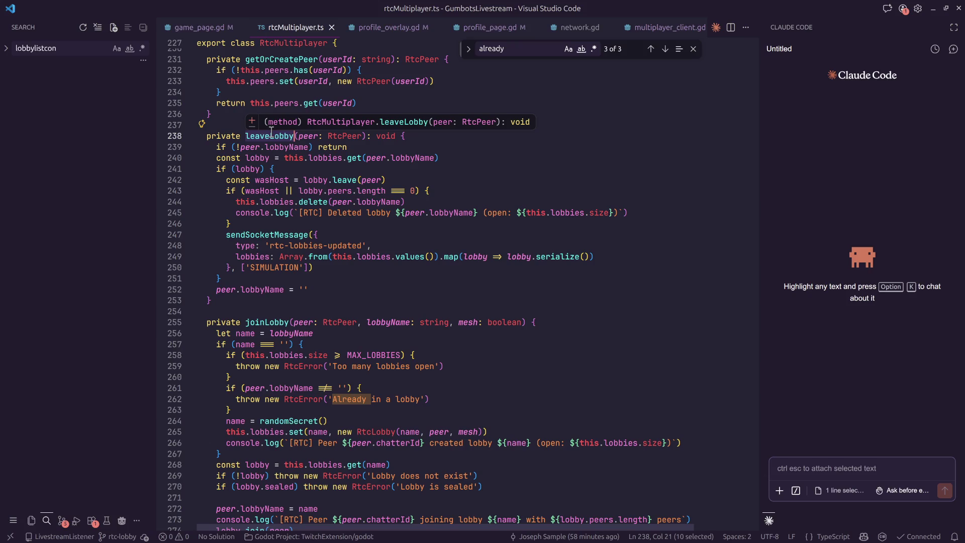
- Review the lobby-creation branch, the let name = lobbyName line and the RtcLobby constructor
scroll(351, 378, "down", 15)
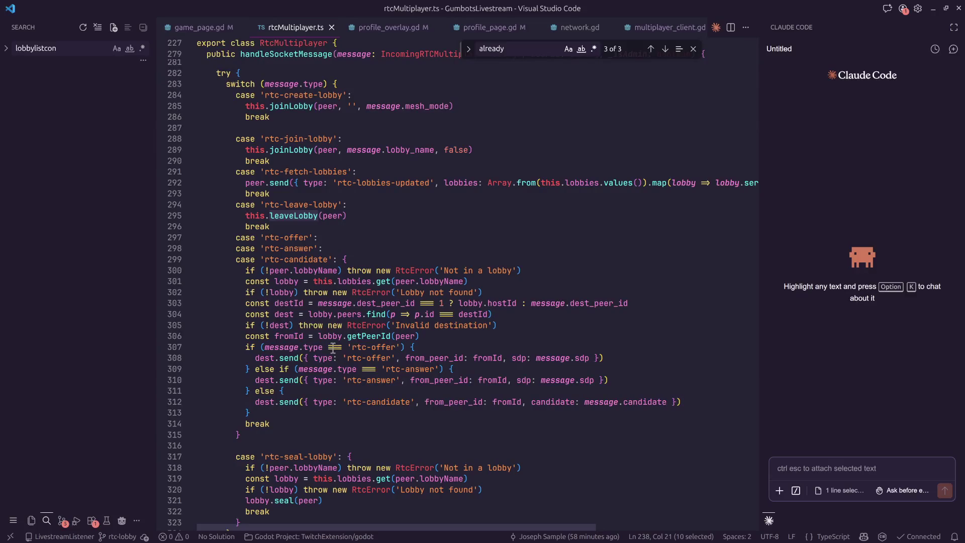
scroll(314, 342, "down", 1)
scroll(330, 326, "up", 4)
scroll(330, 327, "up", 7)
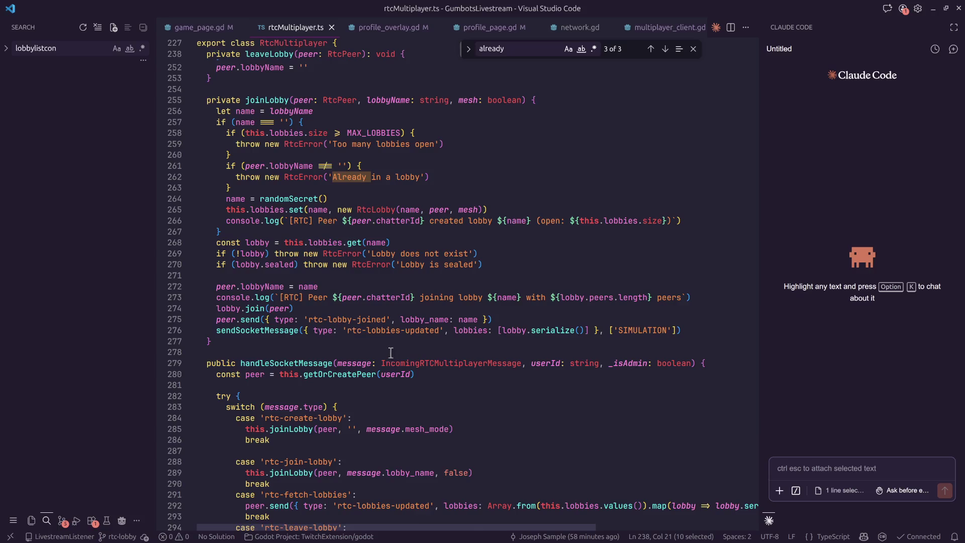
scroll(391, 352, "up", 3)
left_click(361, 332)
scroll(333, 369, "down", 4)
scroll(332, 368, "down", 3)
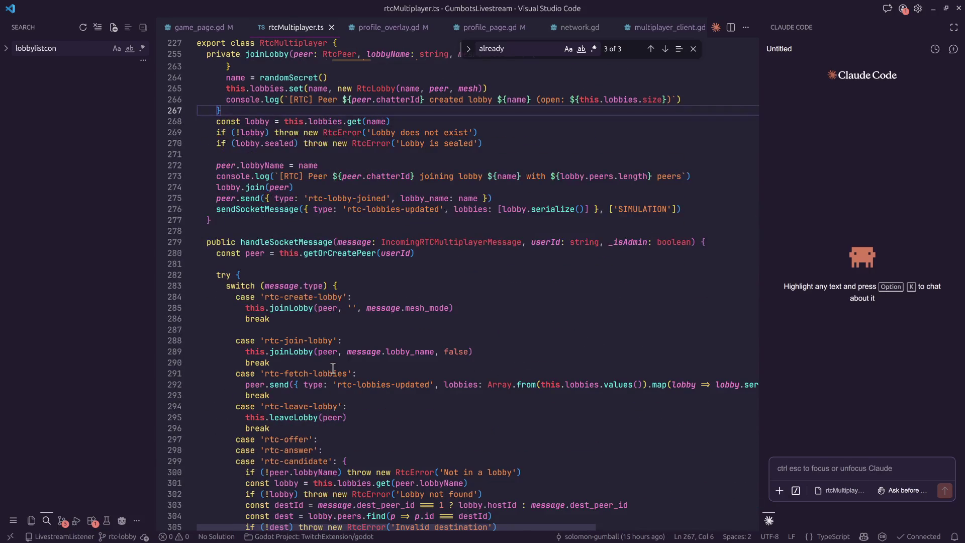
scroll(333, 368, "up", 7)
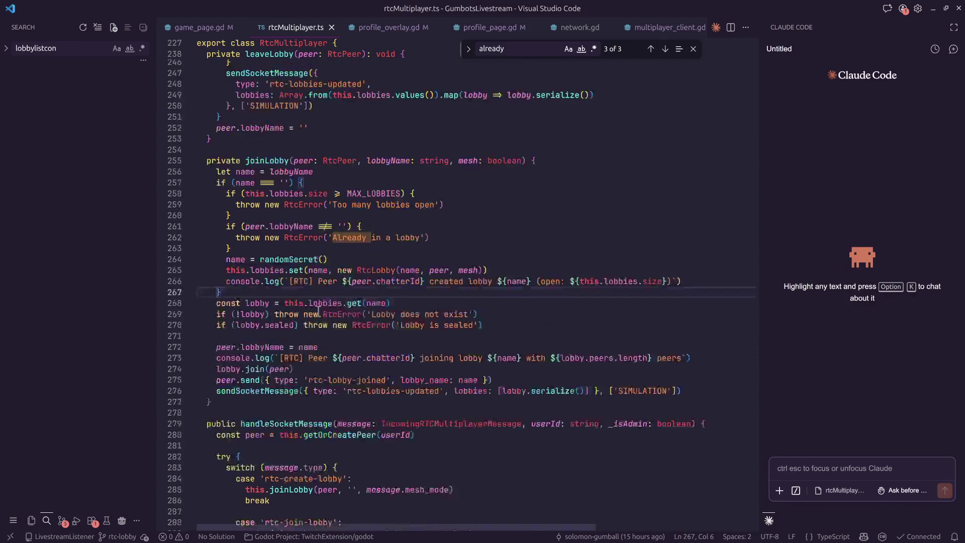
left_click(336, 233)
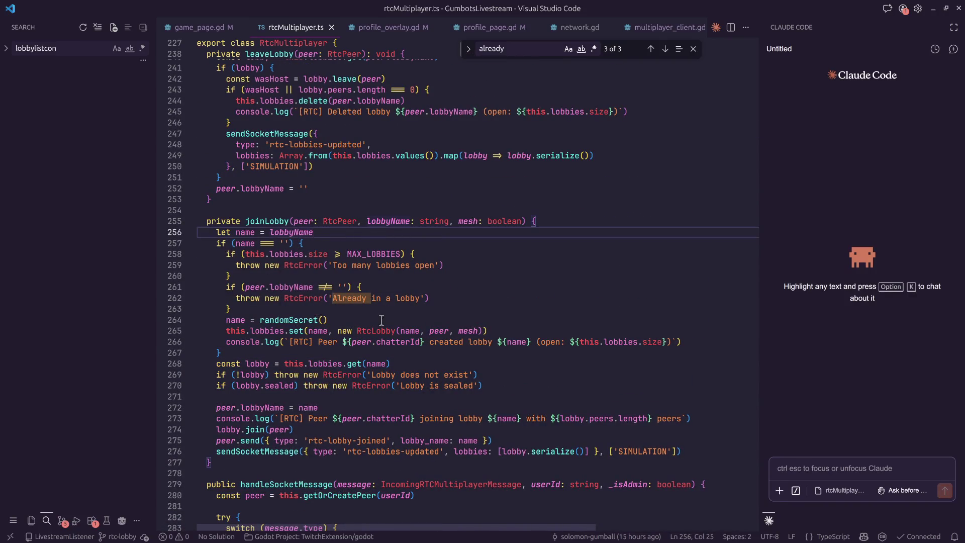
left_click(349, 319)
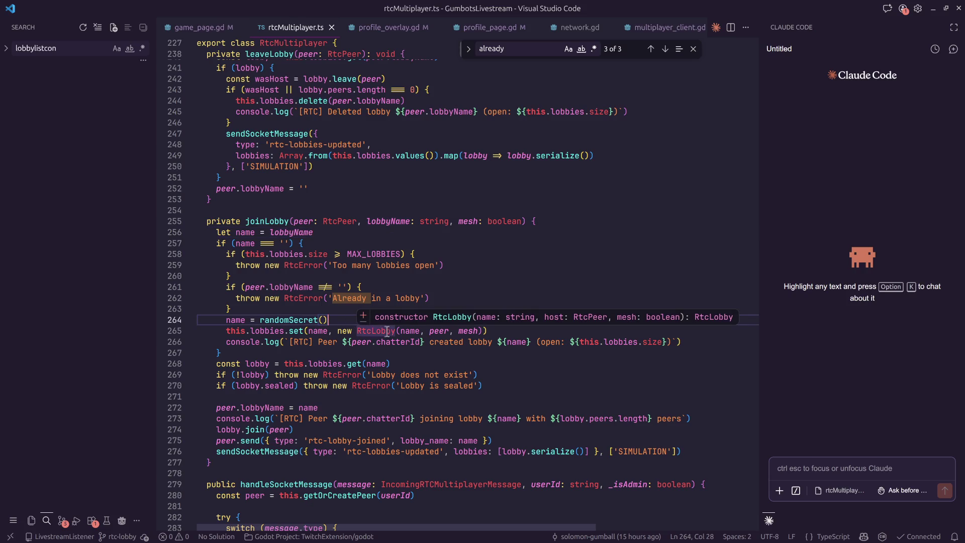
left_click(374, 354)
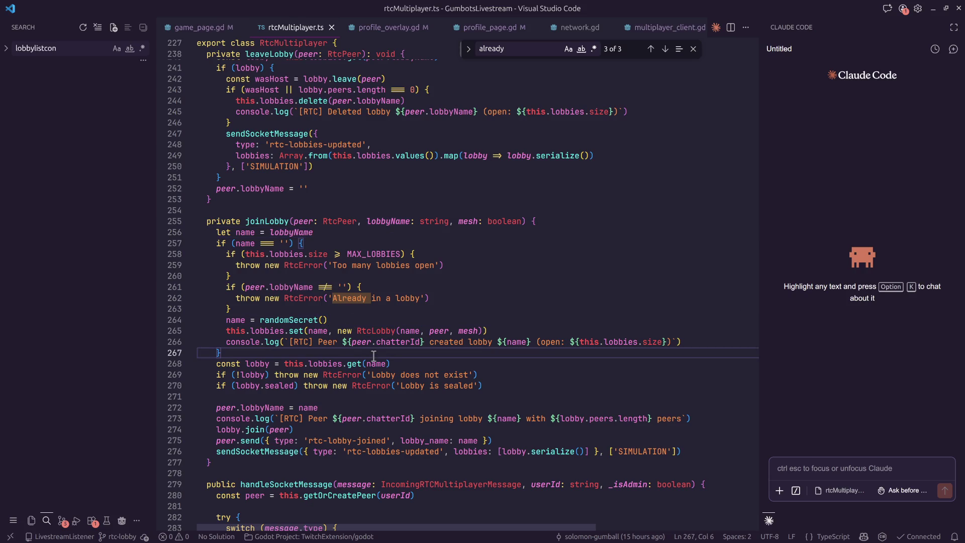
scroll(402, 377, "up", 1)
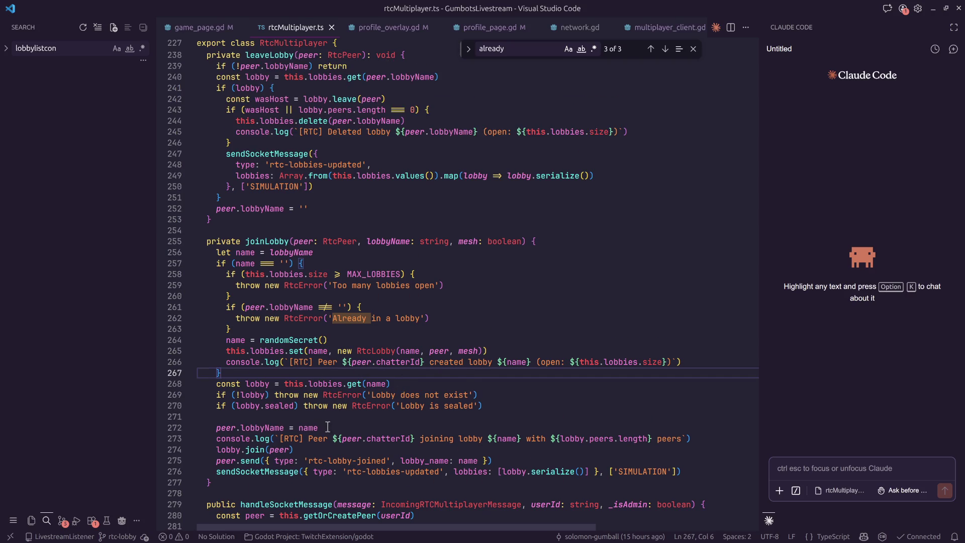
- Select .lobbyName on line 272 and search the file for all its occurrences
left_click_drag(236, 427, 286, 428)
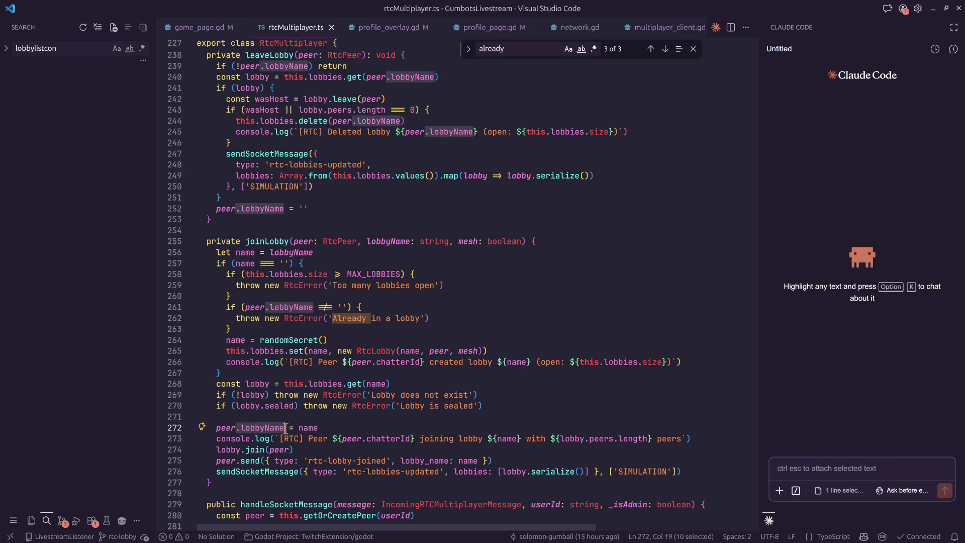
key("ctrl+shift+f")
key("ctrl+f")
left_click(401, 417)
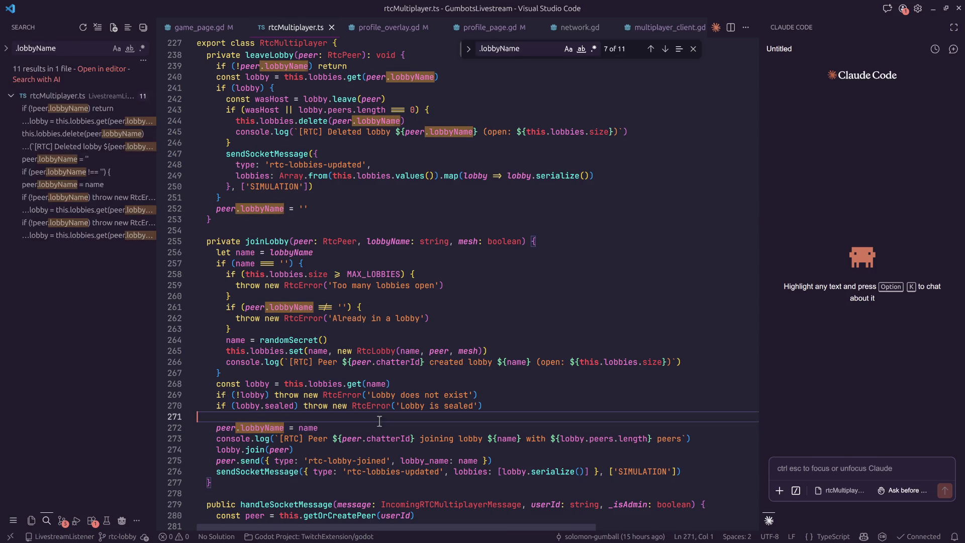
- Select peer.lobbyName on line 272 and ask Claude Code what it does and whether it can be removed
key("Escape")
left_click_drag(284, 428, 217, 428)
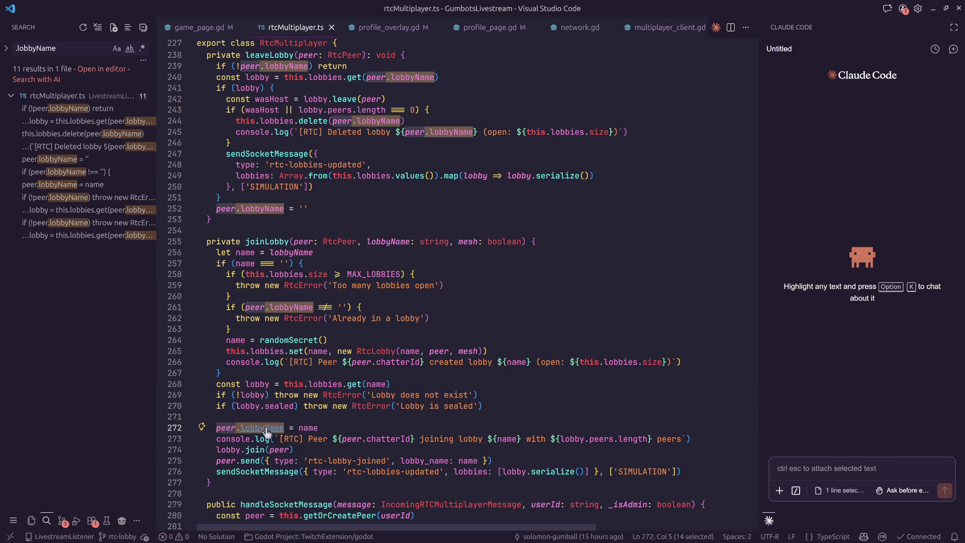
left_click(798, 462)
type("W")
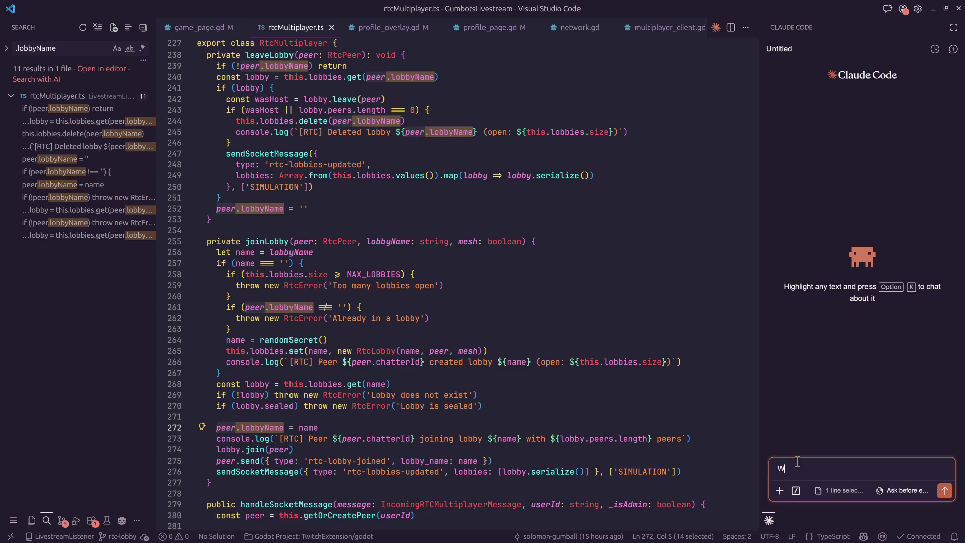
type("hat is the purpose")
type(" of peer.l")
type("obbyName here? ")
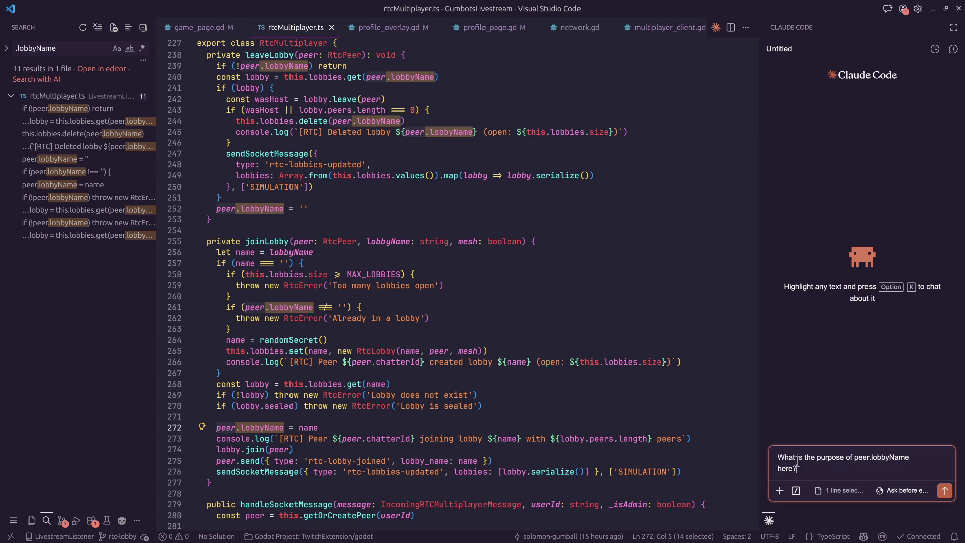
type("is it used for ")
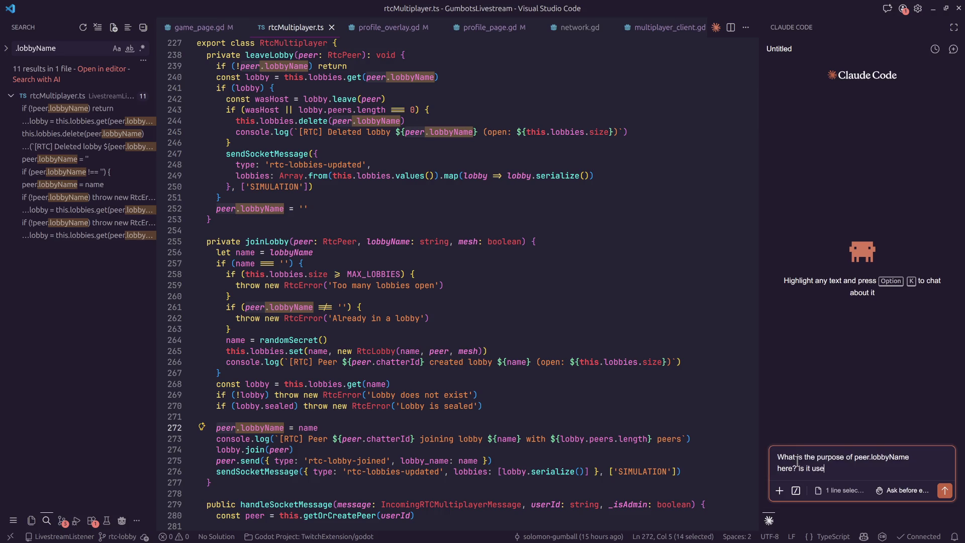
type("anything and can i")
type("t be removed s")
type("afely?")
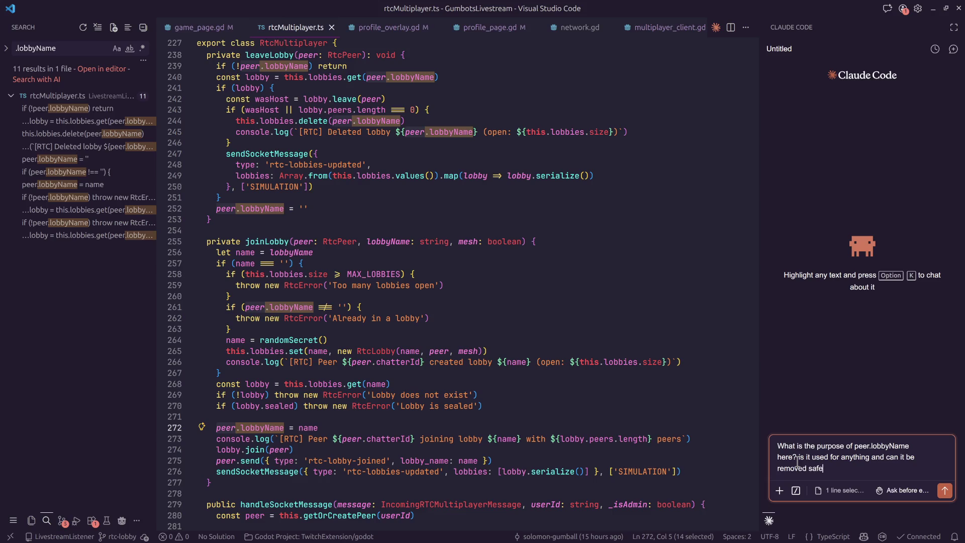
key("Return")
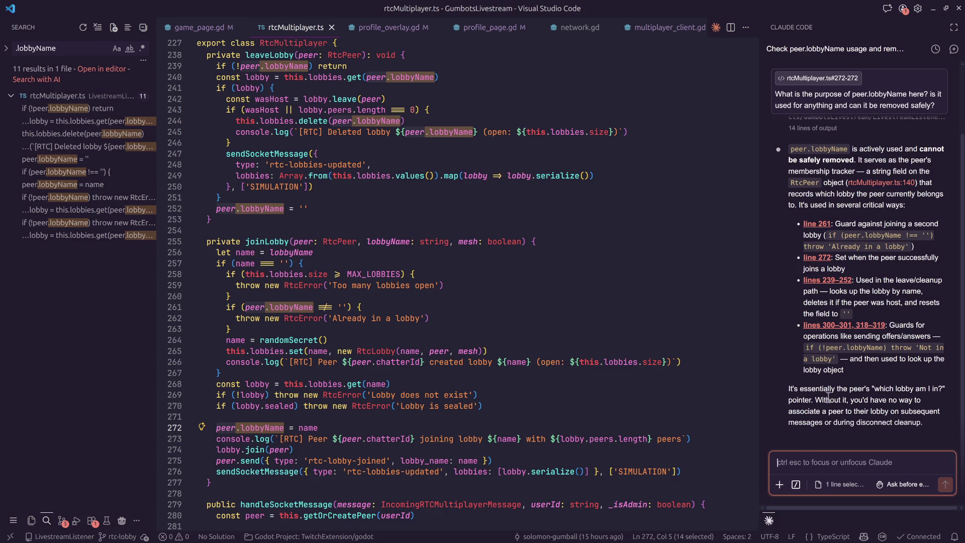
scroll(534, 398, "down", 4)
scroll(467, 374, "down", 5)
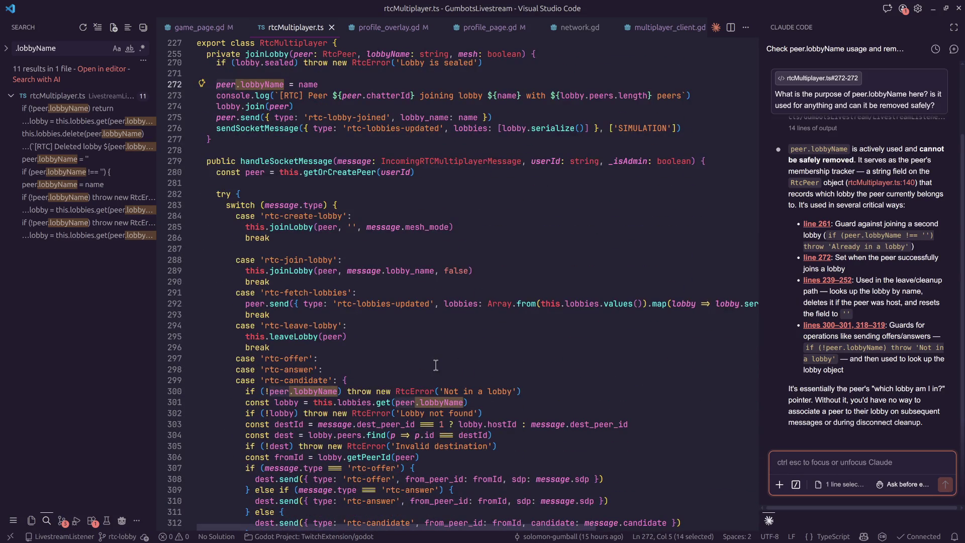
scroll(436, 366, "down", 2)
left_click(382, 361)
scroll(390, 360, "down", 1)
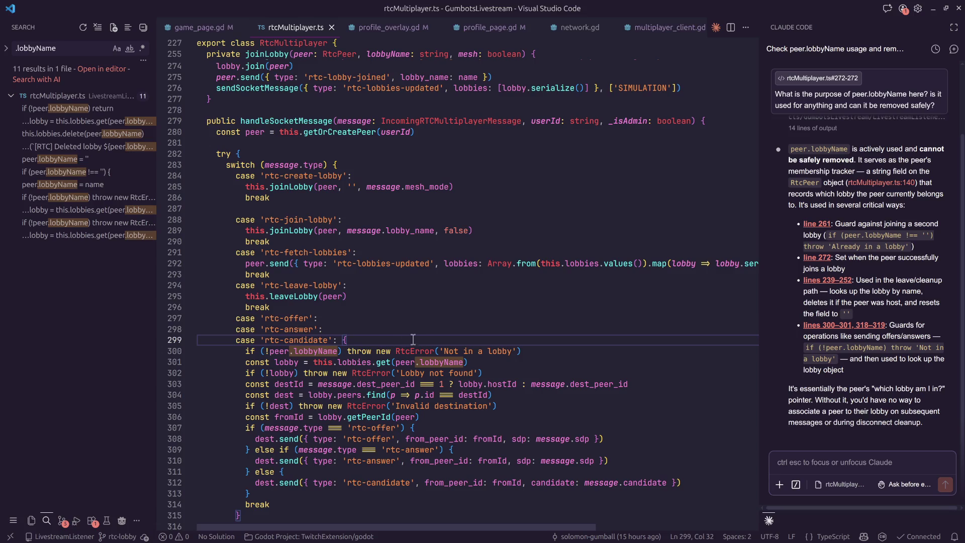
key("Down")
key("End")
key("shift+Up")
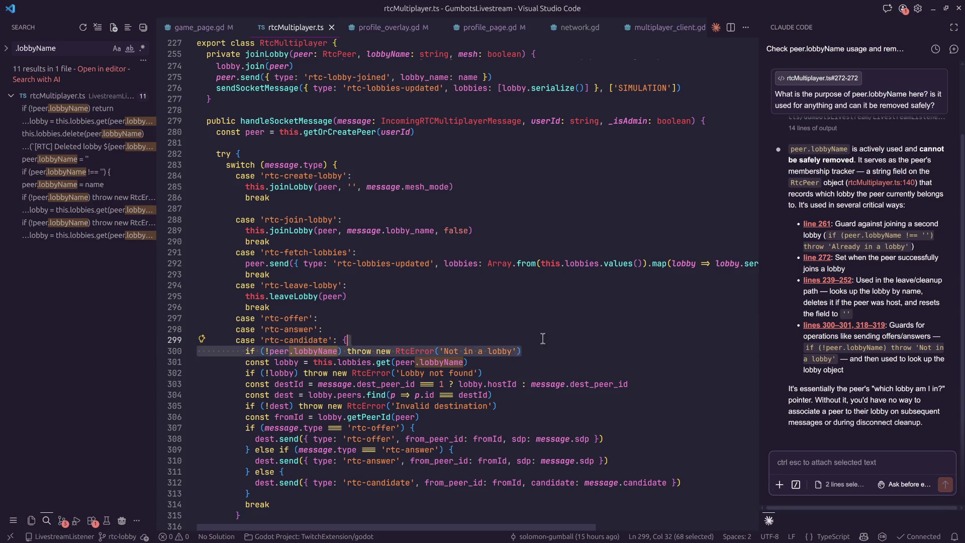
left_click(541, 340)
key("Down")
key("End")
key("shift+Up")
left_click(544, 345)
left_click_drag(542, 349, 547, 340)
left_click(554, 340)
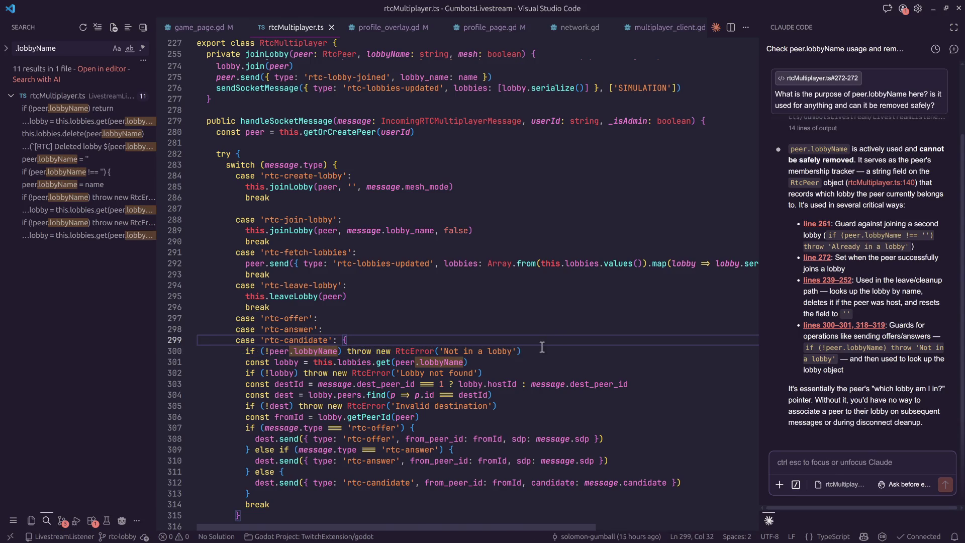
scroll(542, 347, "down", 8)
scroll(547, 346, "up", 4)
scroll(527, 352, "up", 8)
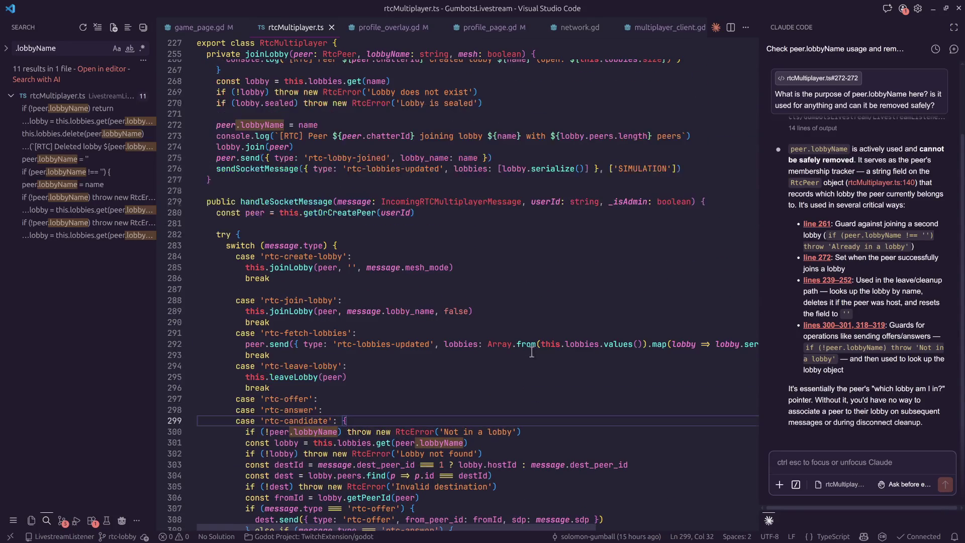
scroll(460, 324, "up", 1)
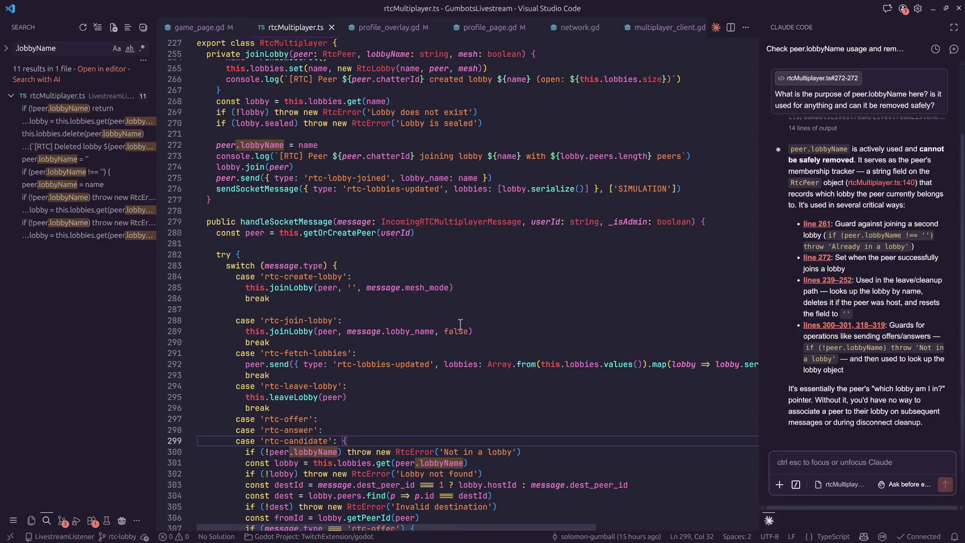
scroll(442, 375, "down", 2)
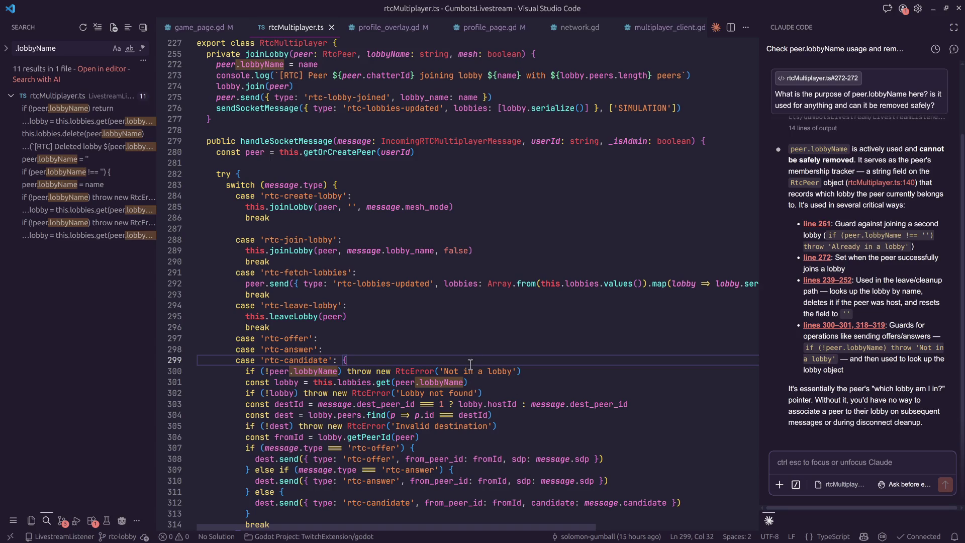
left_click(802, 458)
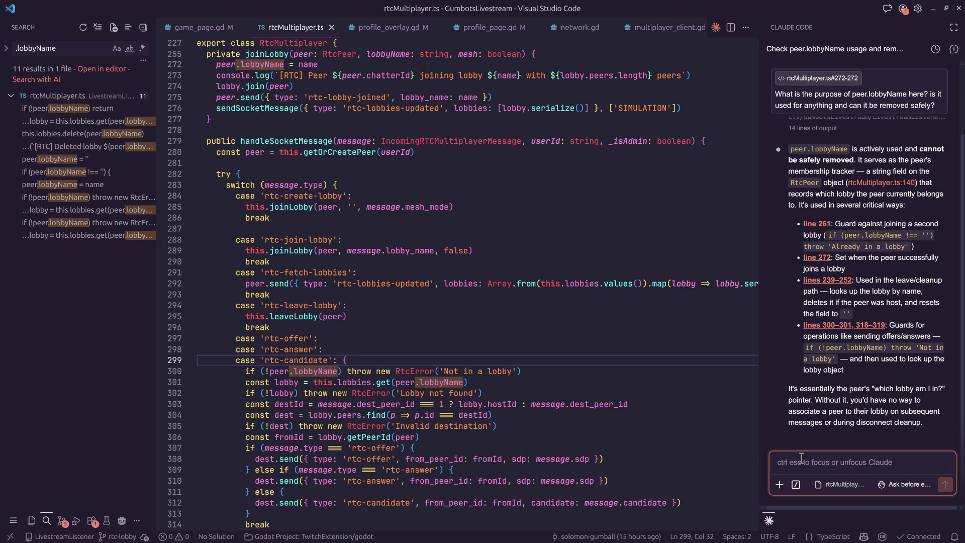
- Ask Claude Code to remove the peer's lobby name and instead check lobbies' participants
type("Can you refac")
type("otr")
key("BackSpace")
key("BackSpace")
key("BackSpace")
type("tor this ")
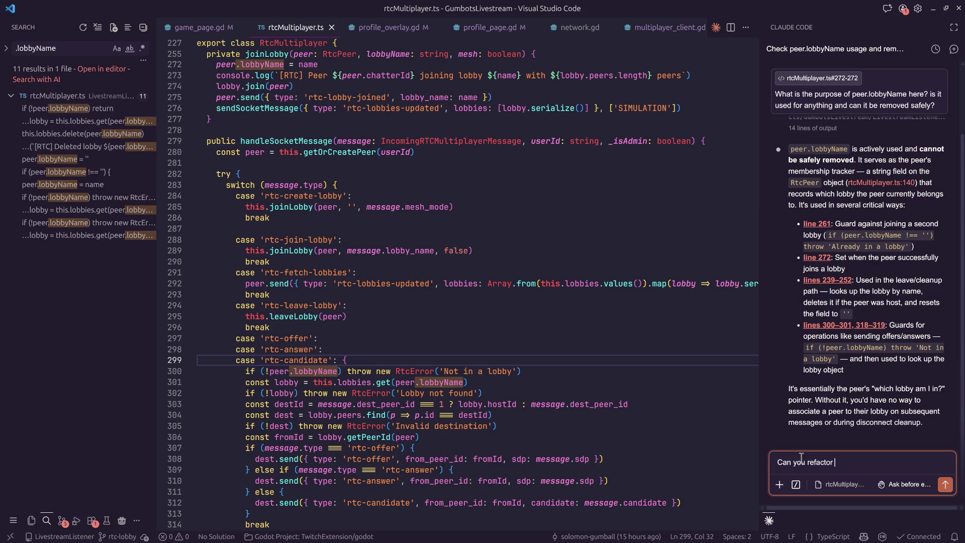
type("to ")
type("so that we no l")
type("onger")
type("have this reference to lobby ")
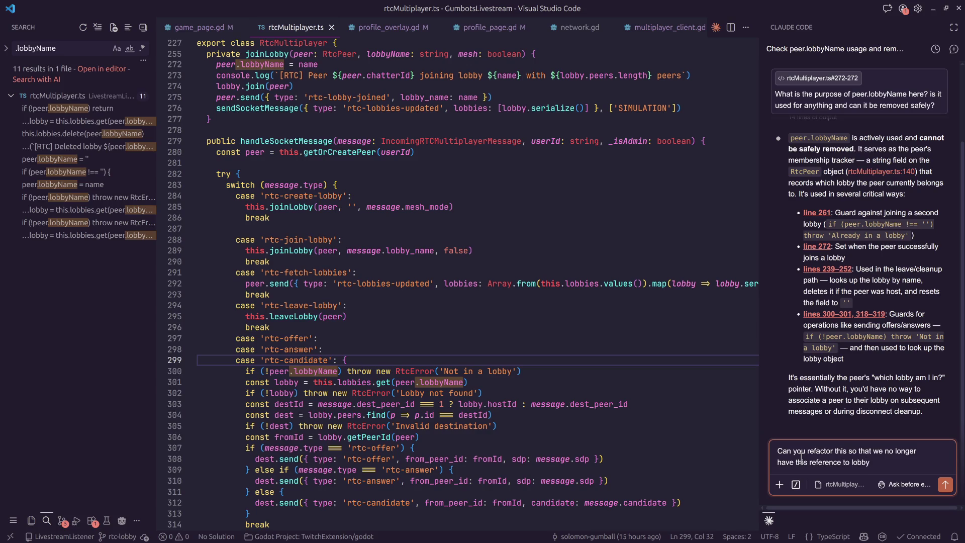
type("name on the pe")
type("er but instead")
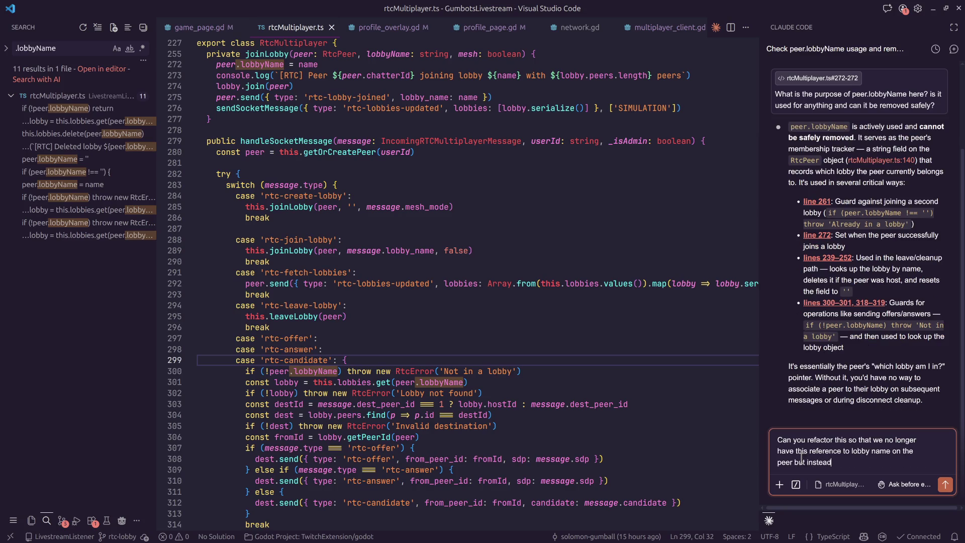
type(" check if a")
type(" peer is ")
type("in a lobby by iterating t")
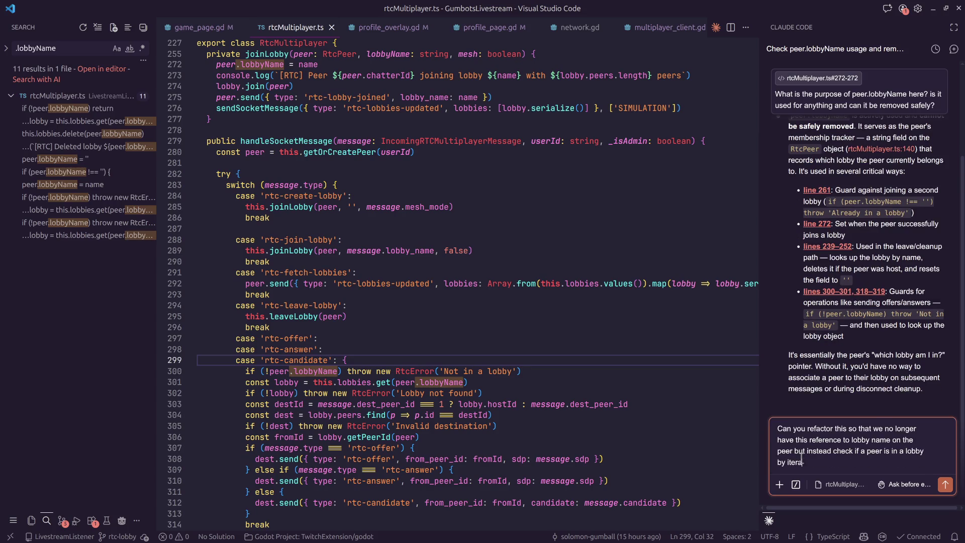
type("hru all lobbi")
type("es and t")
type("r p")
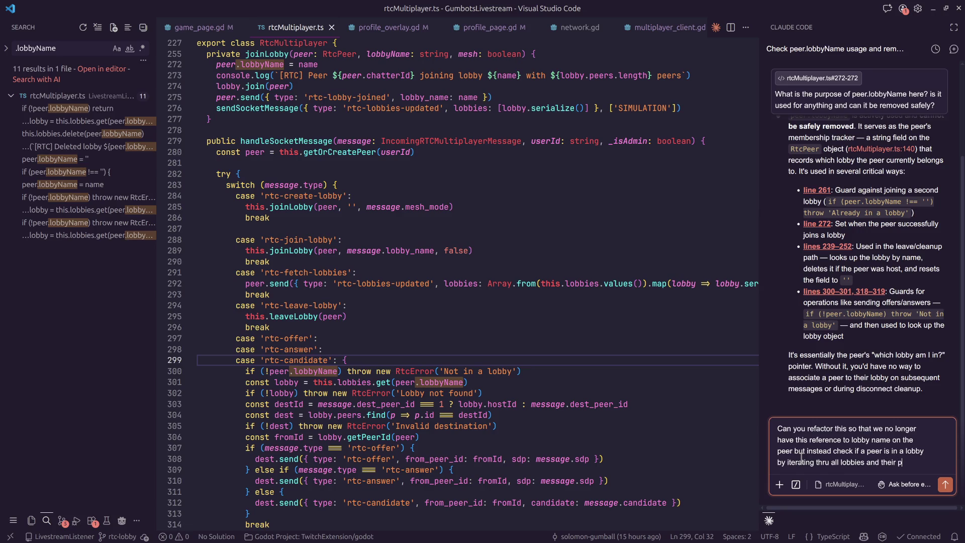
type("articipants")
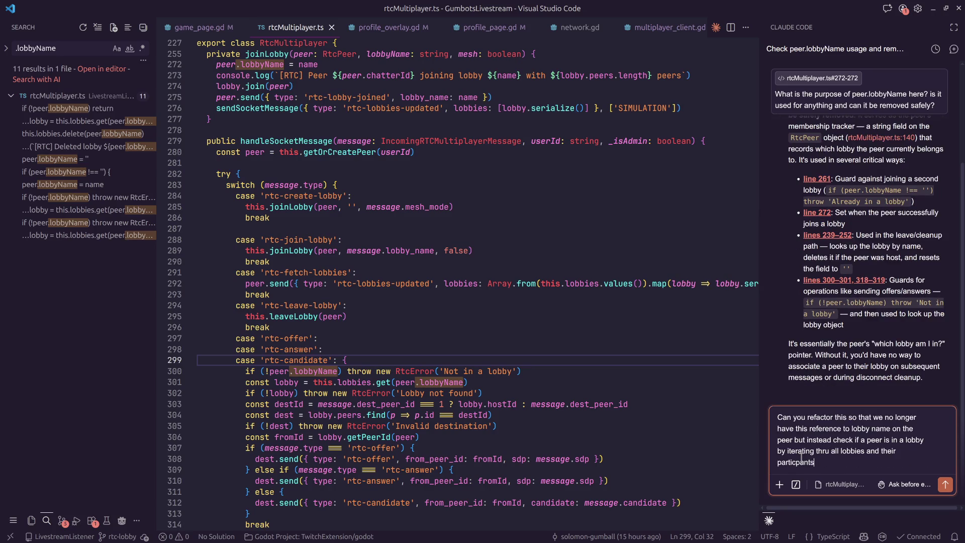
key("BackSpace")
key("BackSpace")
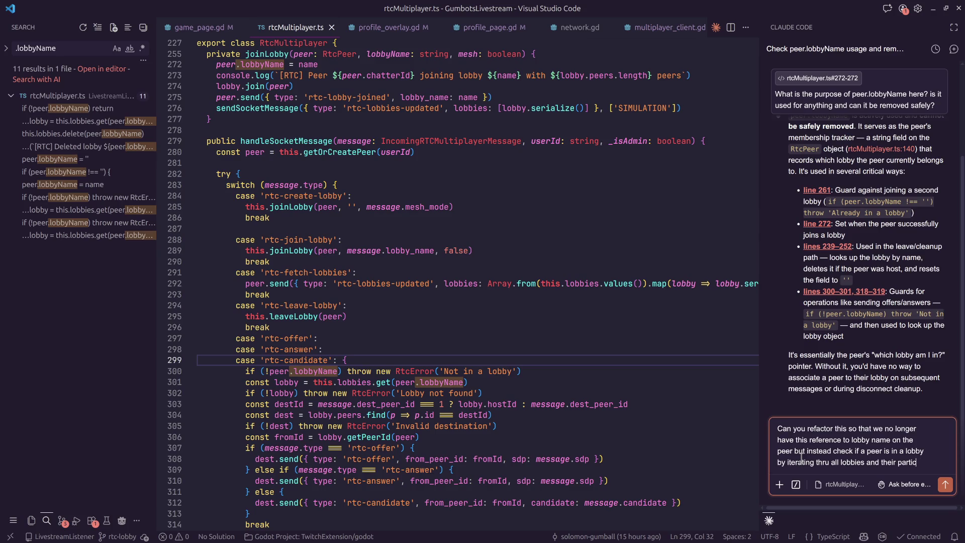
key("Return")
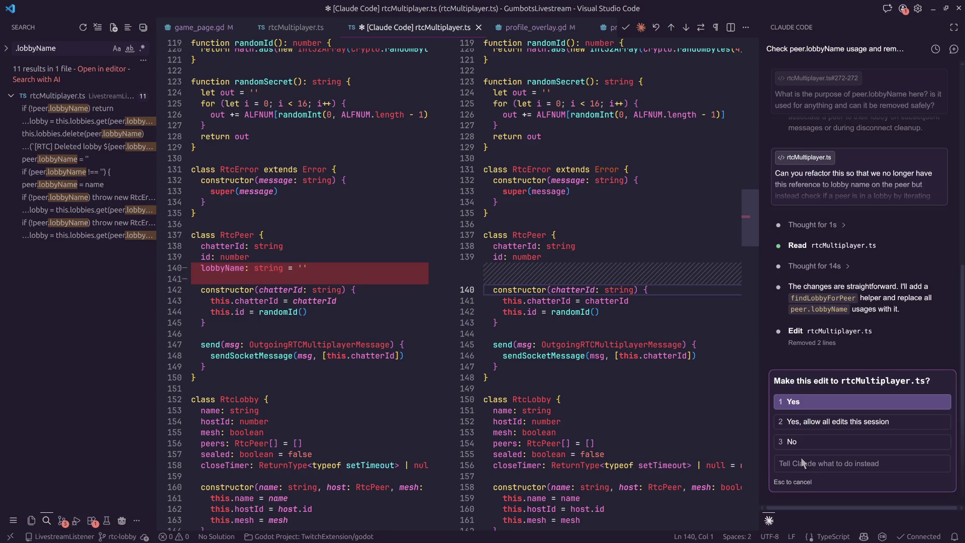
- Approve Claude's edits removing lobbyName, adding findLobbyForPeer, and updating the rtc-seal-lobby case
left_click(837, 402)
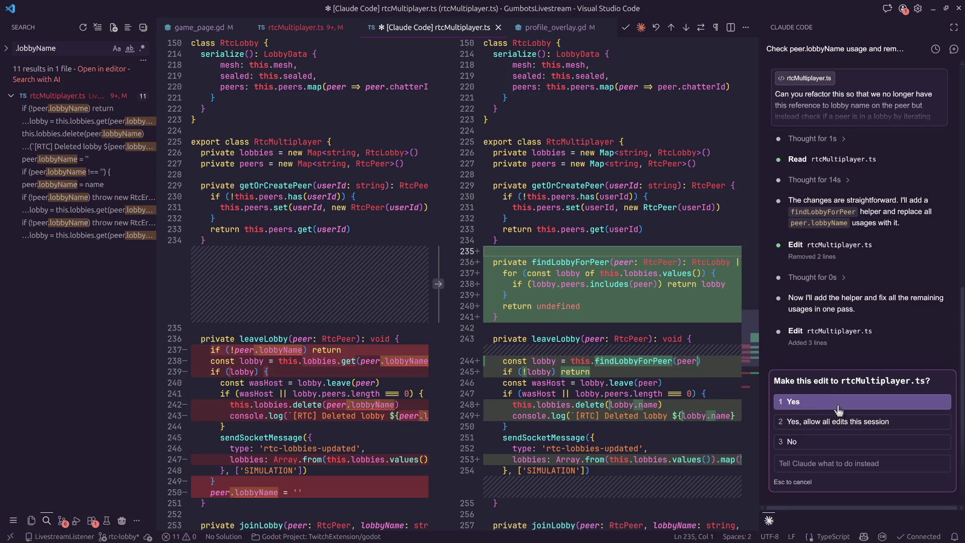
left_click(787, 402)
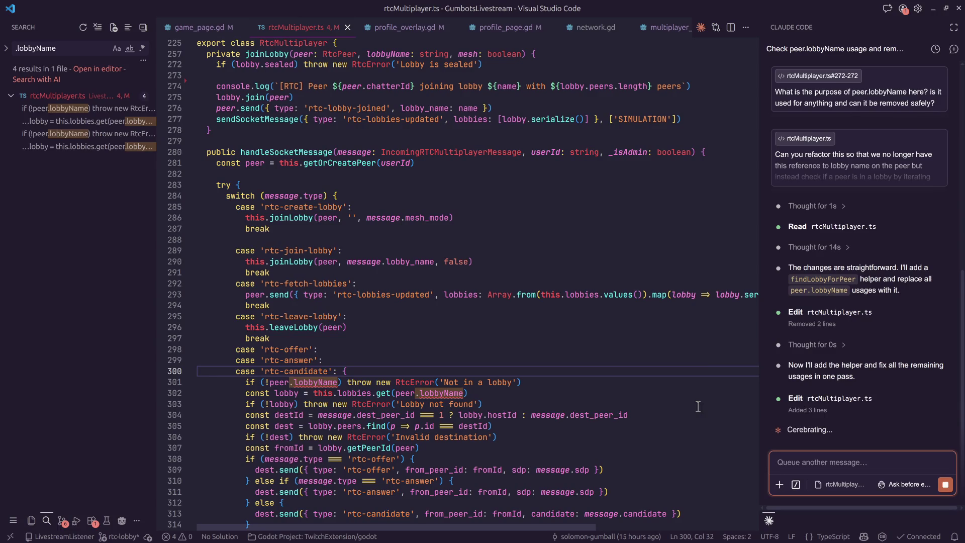
key("Return")
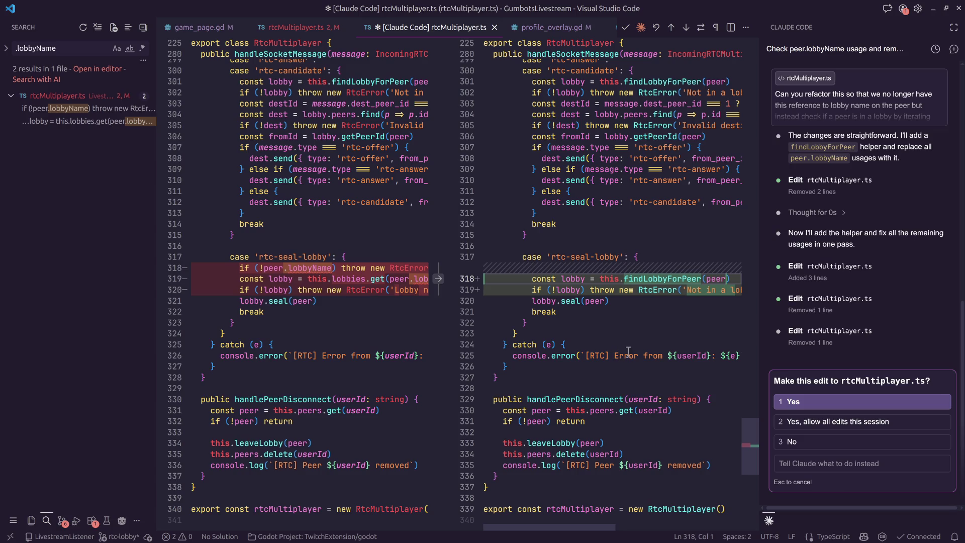
left_click(828, 405)
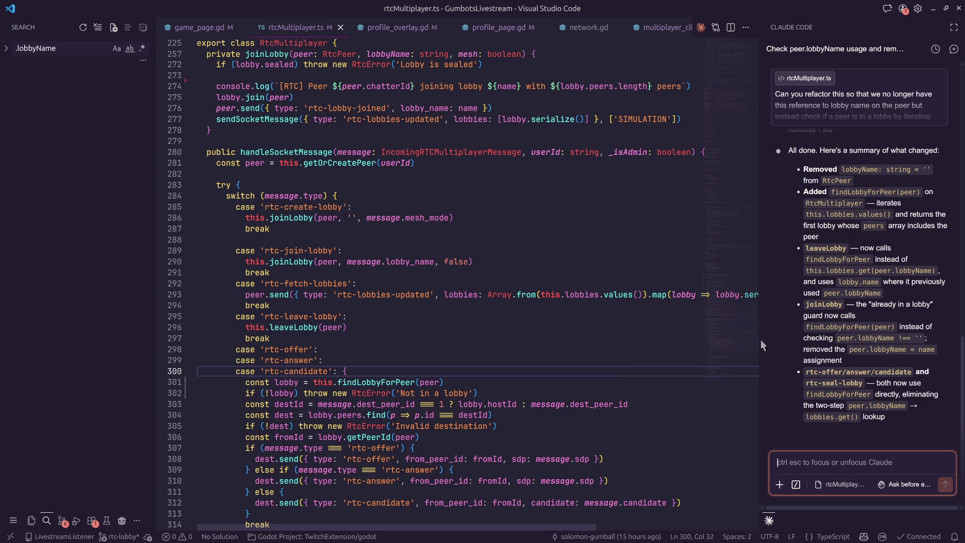
left_click_drag(760, 326, 746, 327)
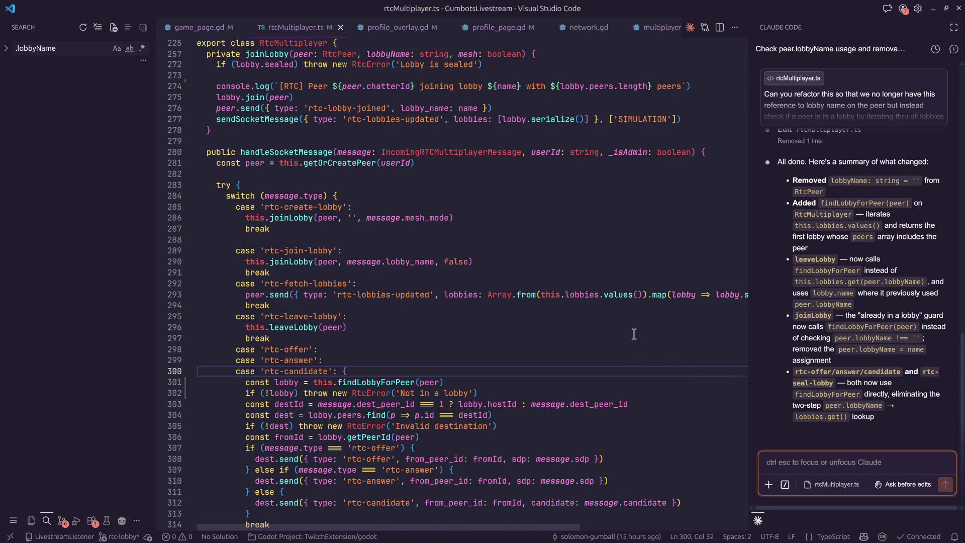
scroll(634, 334, "up", 1)
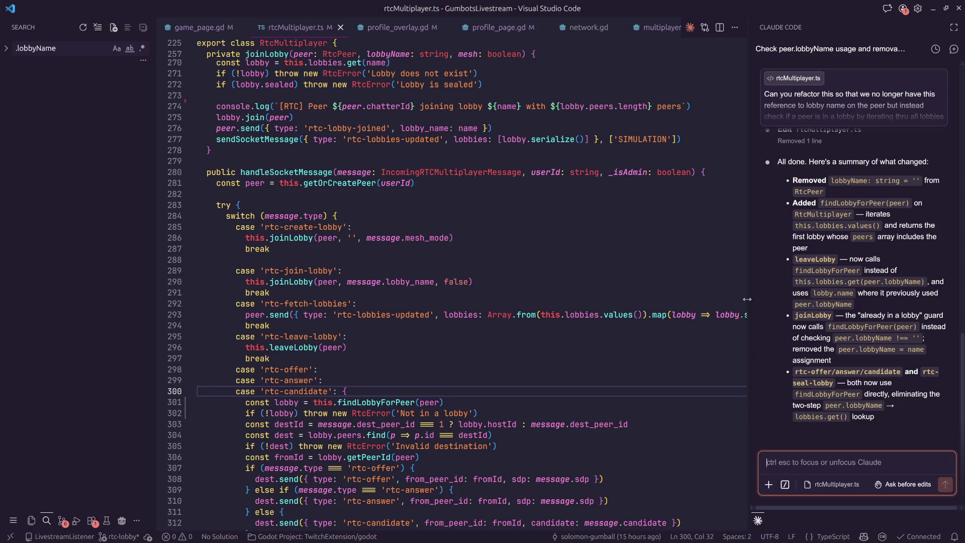
scroll(808, 280, "up", 3)
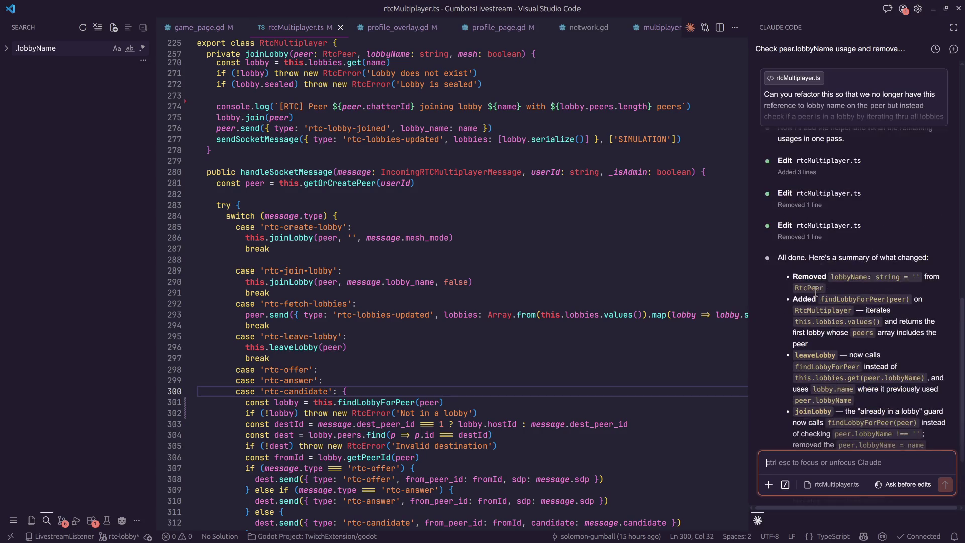
scroll(810, 279, "down", 3)
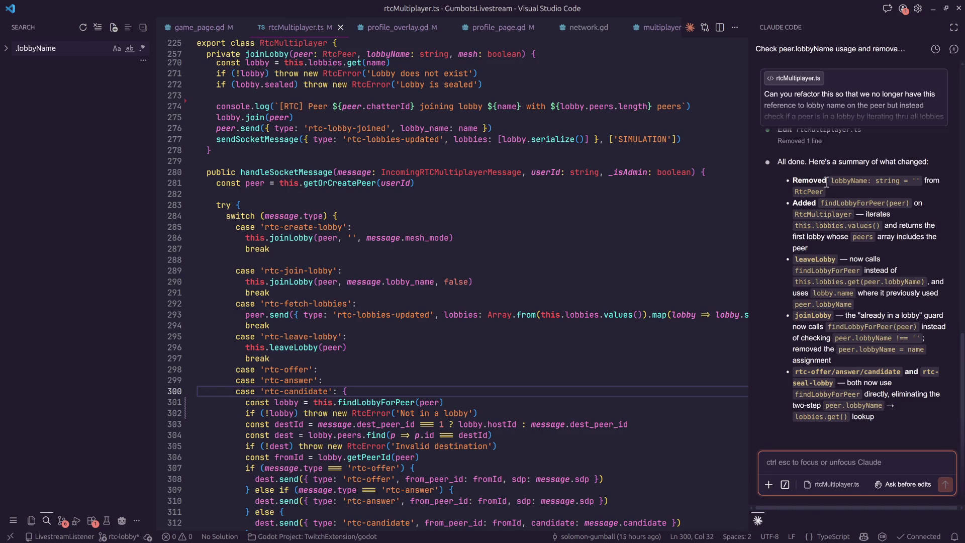
left_click_drag(833, 203, 895, 208)
left_click_drag(813, 259, 852, 272)
left_click(845, 275)
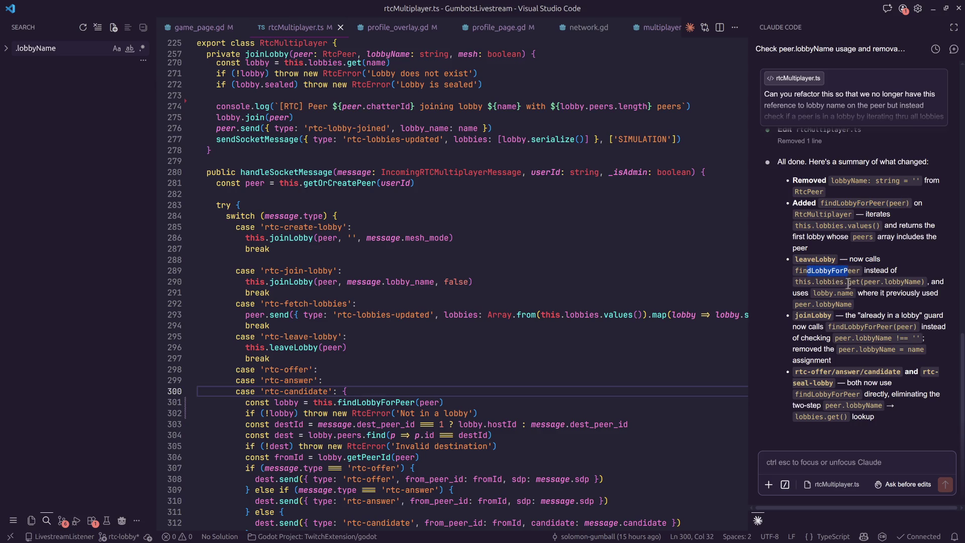
left_click_drag(817, 317, 887, 316)
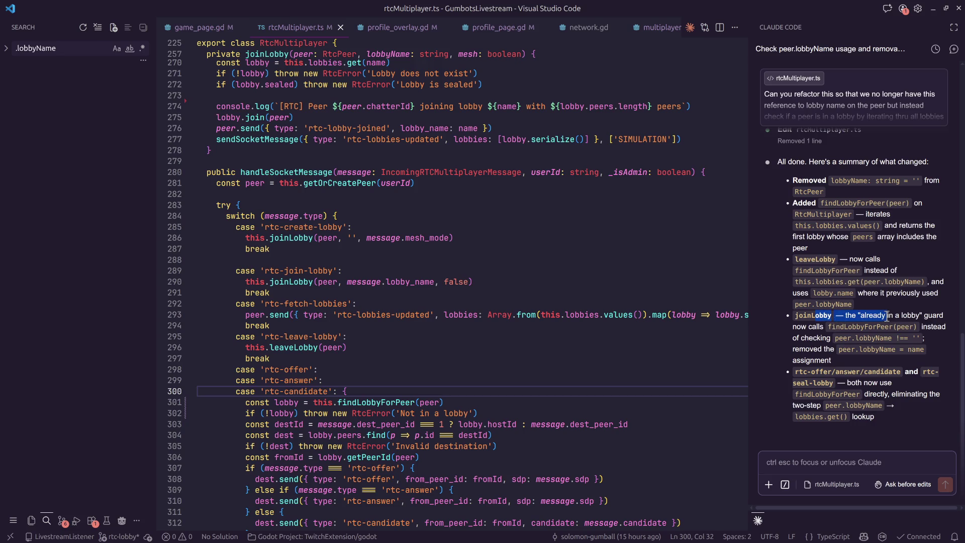
left_click(887, 315)
left_click_drag(818, 326, 888, 395)
left_click(841, 354)
left_click(901, 394)
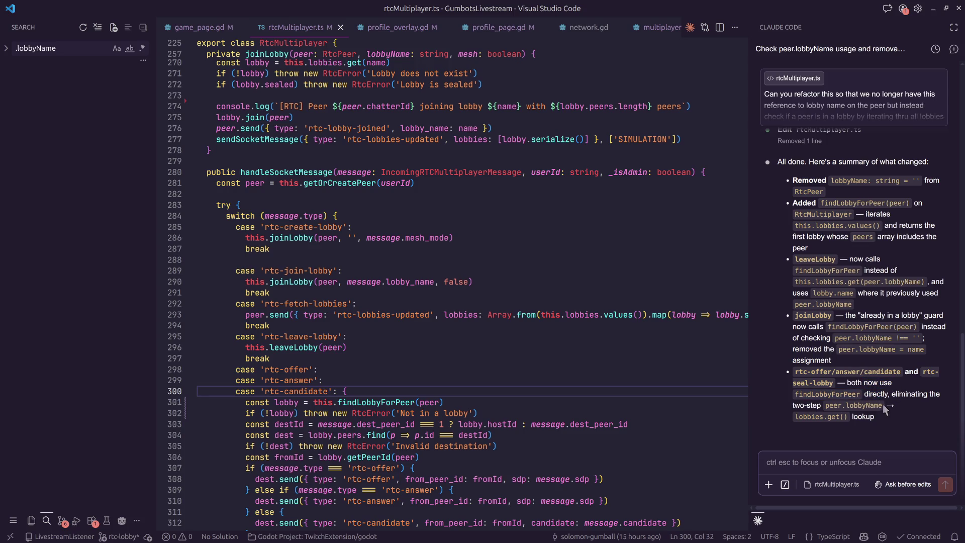
left_click(614, 403)
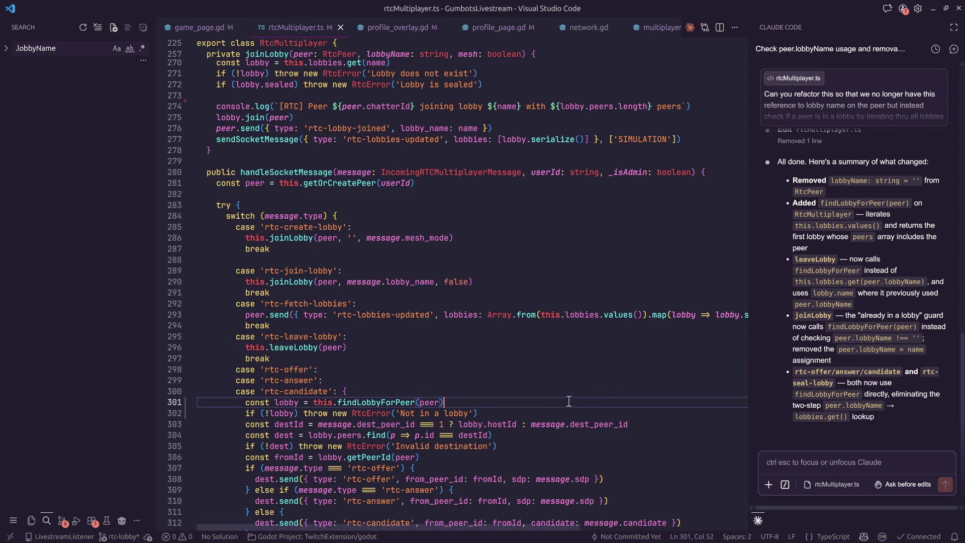
- Stop the Godot game, rerun docker compose up in kitty, and launch the project again
key("alt+Tab")
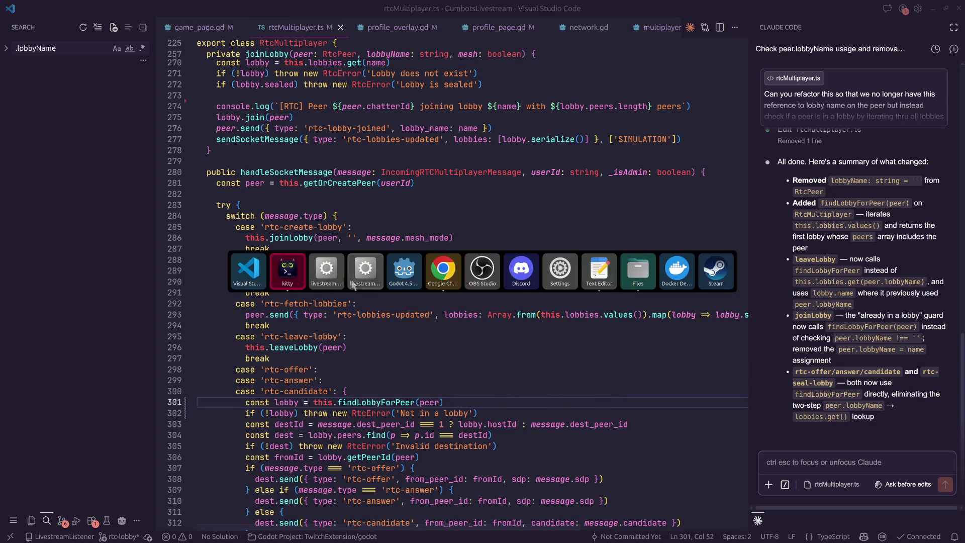
key("alt+Tab")
key("alt+Tab")
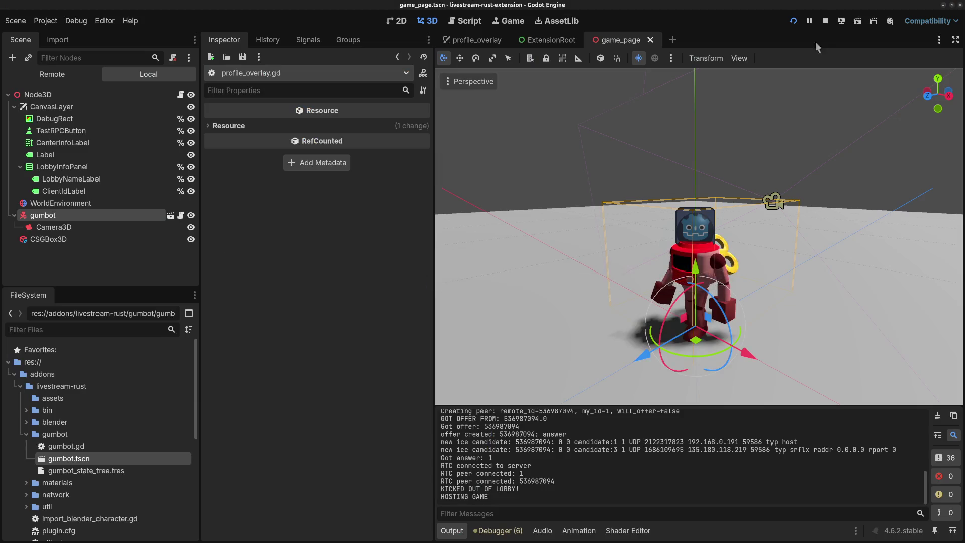
left_click(825, 21)
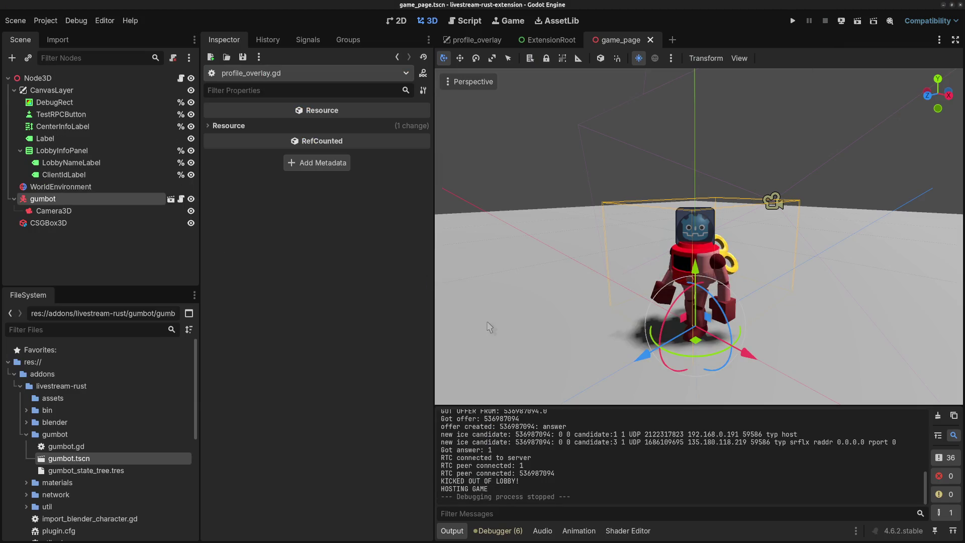
key("alt+Tab")
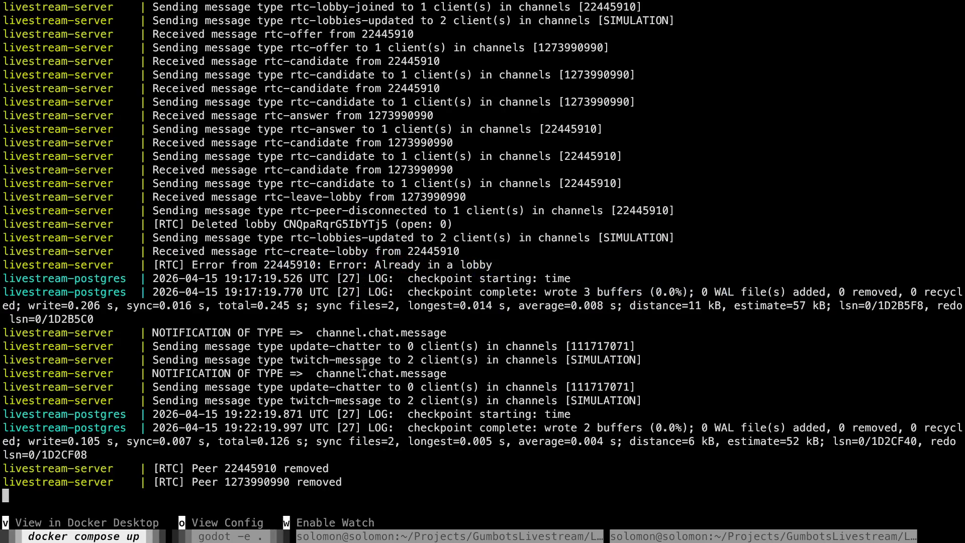
key("ctrl+c")
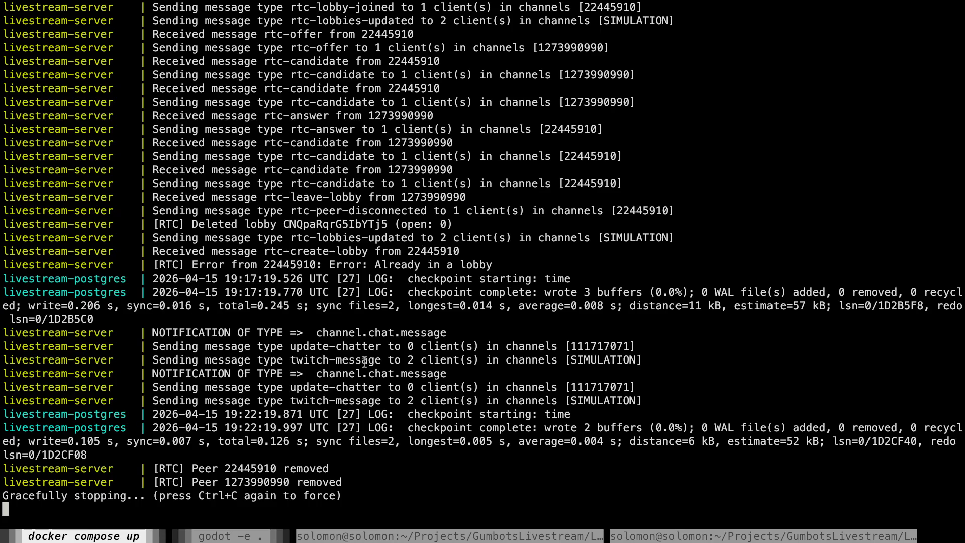
key("Up")
key("Return")
key("alt+Tab")
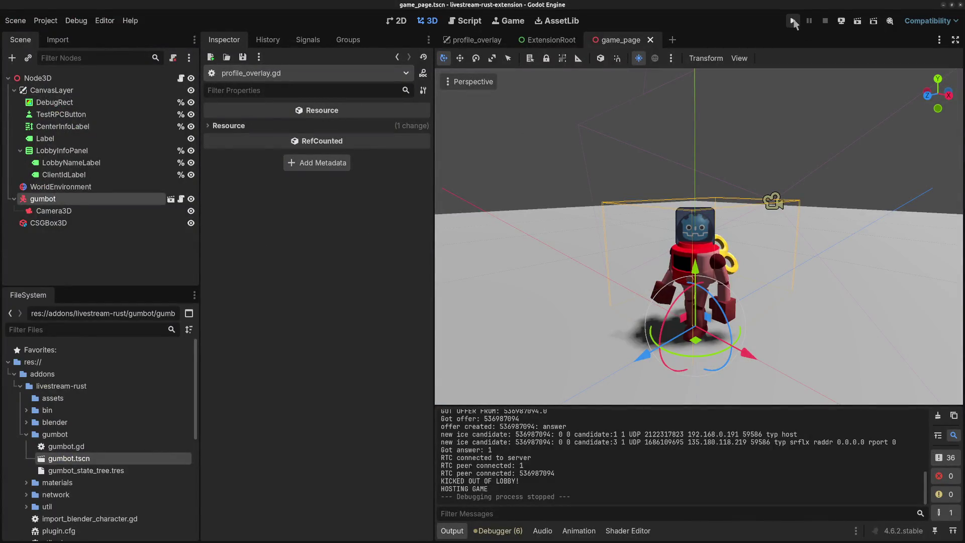
left_click(794, 21)
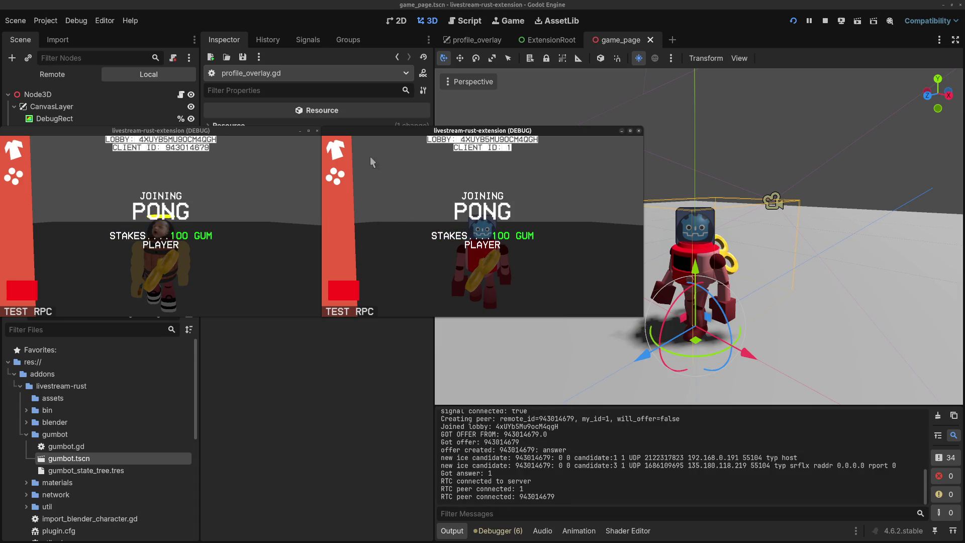
- Open and close the second client's profile screen, then stop both debug clients
left_click(335, 149)
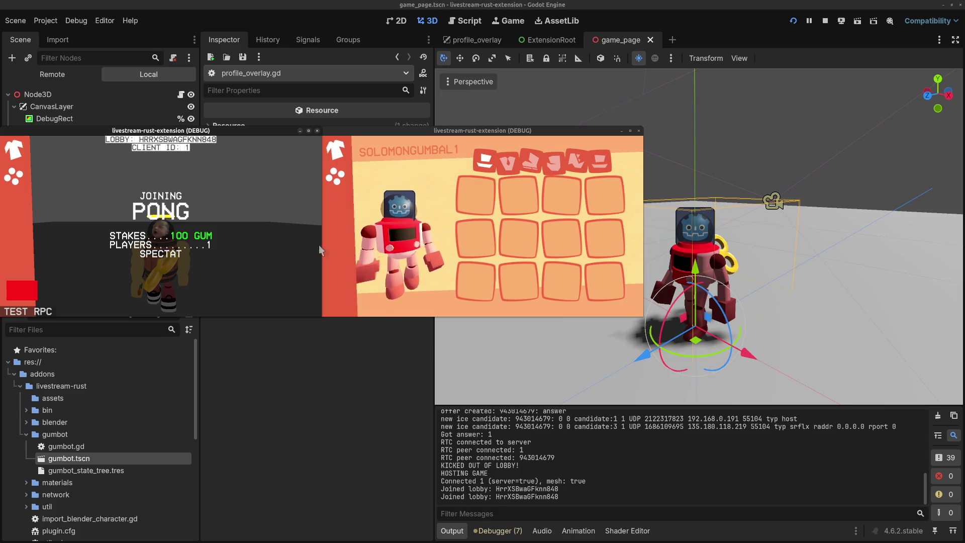
left_click(342, 184)
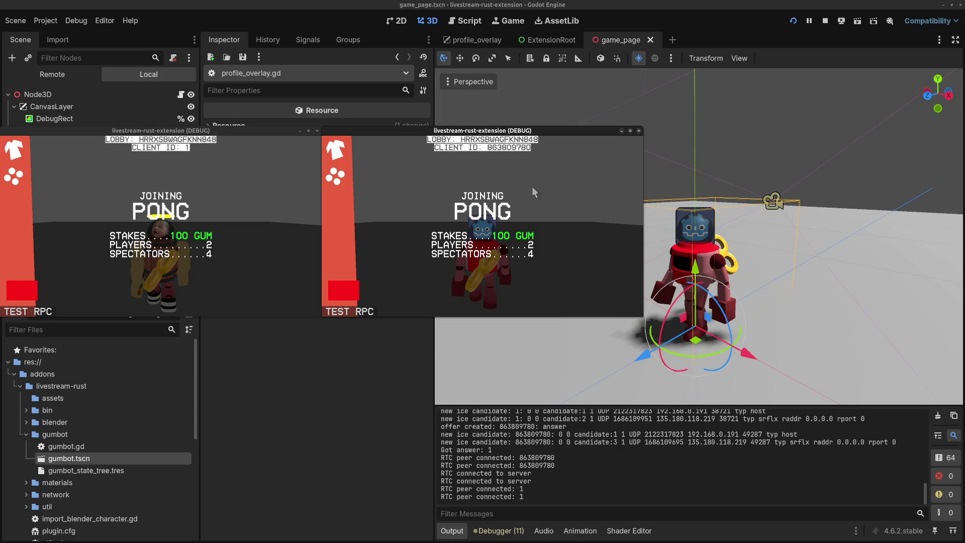
left_click(822, 22)
key("alt+Tab")
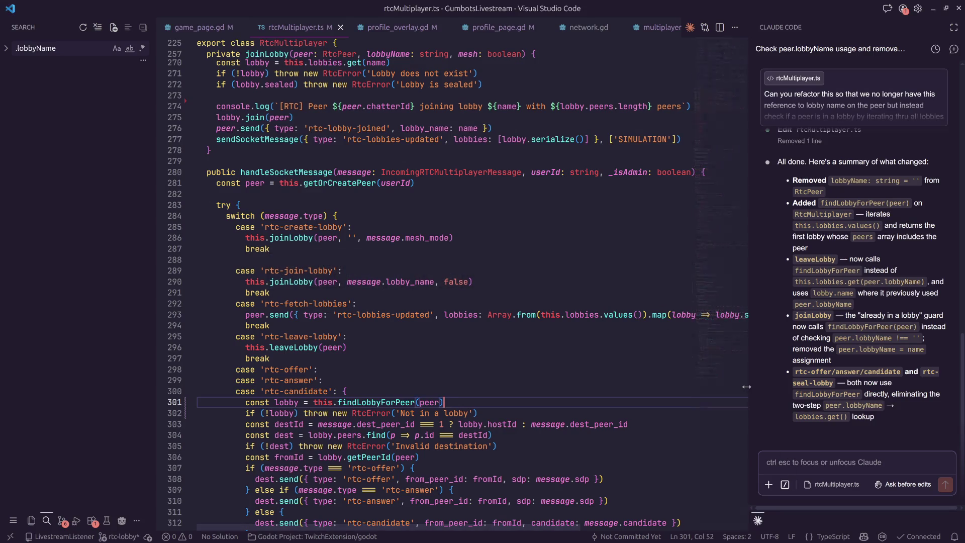
- Widen the Claude Code panel, open network.gd, and bring Godot back to the front
left_click_drag(748, 387, 726, 387)
left_click(558, 282)
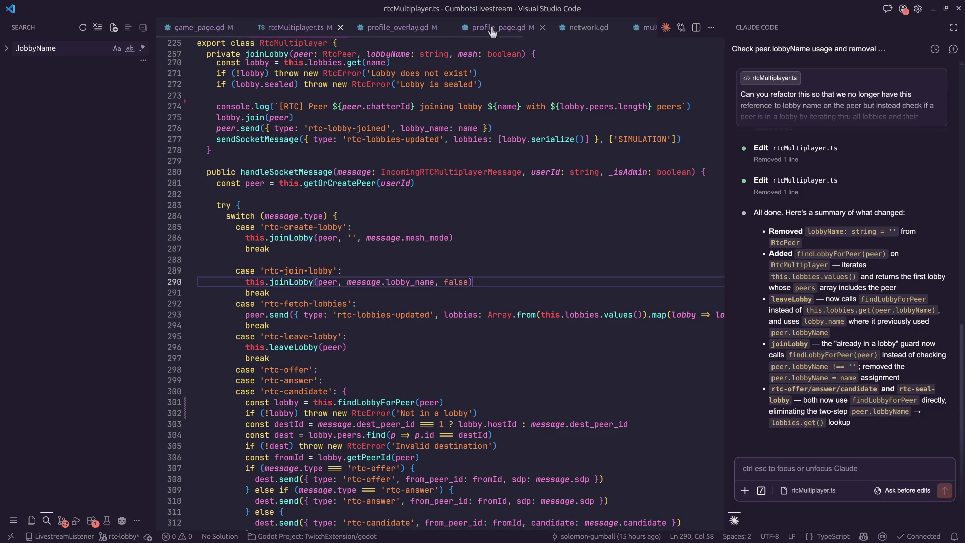
left_click(576, 31)
key("alt+Tab")
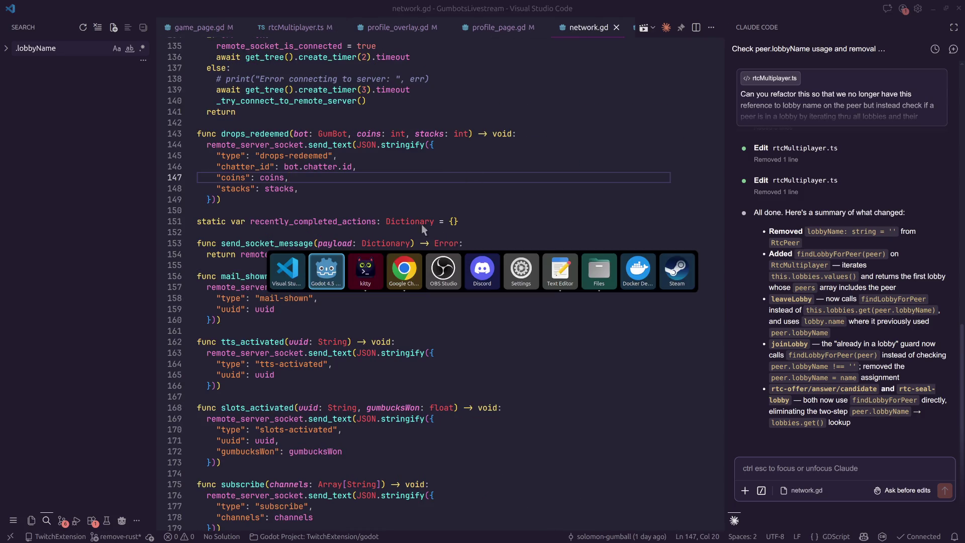
left_click(327, 282)
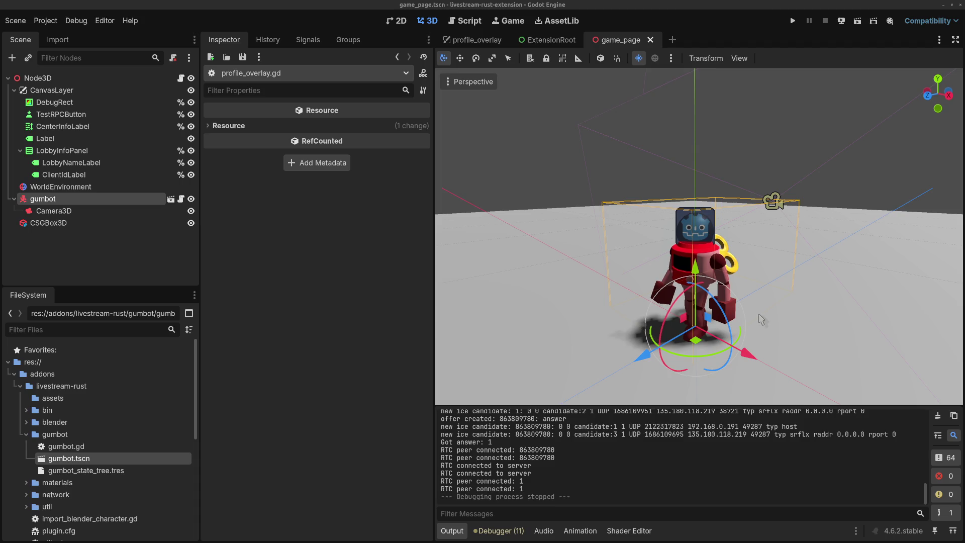
scroll(765, 332, "up", 5)
scroll(773, 357, "down", 2)
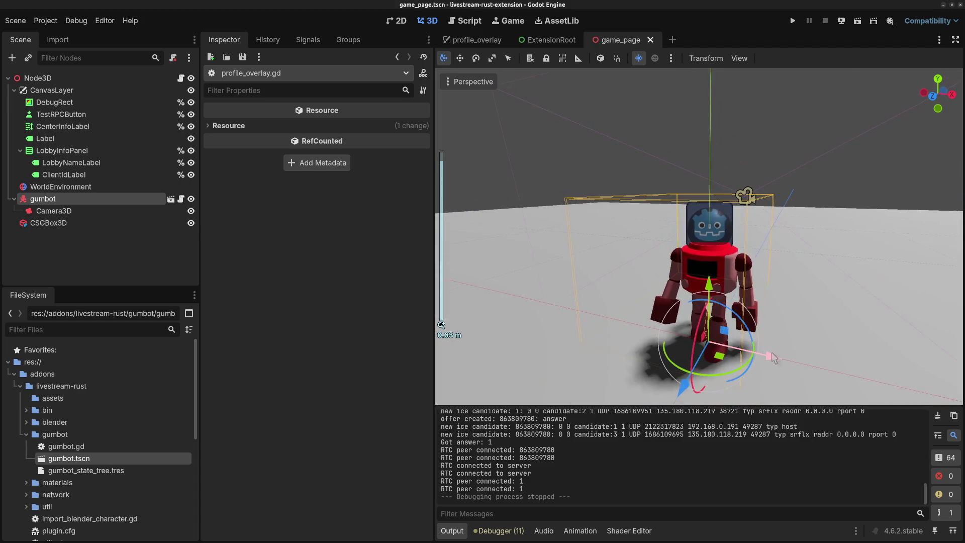
scroll(773, 358, "up", 3)
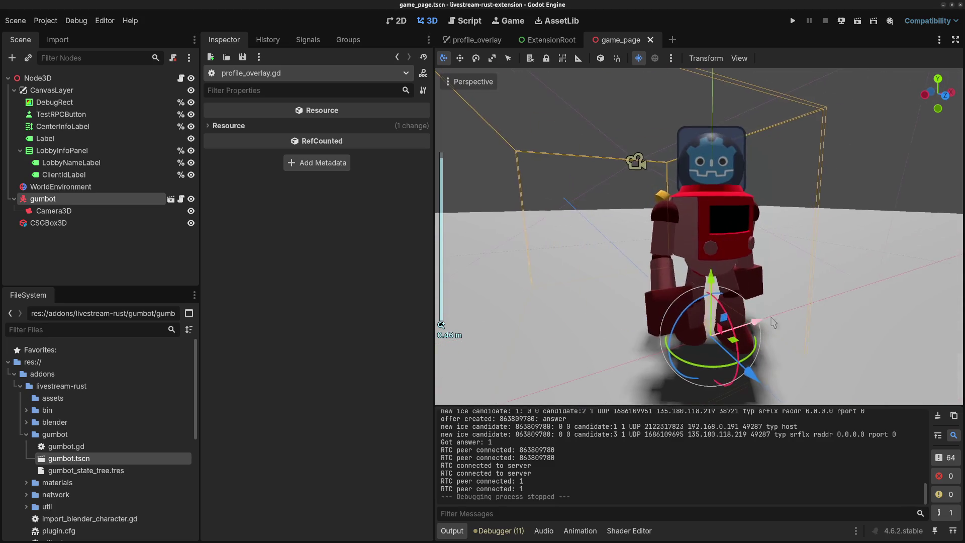
left_click_drag(774, 323, 786, 194)
mouse_move(724, 350)
left_mouse_down()
mouse_move(821, 337)
mouse_move(747, 351)
mouse_move(734, 329)
left_mouse_up()
scroll(731, 318, "down", 3)
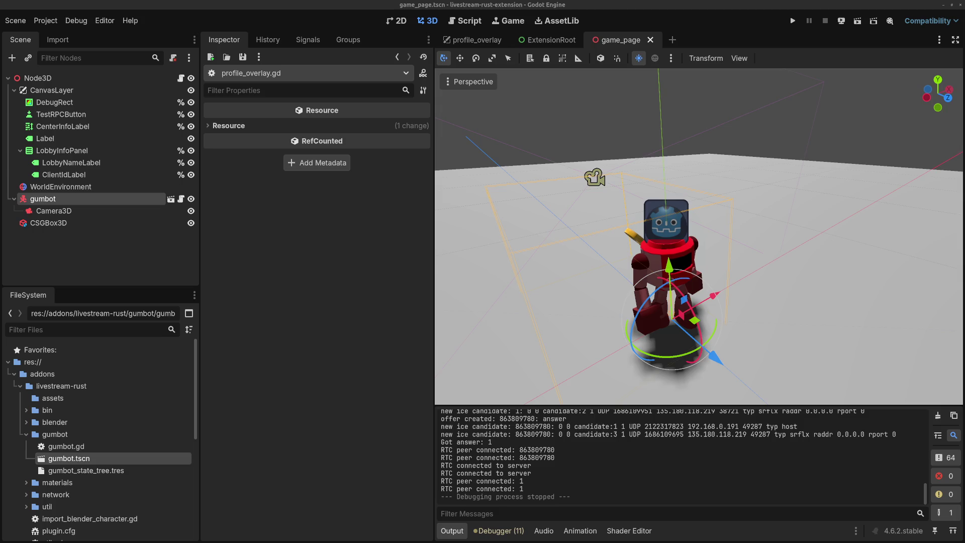
mouse_move(964, 173)
left_mouse_down()
mouse_move(792, 173)
mouse_move(605, 152)
left_mouse_up()
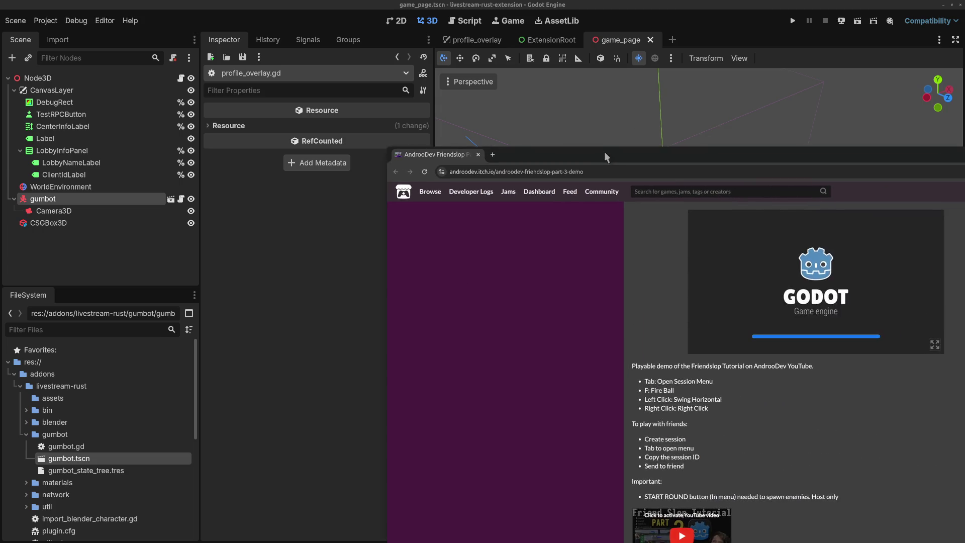
- Maximize the browser over the editor and switch the Friendslop demo on itch.io to full screen
double_click(605, 153)
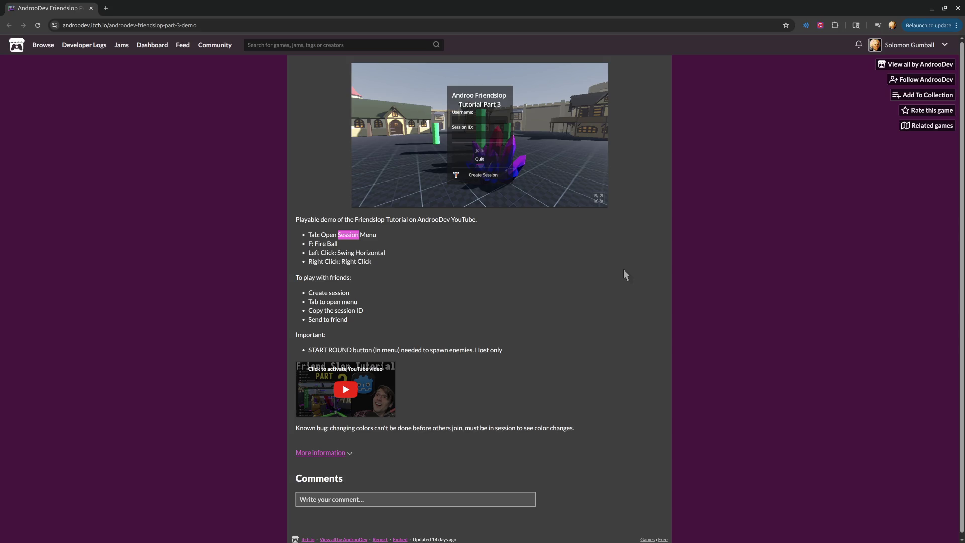
left_click_drag(413, 221, 471, 217)
left_click(599, 200)
type("solom")
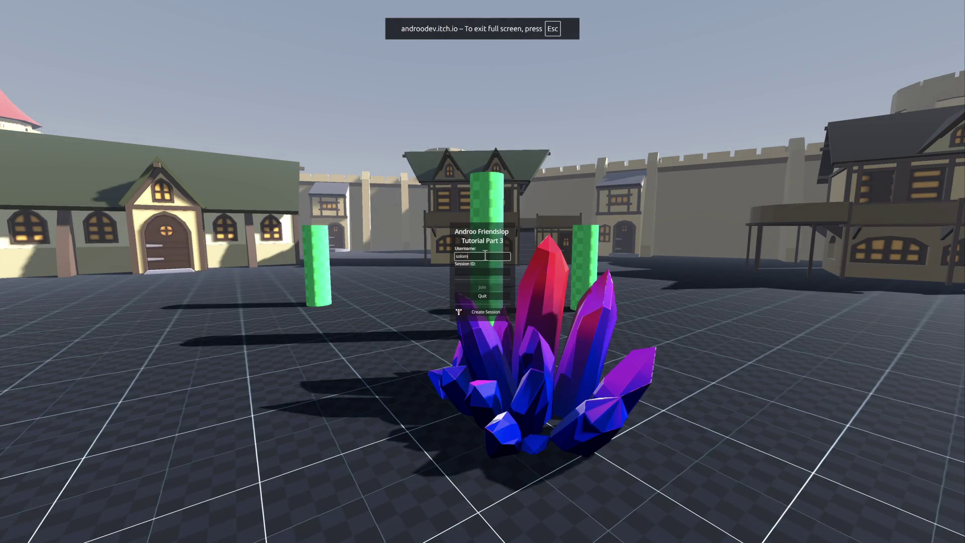
- Finish entering the username, create a new Friendslop session, and swing the sword
type("on")
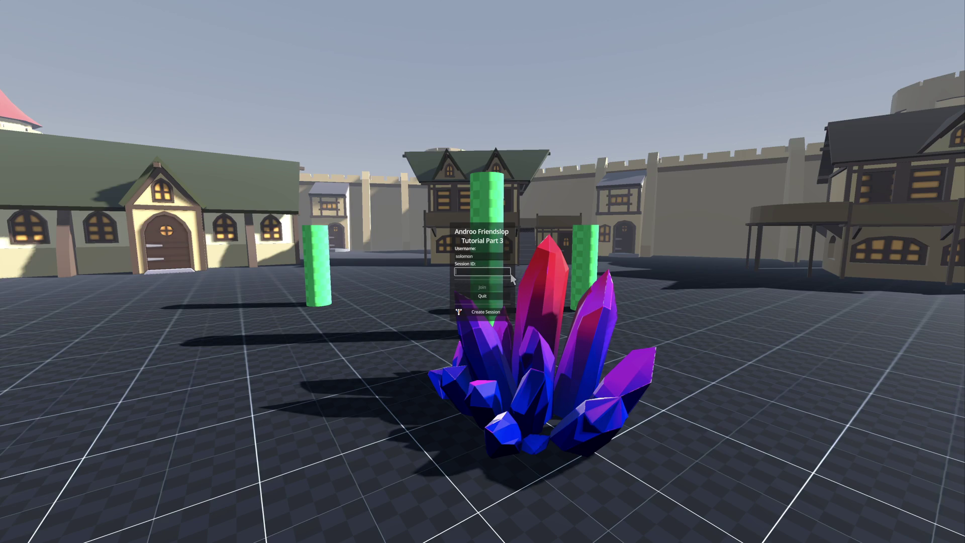
left_click(492, 314)
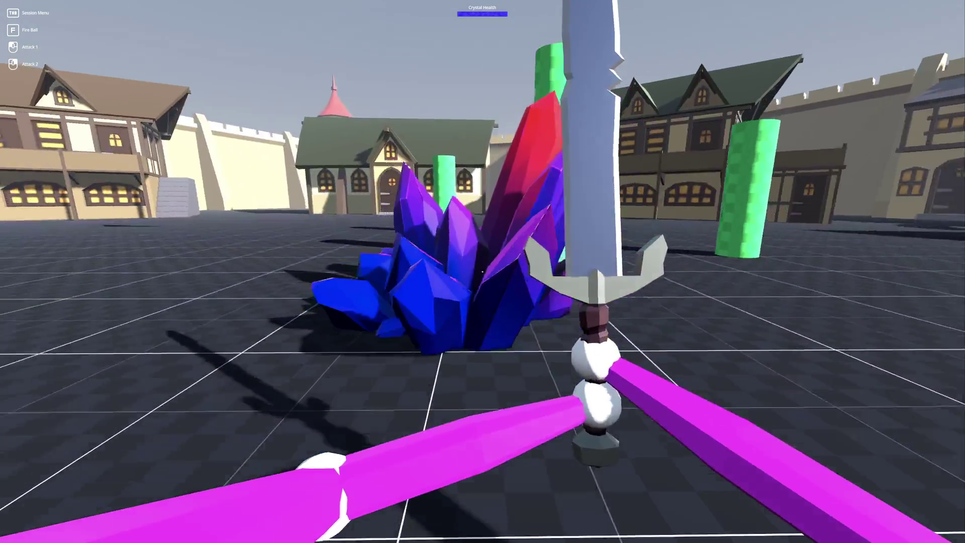
left_click(482, 272)
- Circle the crystal toward the castle tower and back, then open the session menu and exit full screen
key("s")
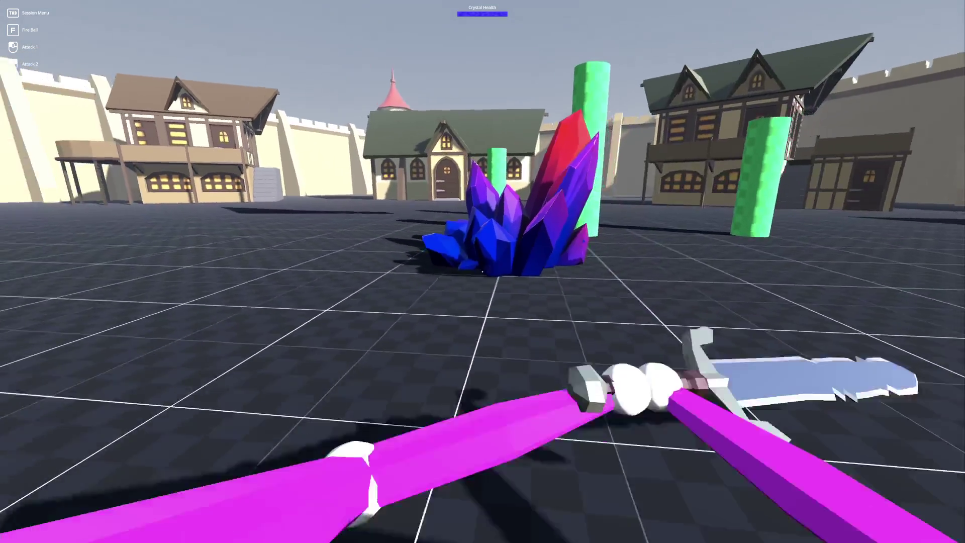
key("w")
key("a")
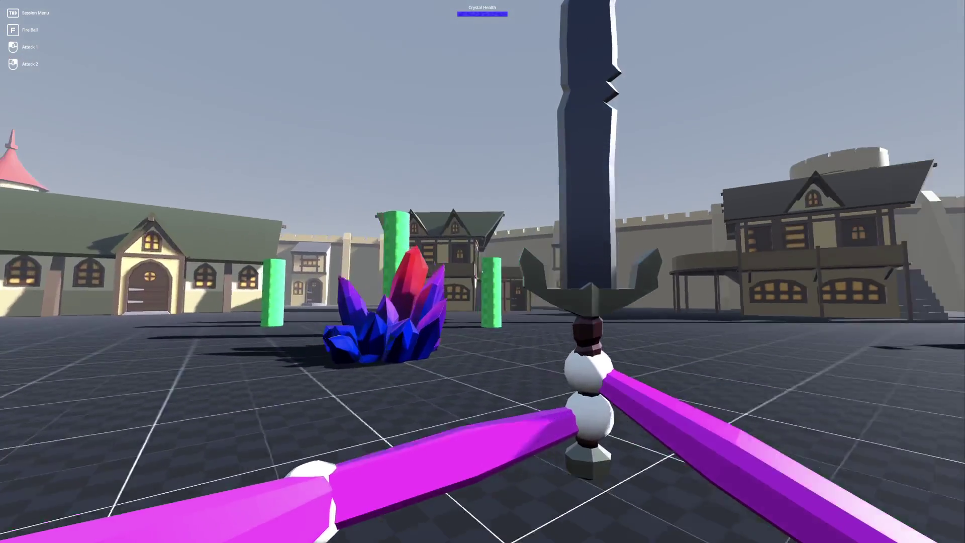
key("w")
key("a")
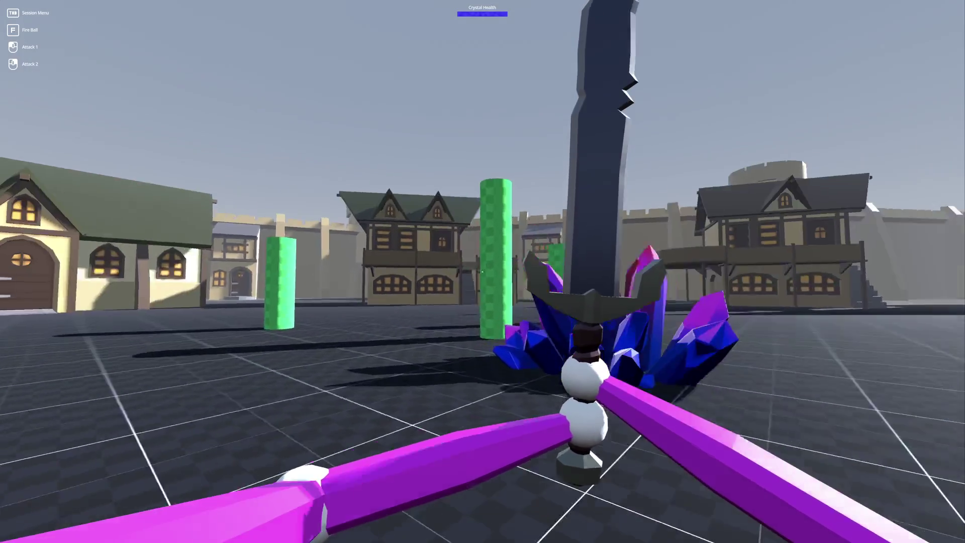
key("d")
key("w")
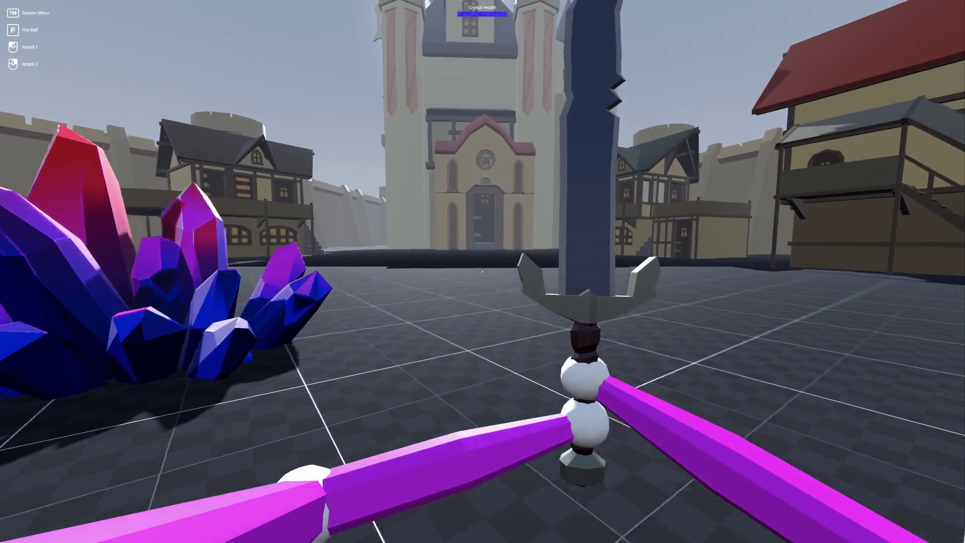
key("w")
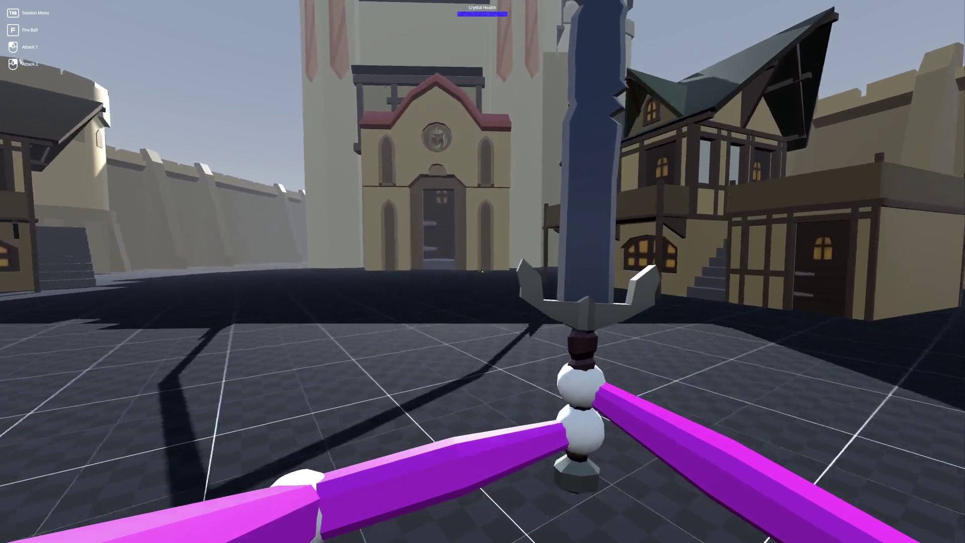
mouse_move(483, 272)
key("w")
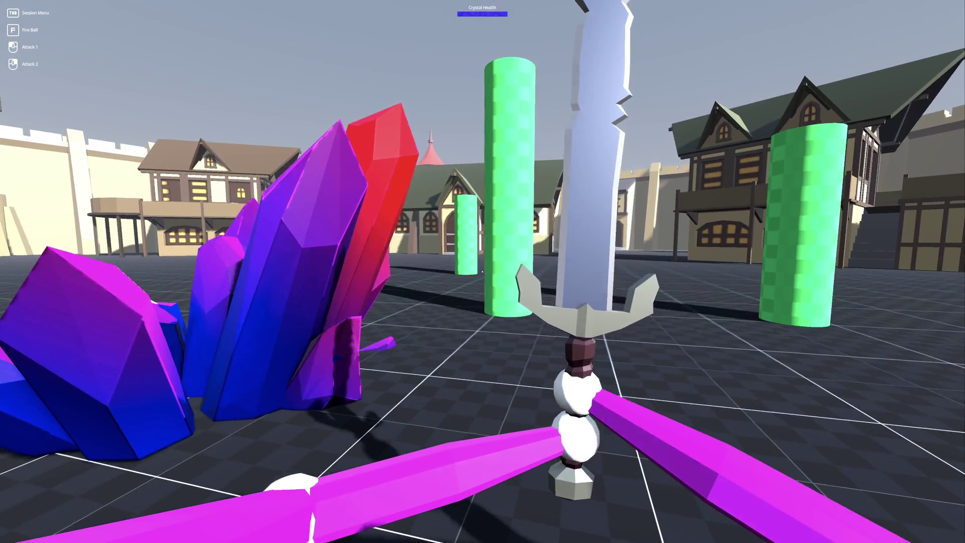
key("Tab")
key("Escape")
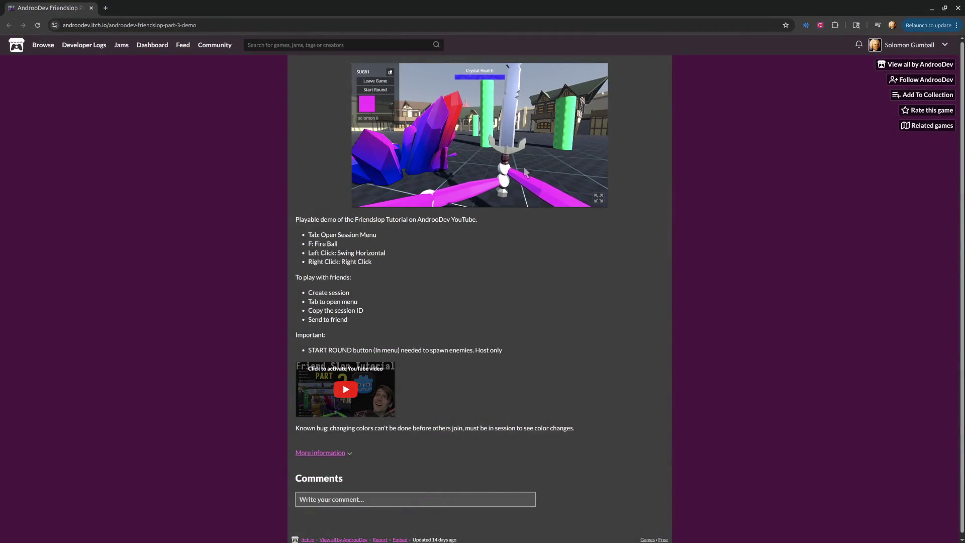
- Copy the session ID, return the game to full screen, and resume play
left_click(390, 73)
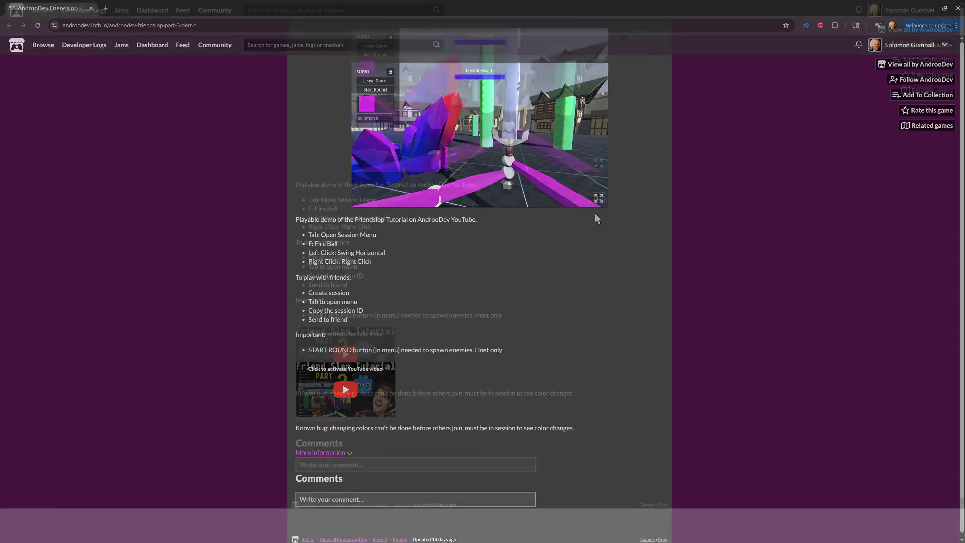
left_click(598, 199)
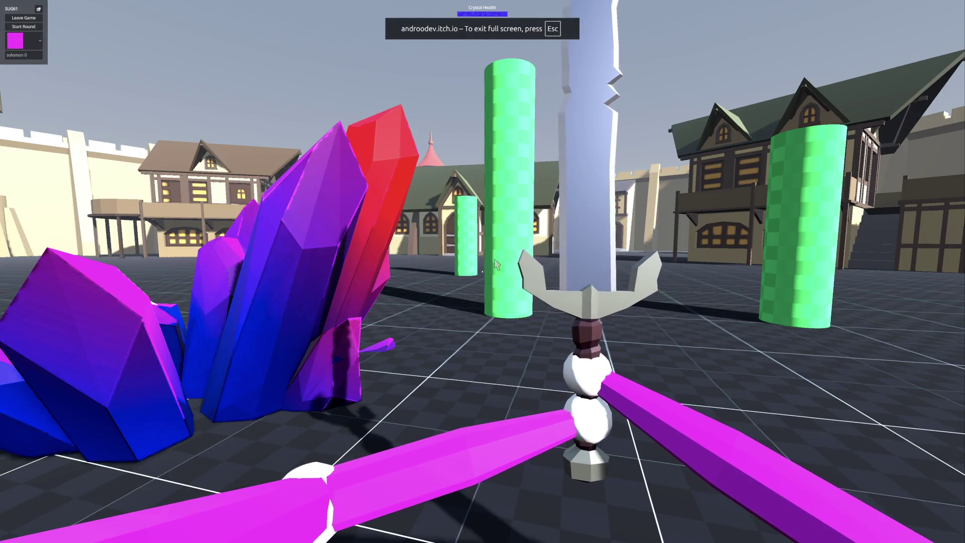
left_click(572, 291)
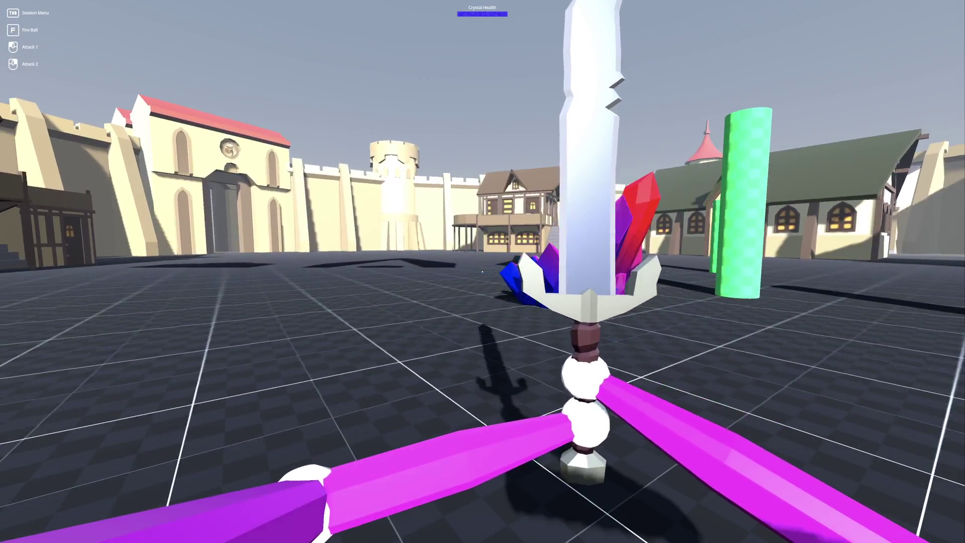
- Roam past the crystal, green pillar, balcony house and church, back to the crystals, then open the session menu
key("w")
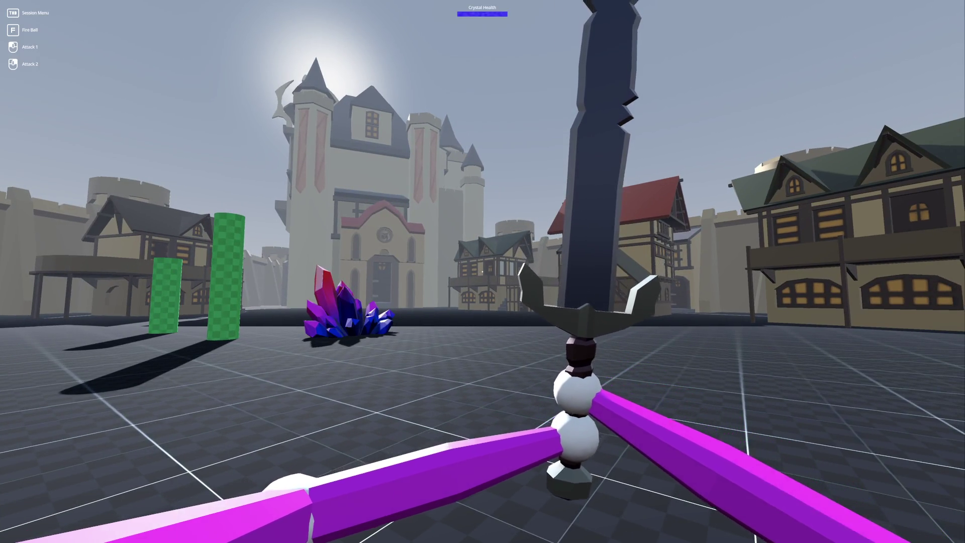
key("w")
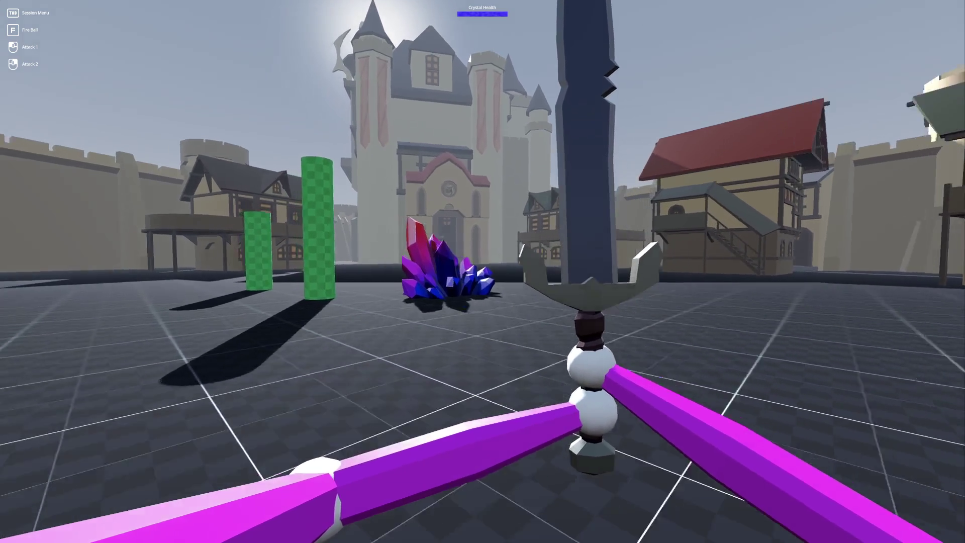
key("w")
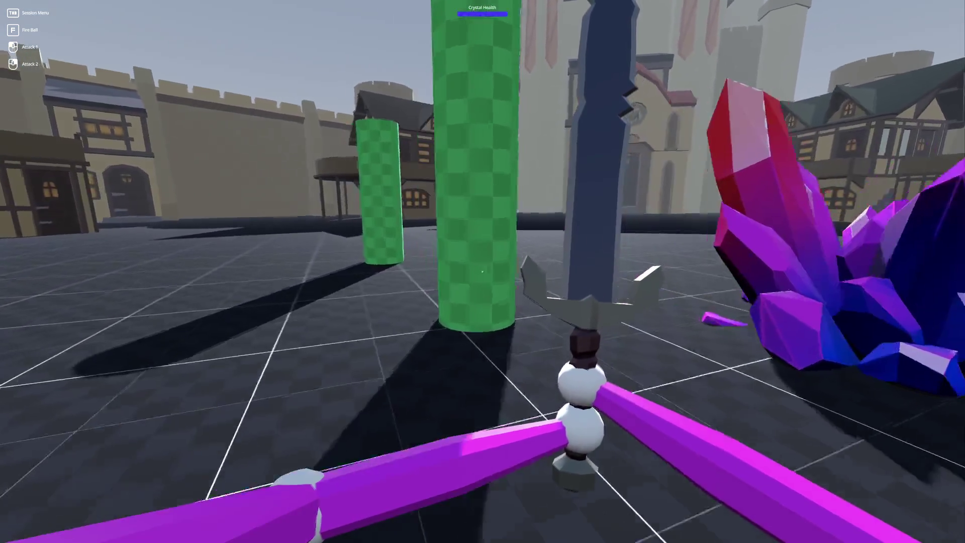
key("w")
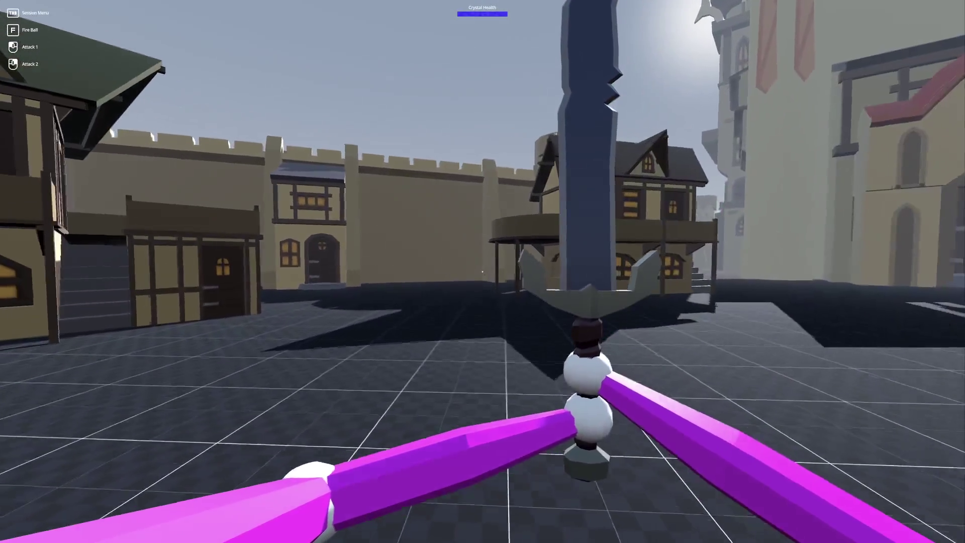
key("w")
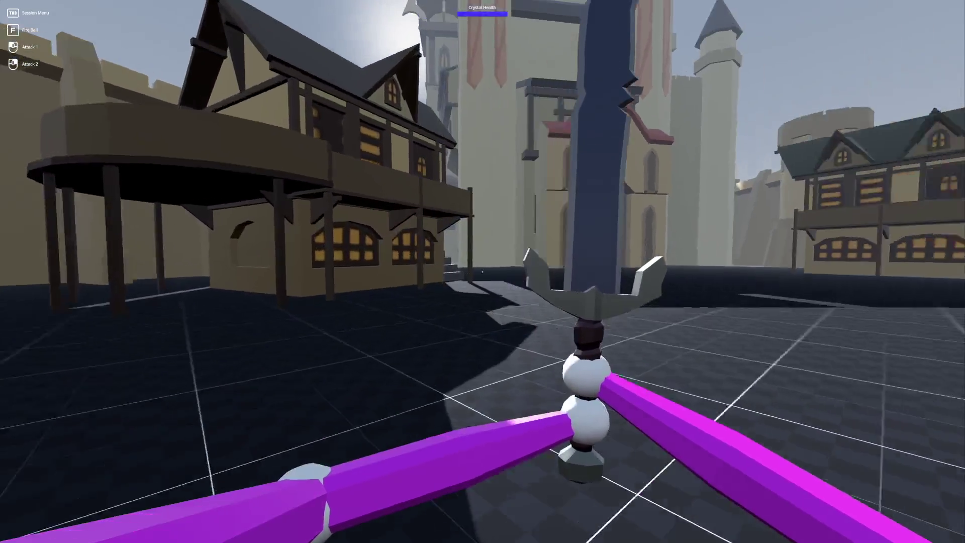
key("w")
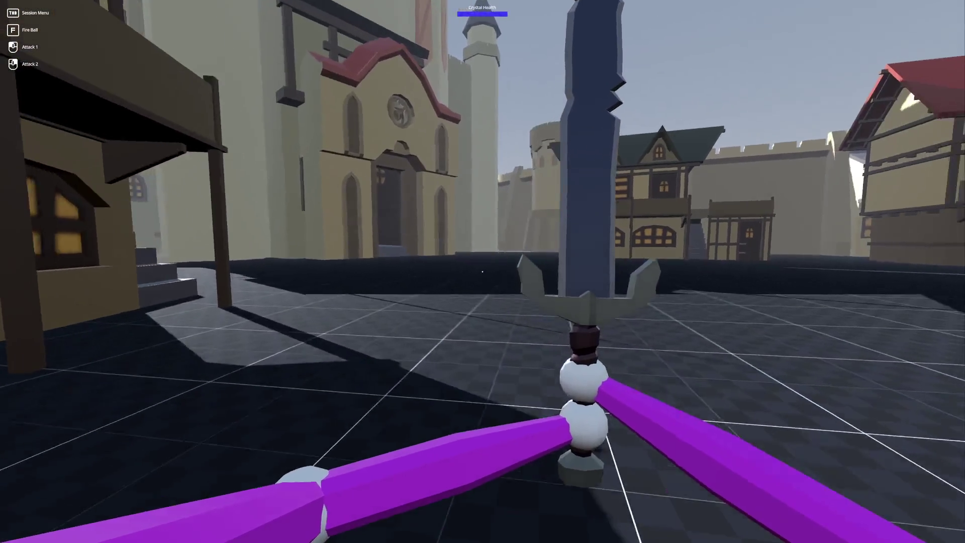
key("w")
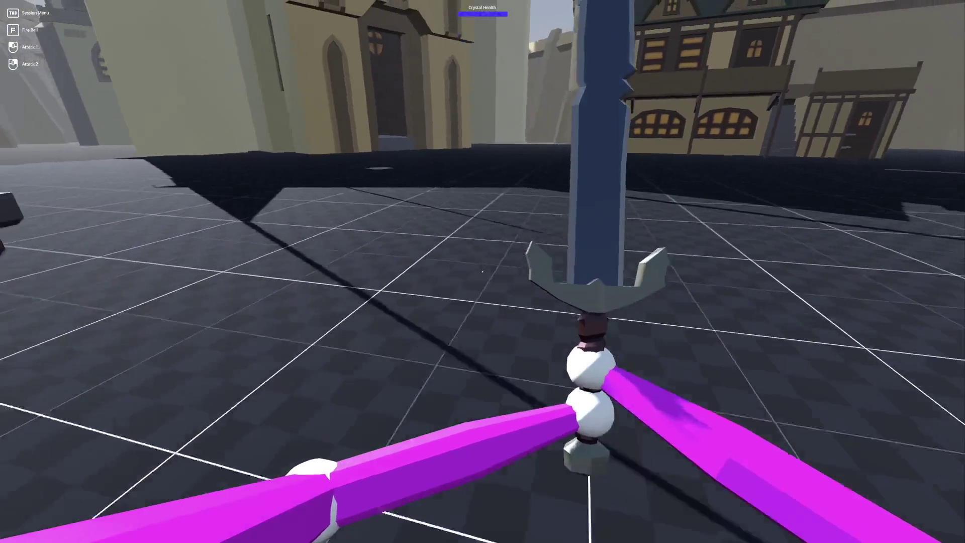
key("w")
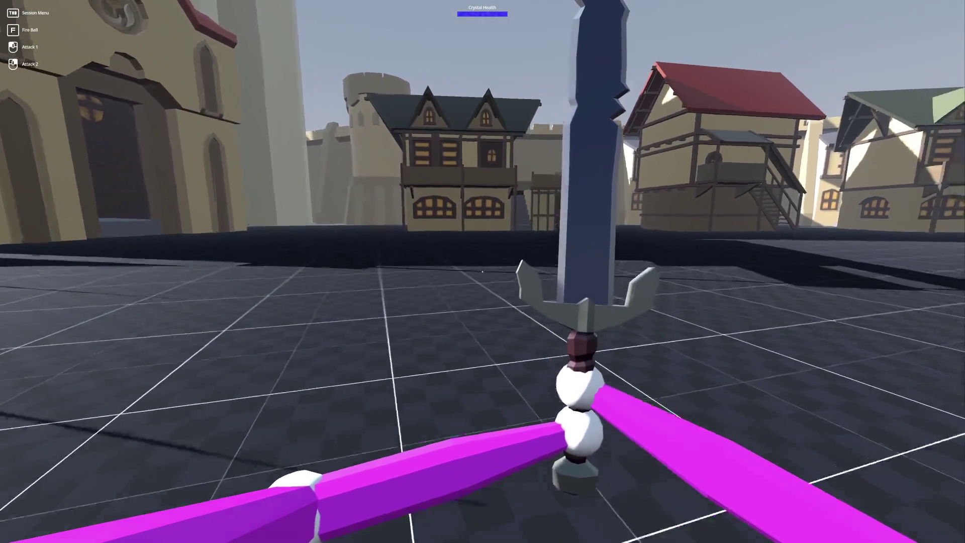
key("w")
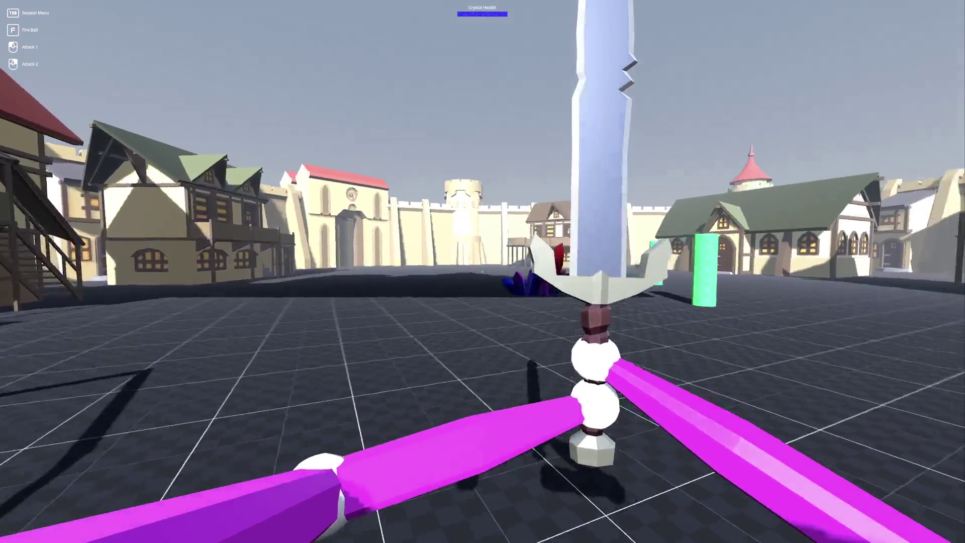
key("w")
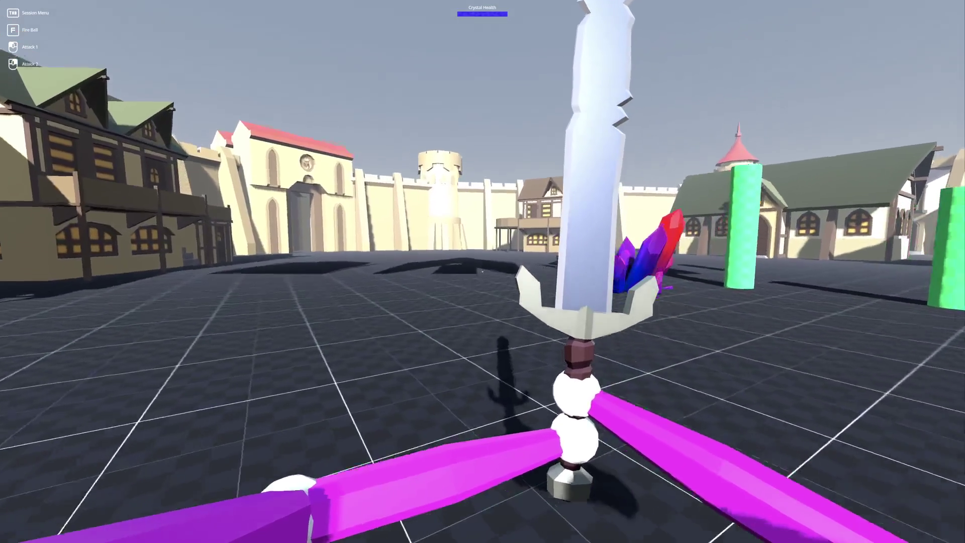
key("w")
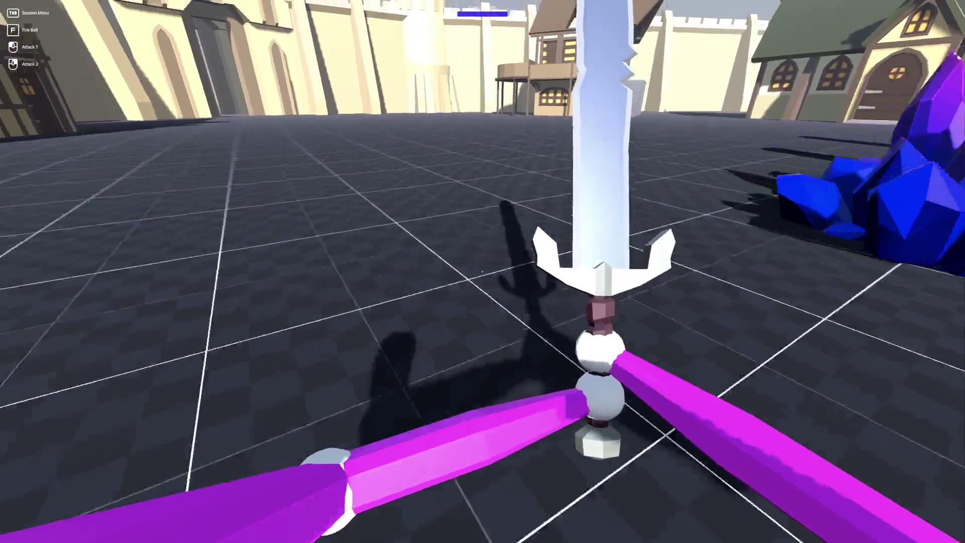
key("w")
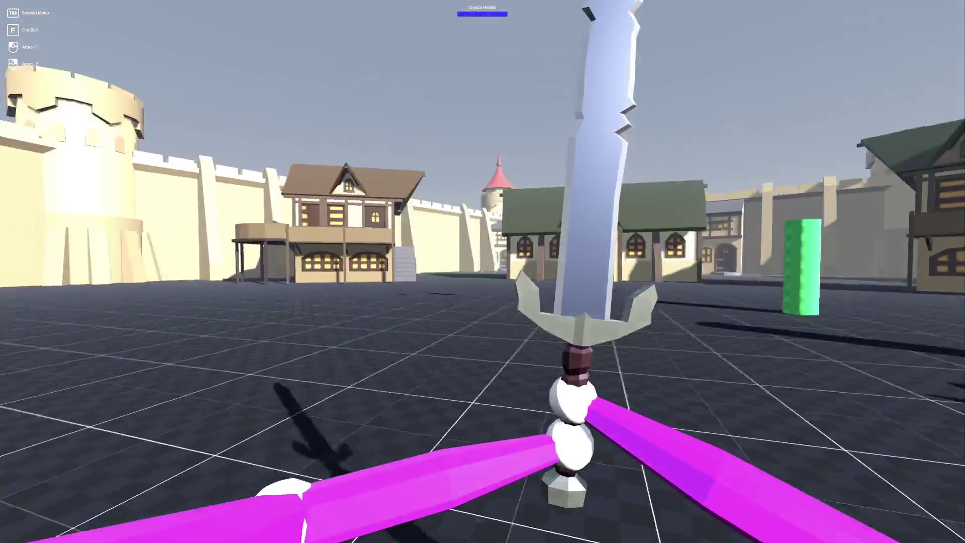
key("w")
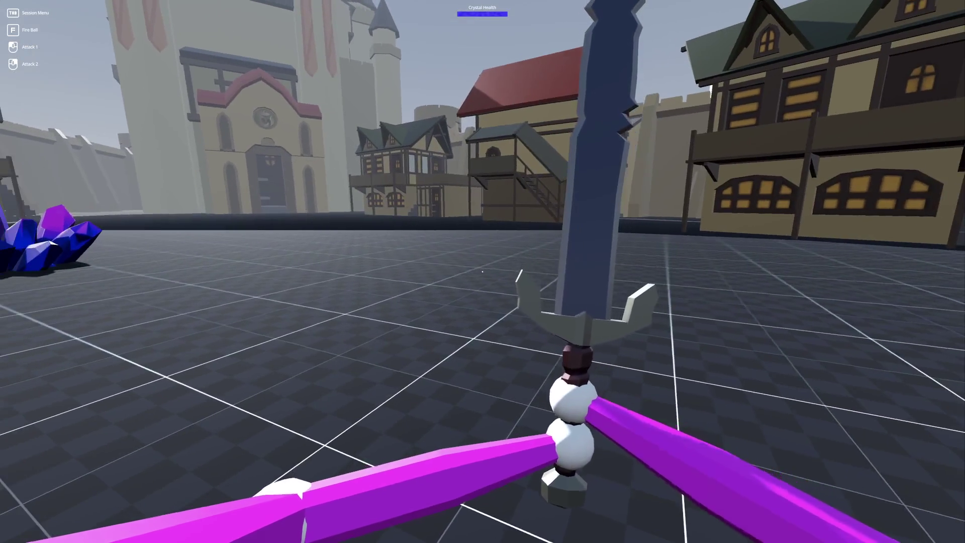
key("w")
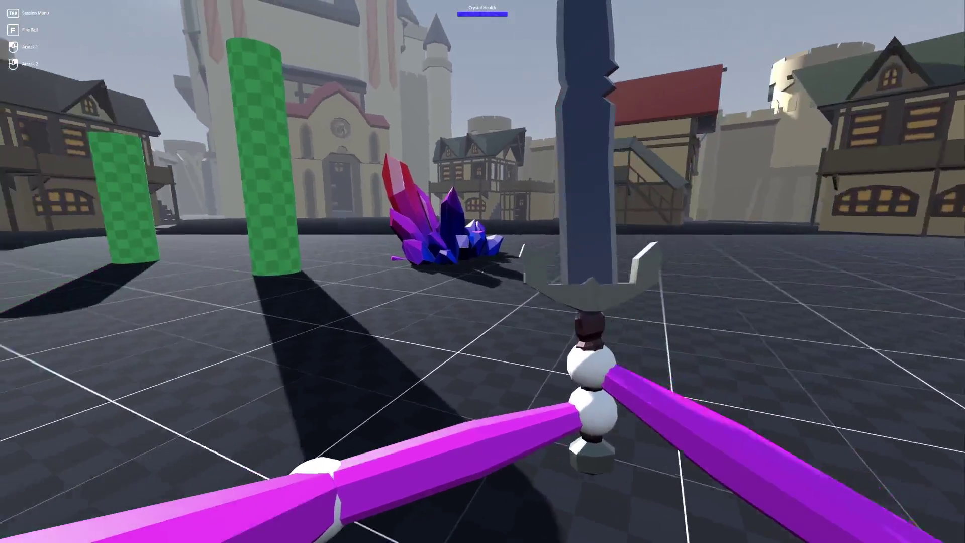
key("Tab")
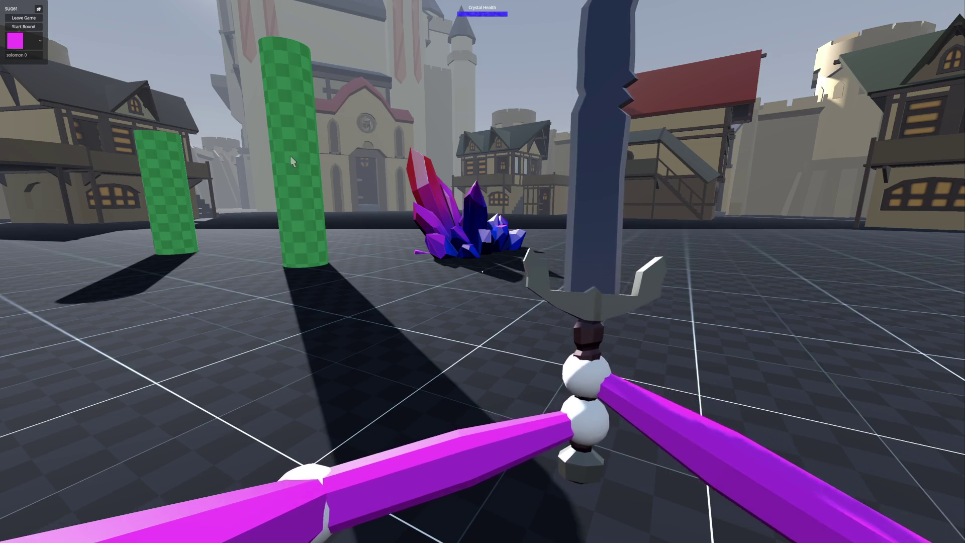
- Change the player colour from magenta to red, then walk up to the purple crystal and back
left_click(40, 42)
left_click(20, 76)
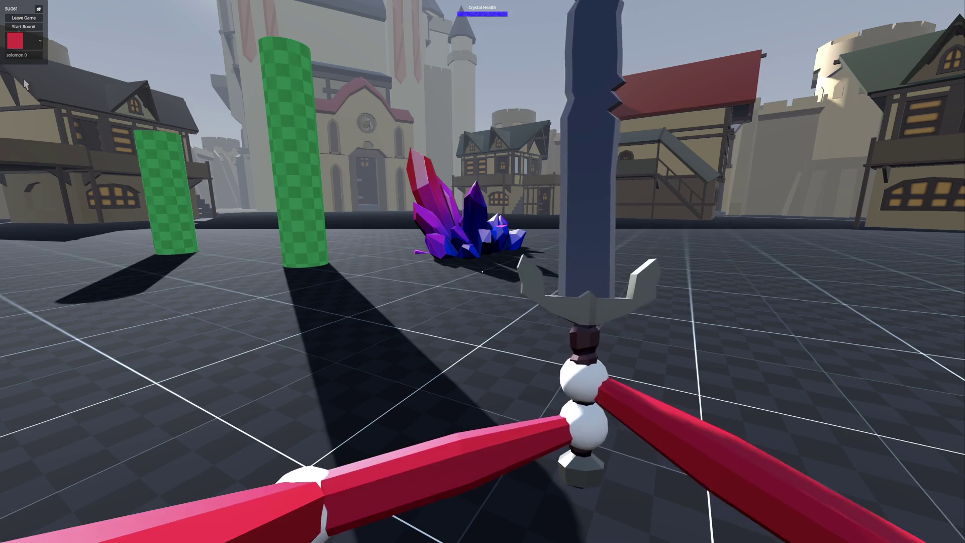
key("s")
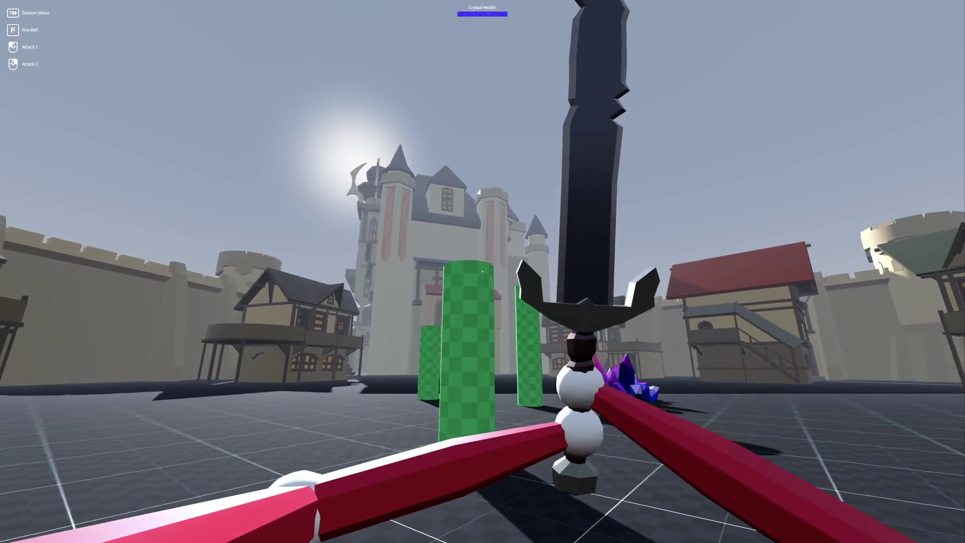
key("w")
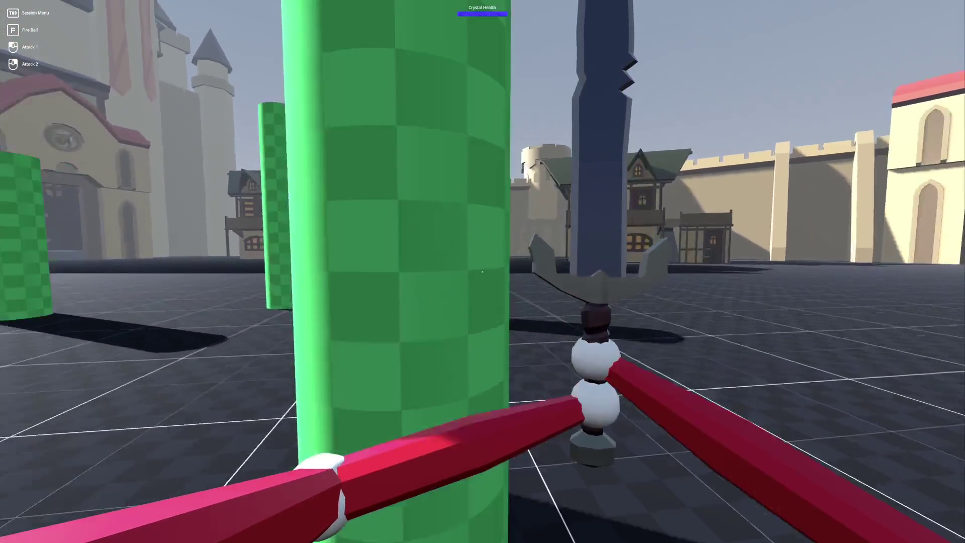
key("s")
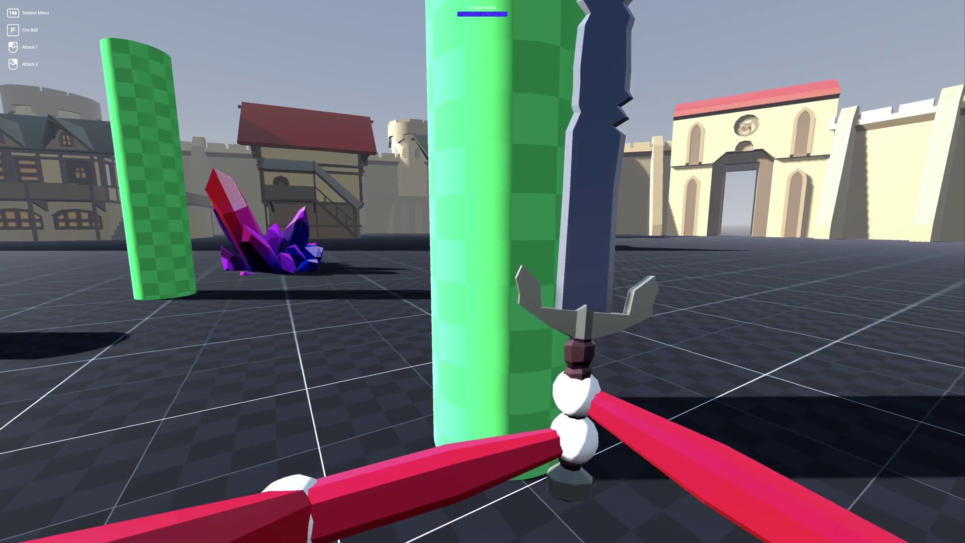
key("s")
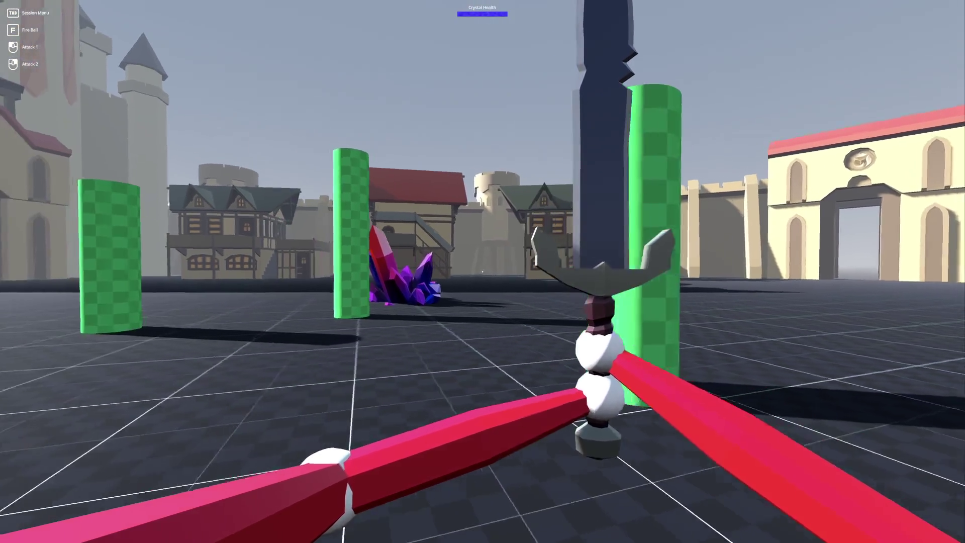
key("w")
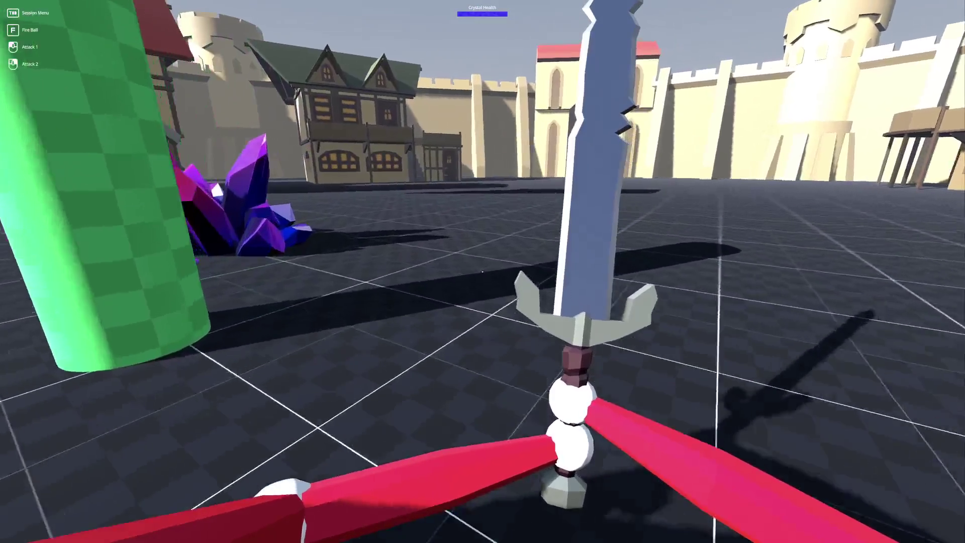
key("w")
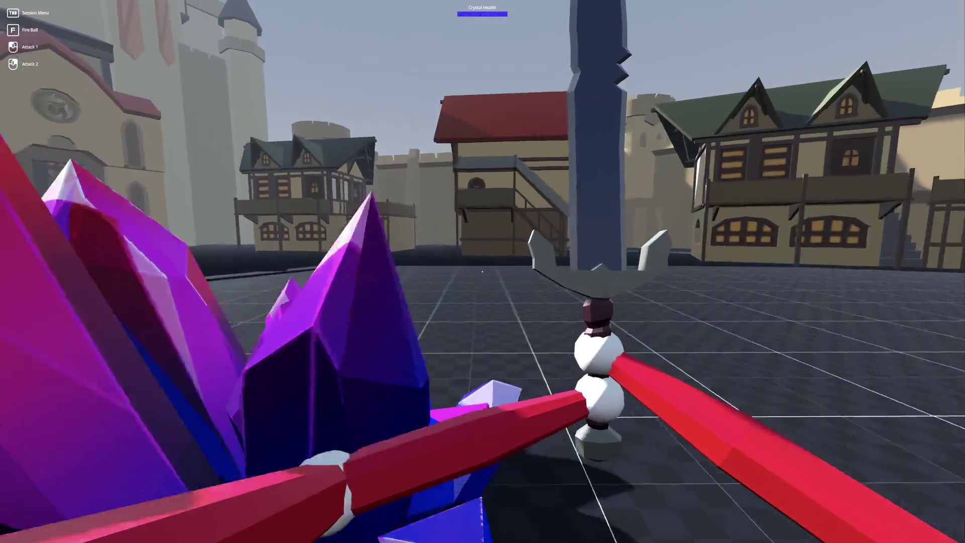
key("s")
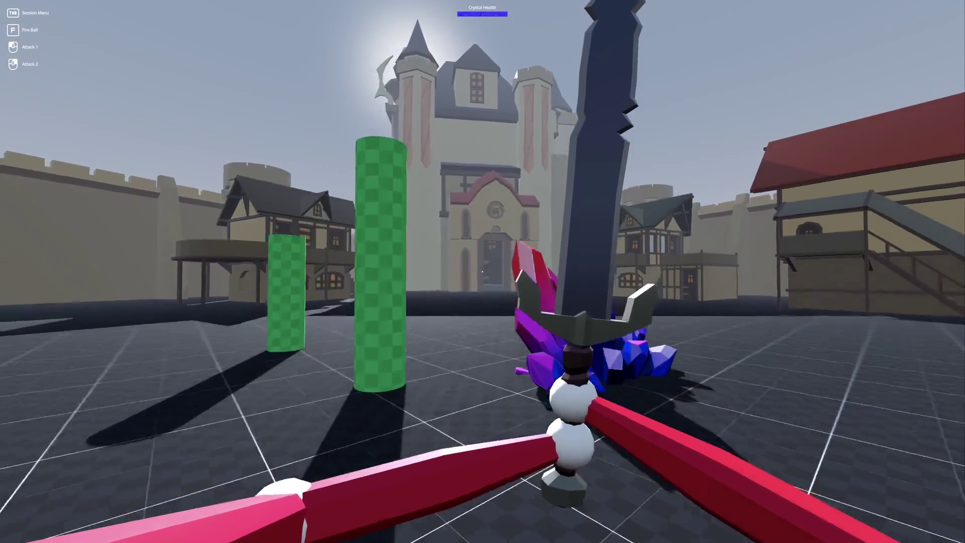
- Walk past the green pillars toward the house and church, then across the plaza past the crystal cluster
key("w")
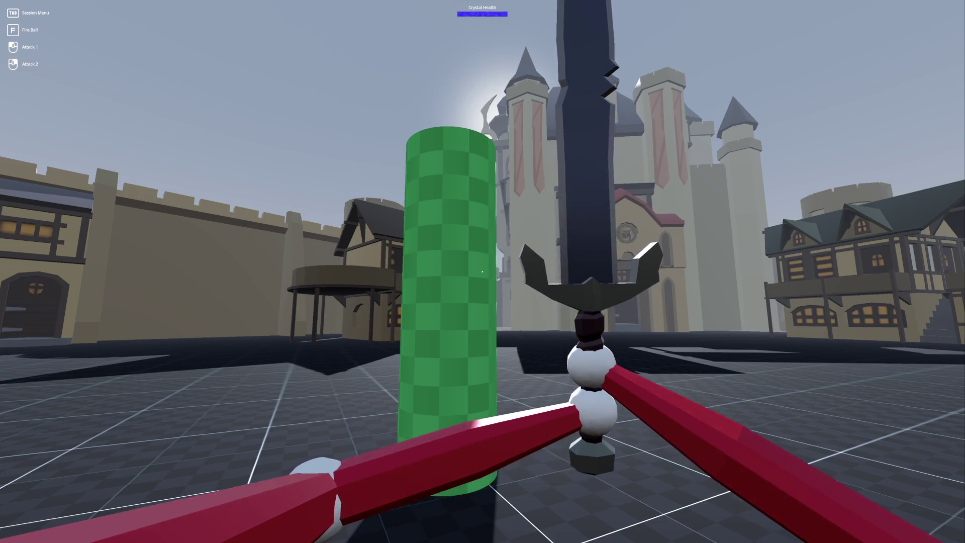
key("w")
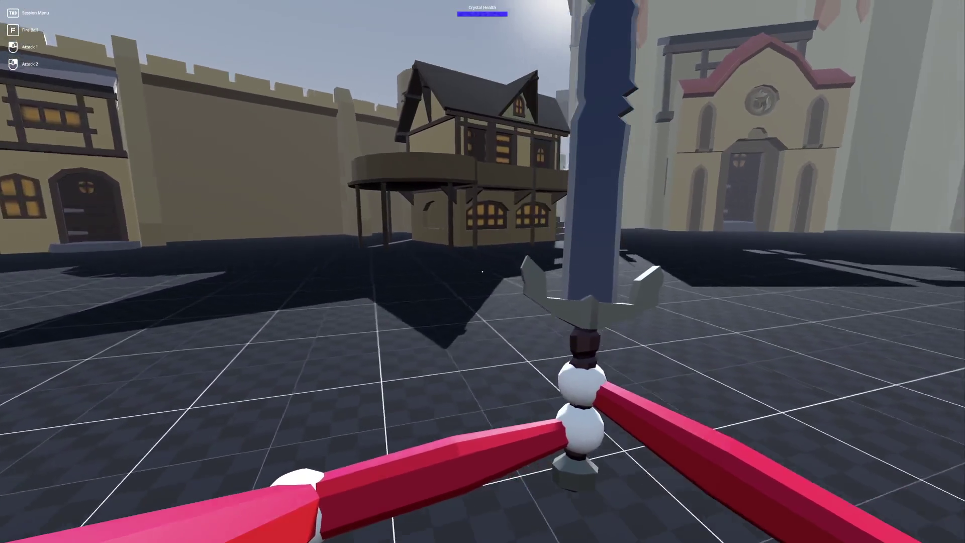
key("w")
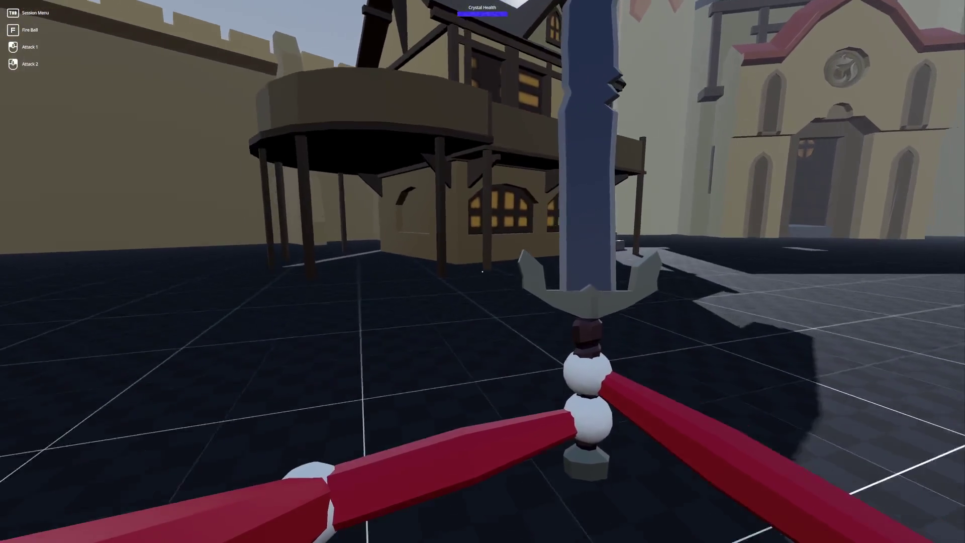
mouse_move(483, 272)
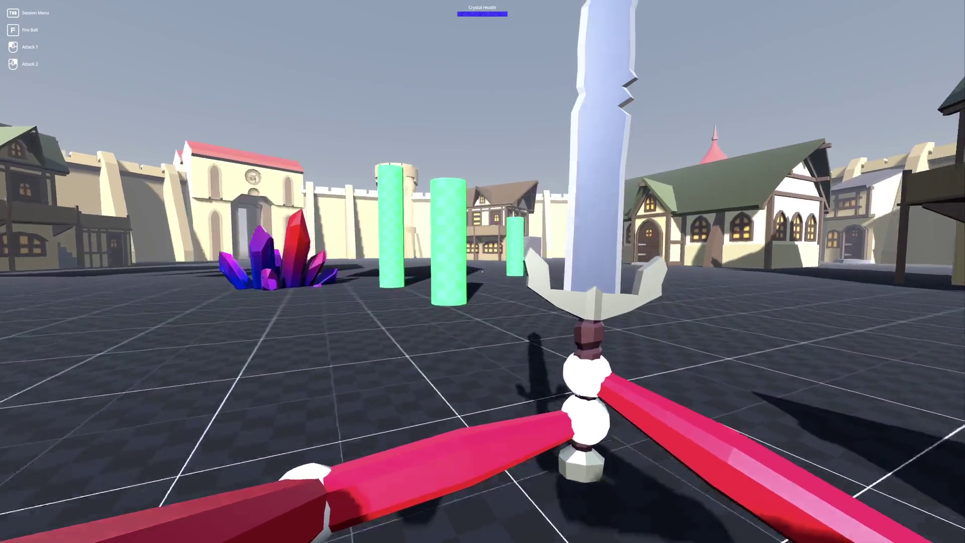
key("w")
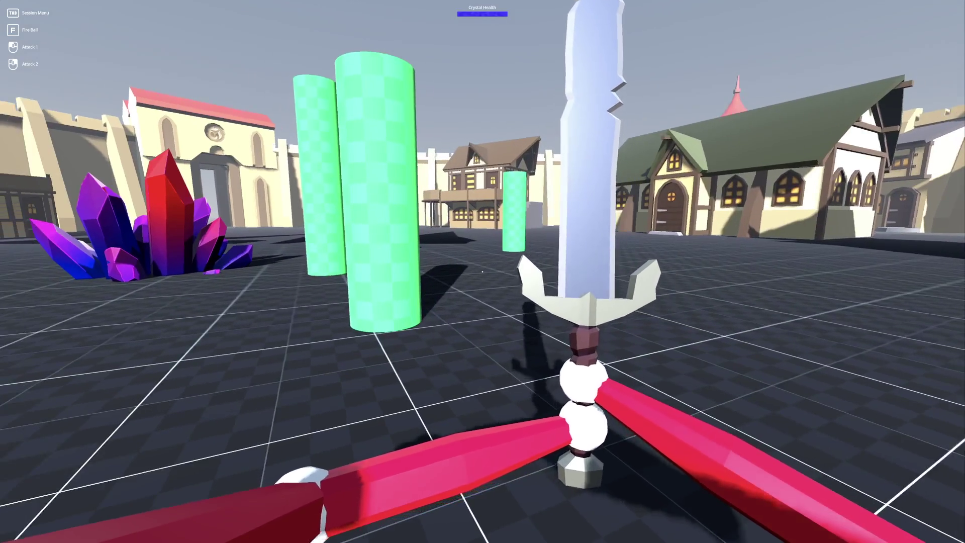
key("w")
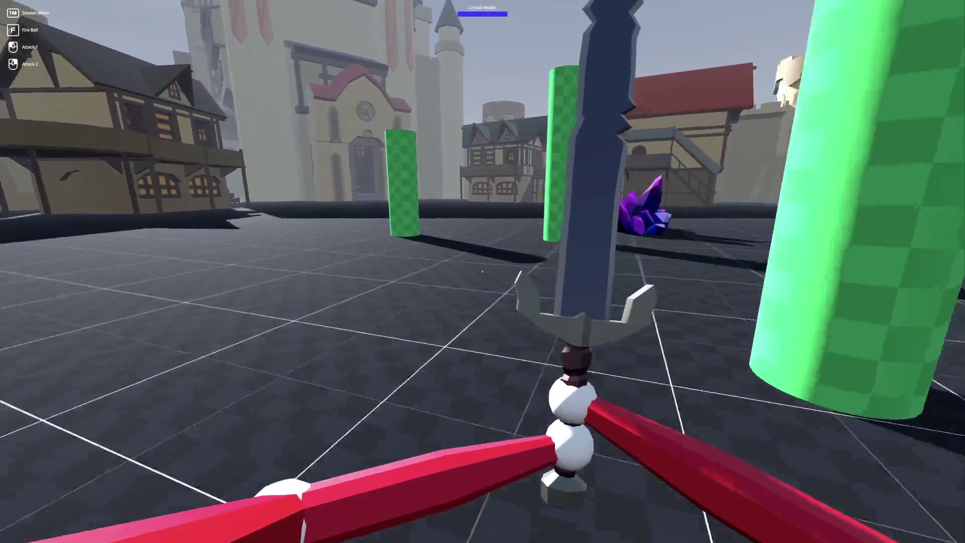
key("w")
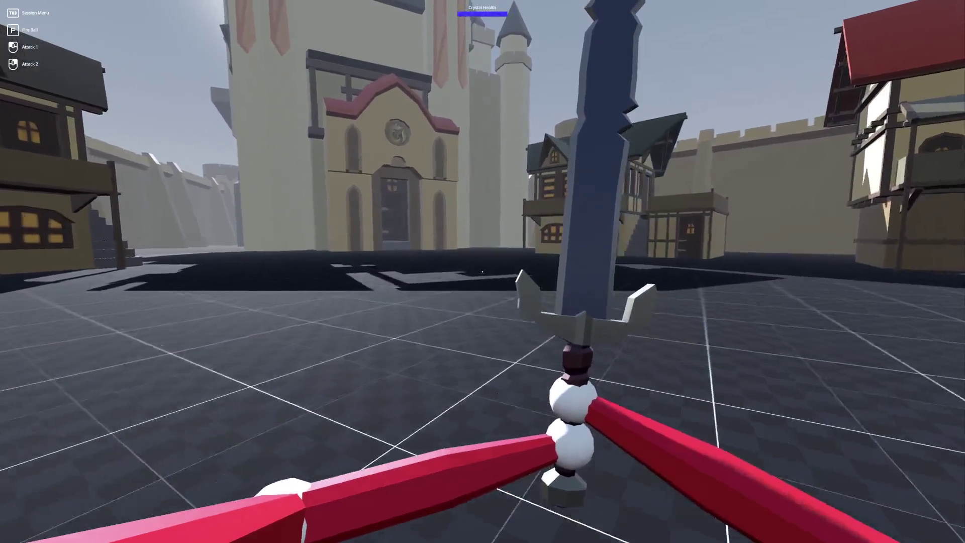
key("w")
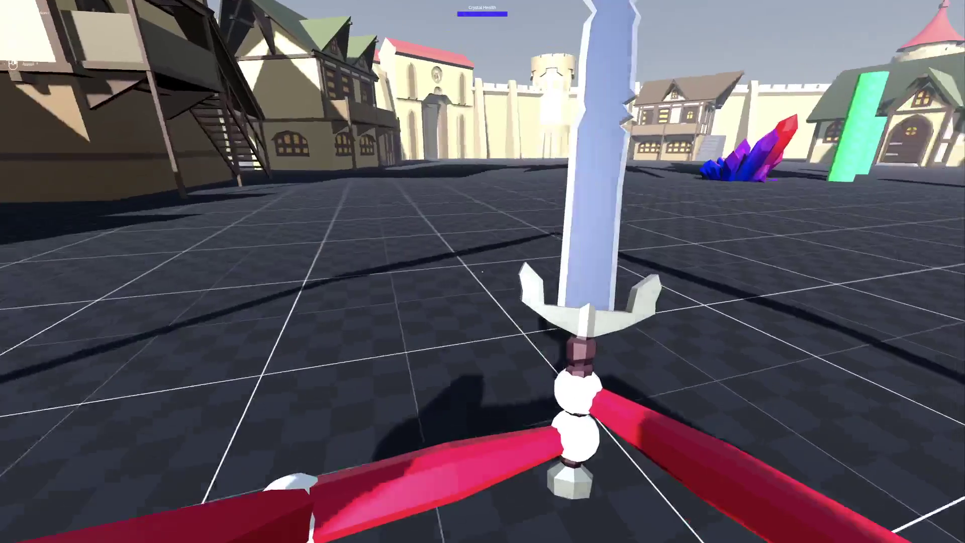
key("w")
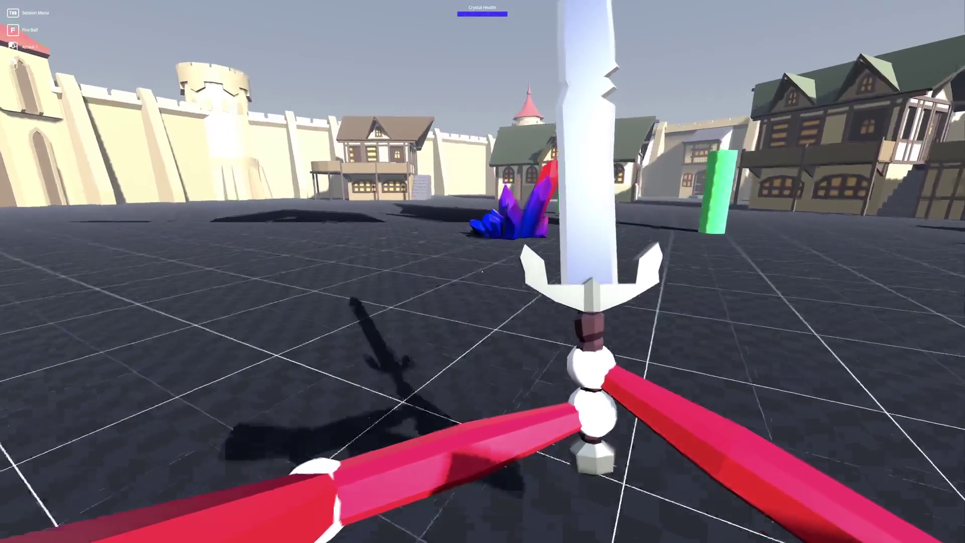
key("w")
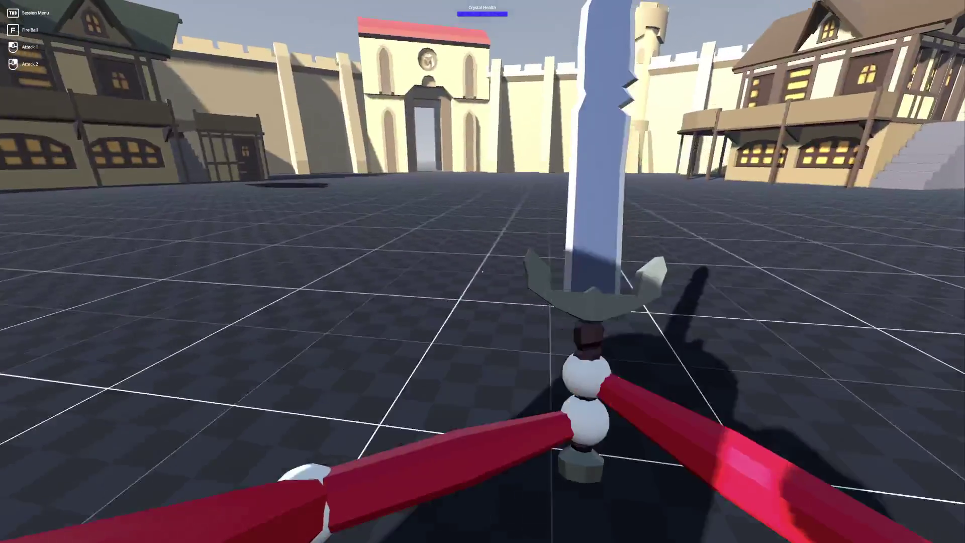
key("w")
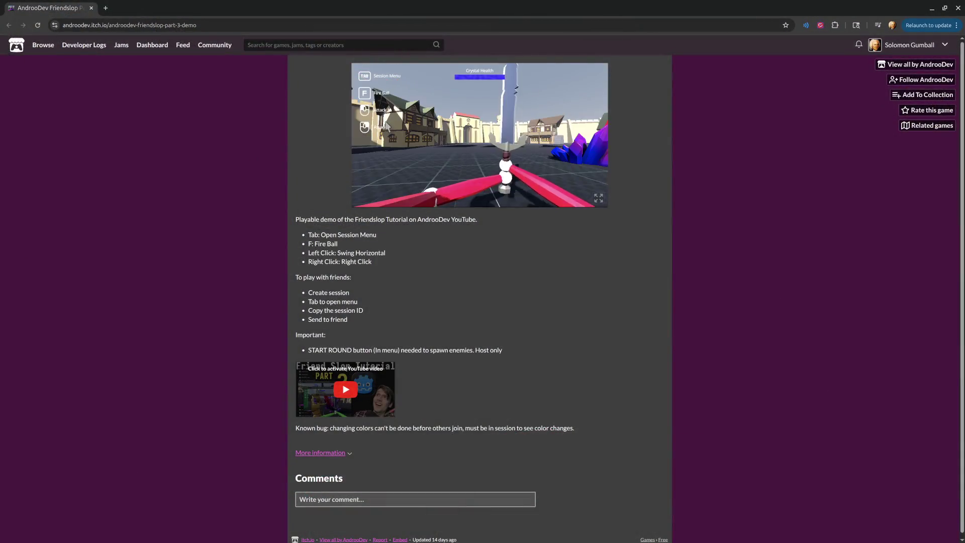
- Reload the itch.io page, relaunch the demo in full screen, and create a new session from the Username field
left_click(38, 28)
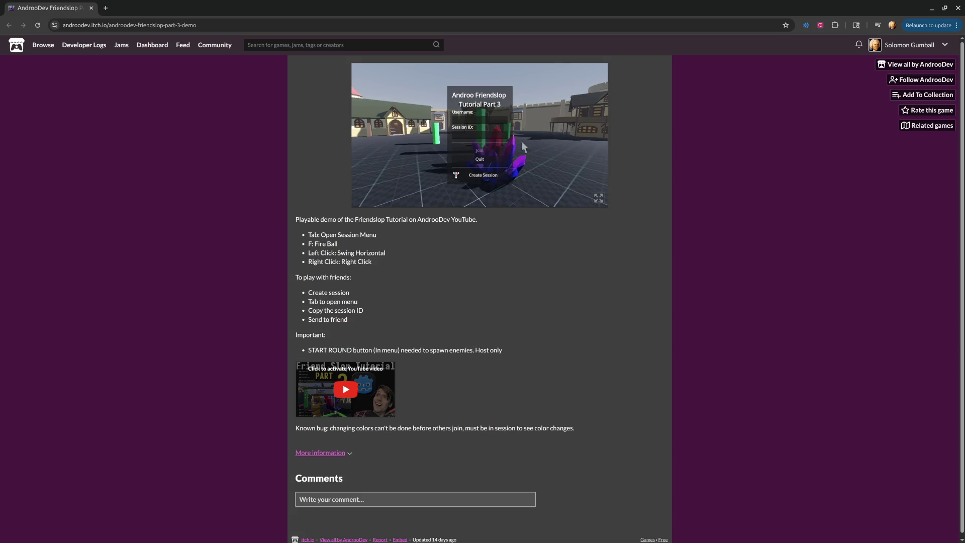
left_click(598, 198)
left_click(488, 256)
type("SOLOMON")
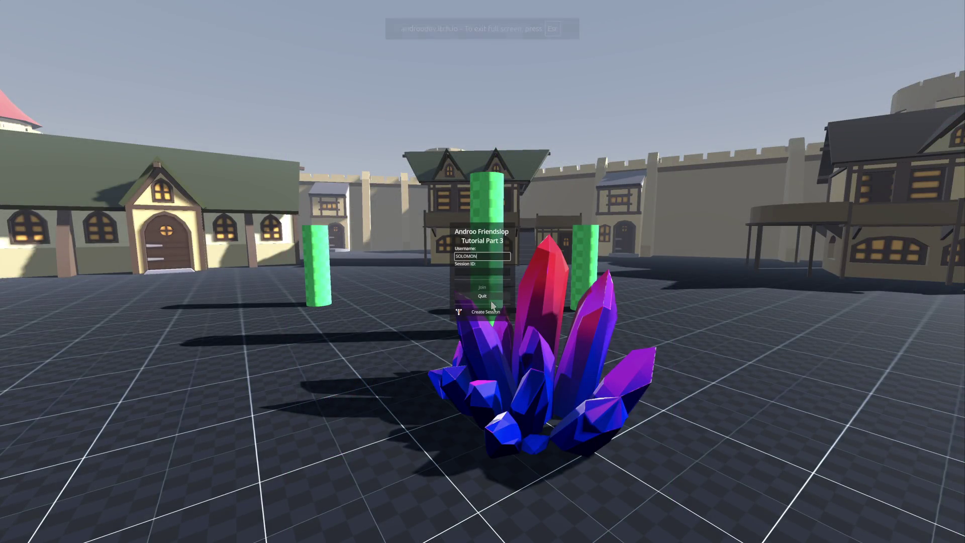
left_click(475, 312)
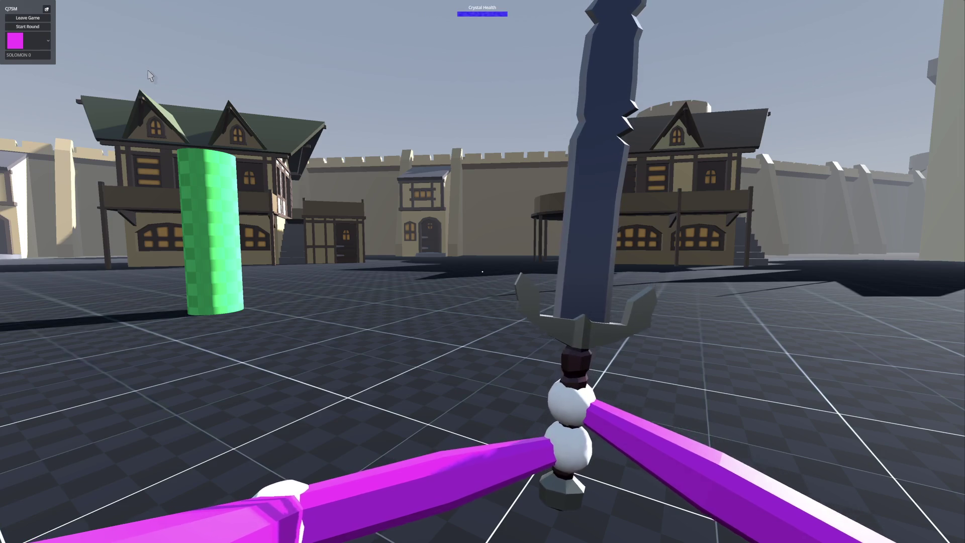
- Close the session panel, approach the yellow enemies, and strike them repeatedly with the sword beside the crystal
left_click(224, 118)
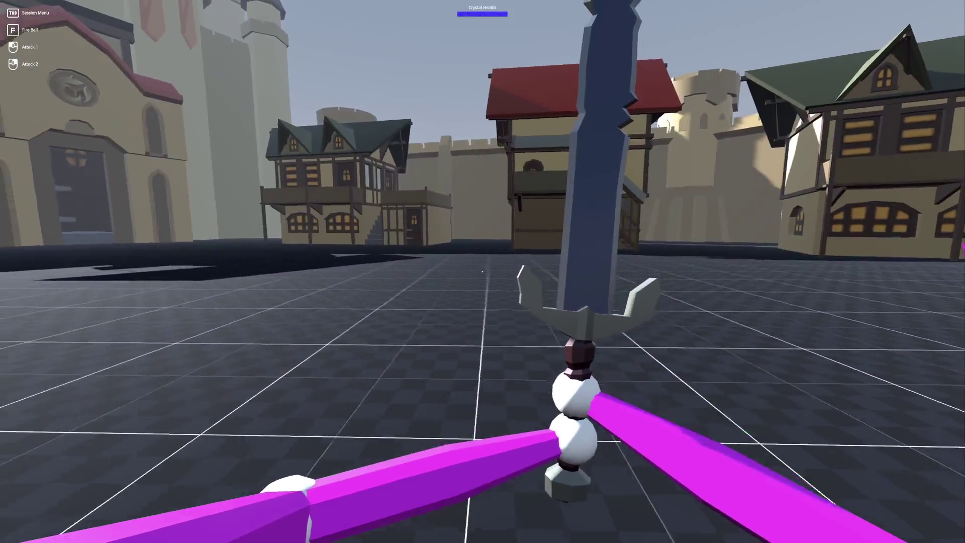
key("s")
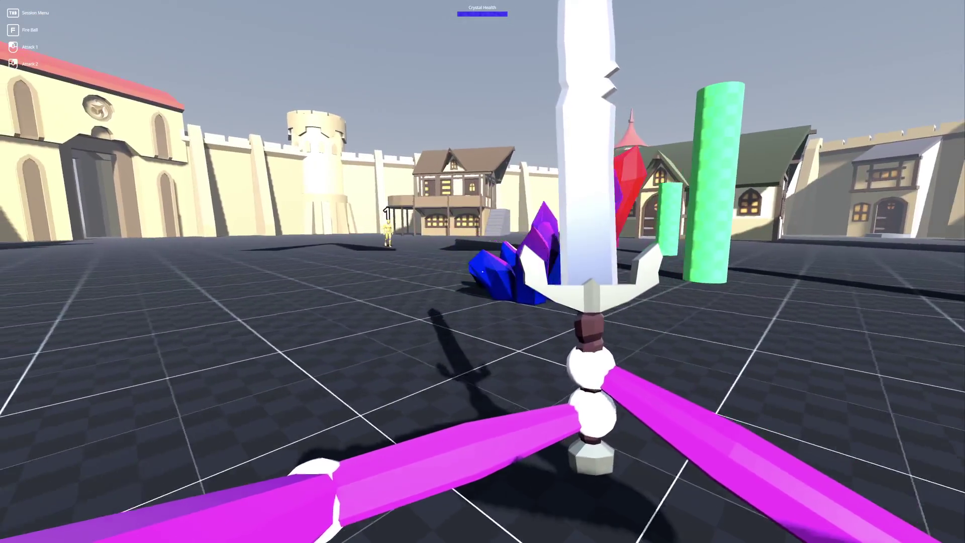
key("w")
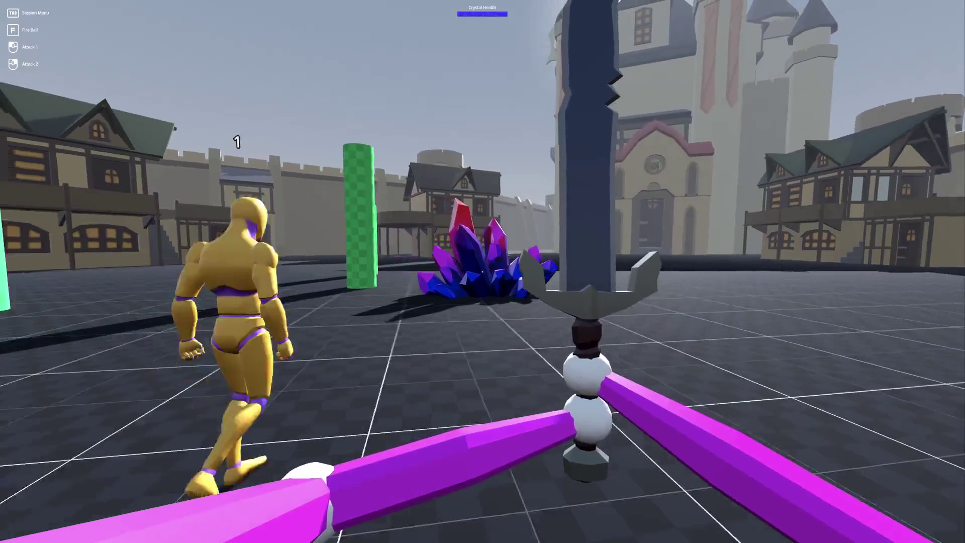
key("w")
left_click(483, 272)
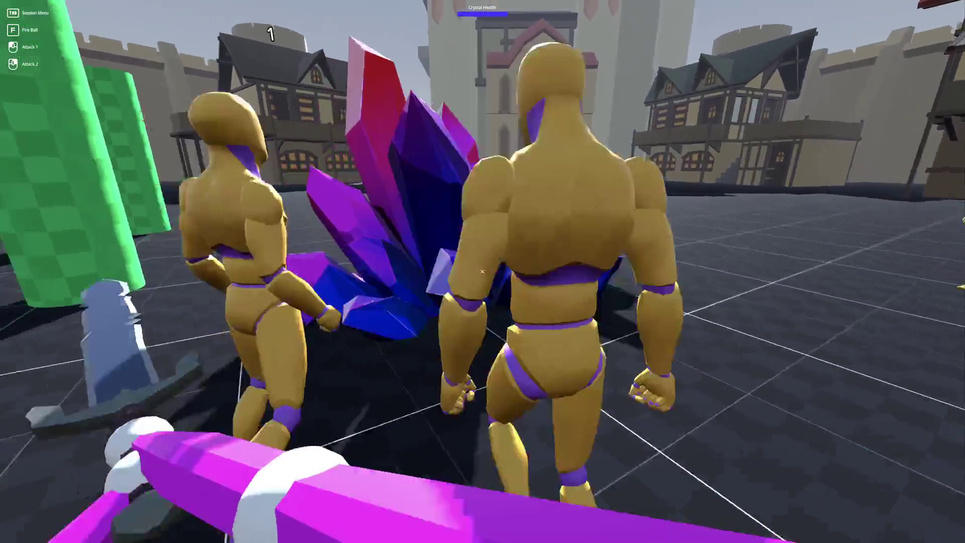
left_click(482, 271)
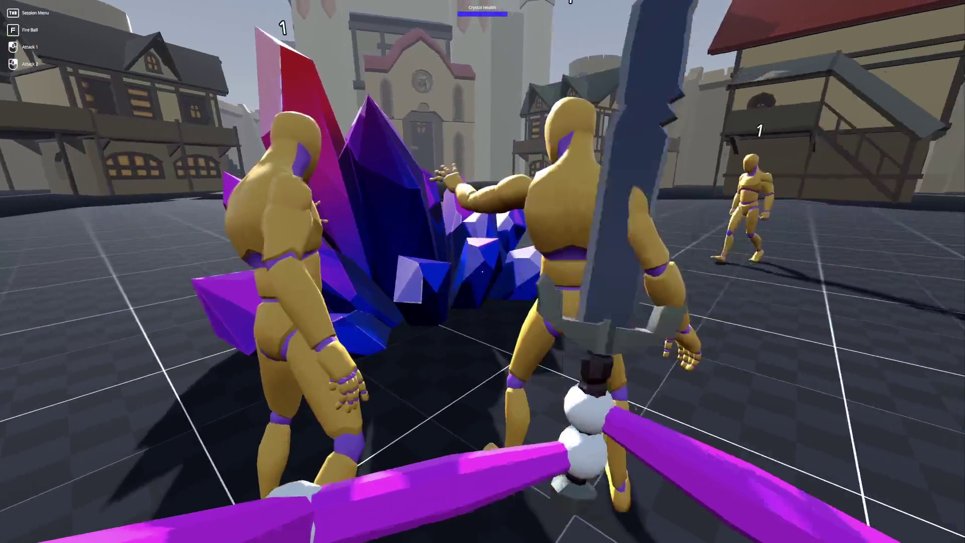
left_click(482, 272)
left_click(483, 272)
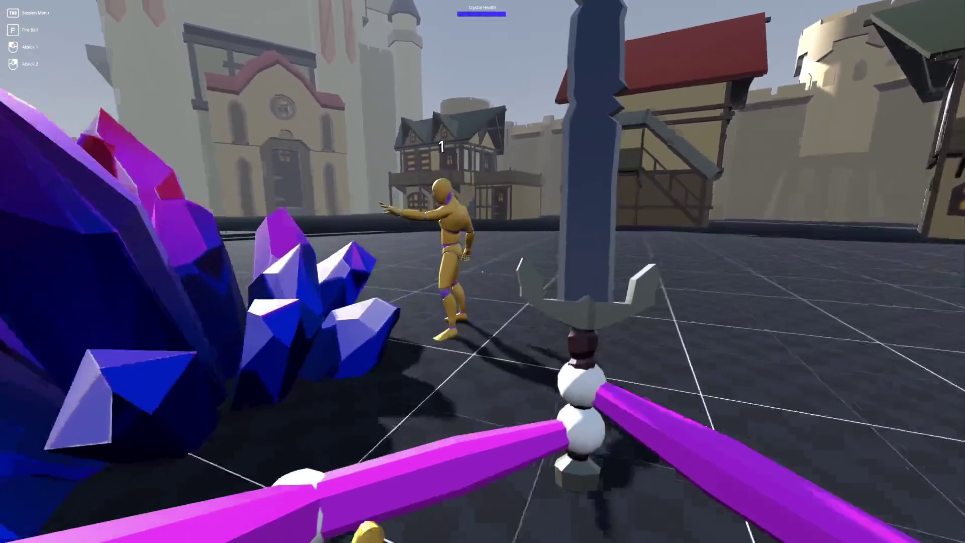
left_click(482, 272)
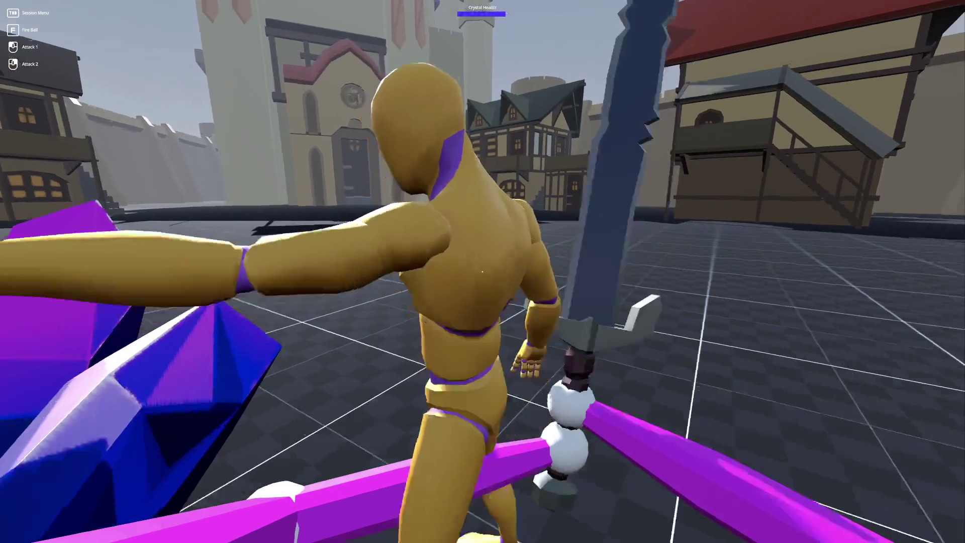
left_click(482, 271)
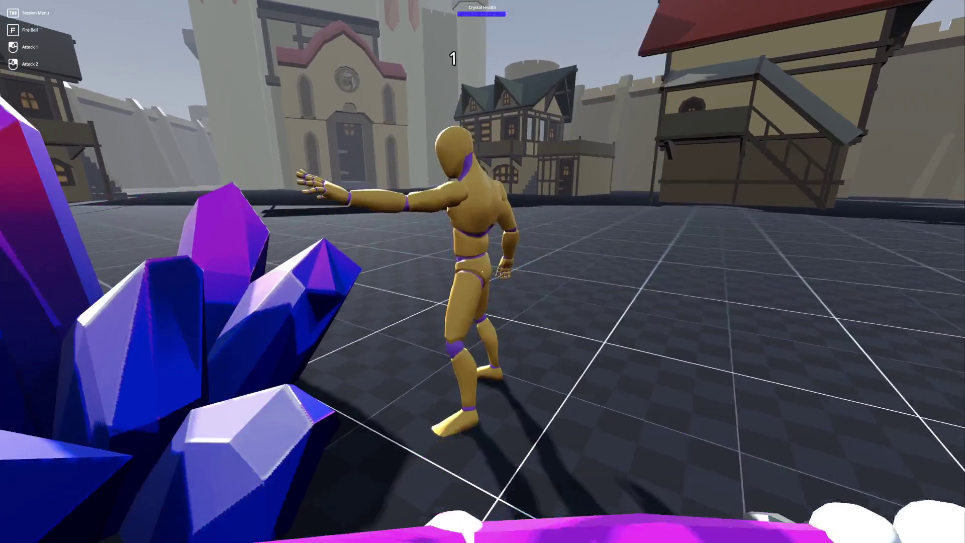
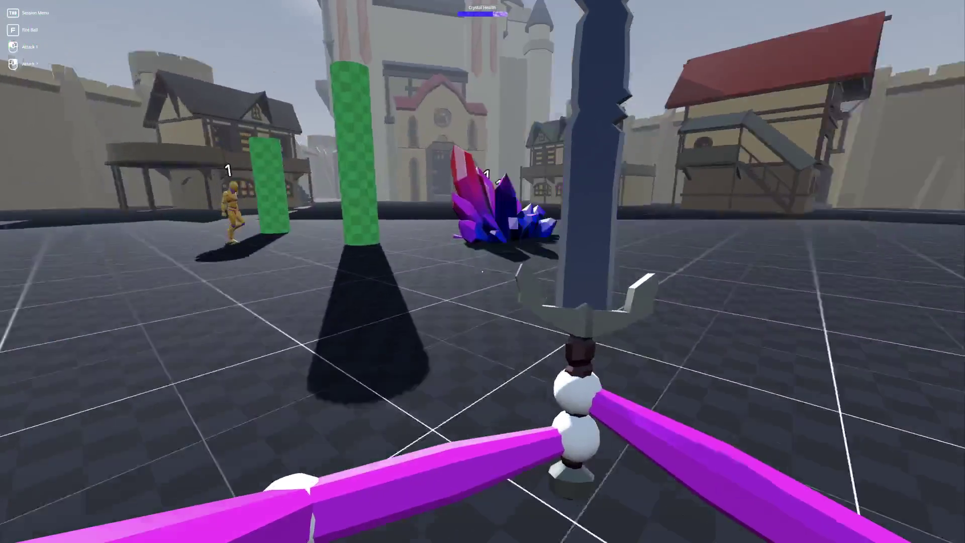
- Walk past the green pillar to the crystal and sword-strike the yellow dummies until one falls
key("w")
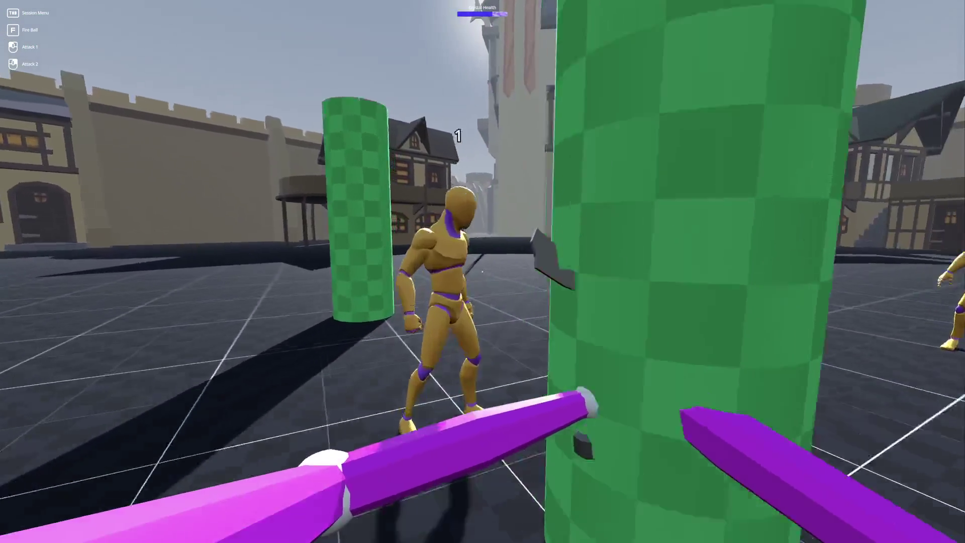
key("w")
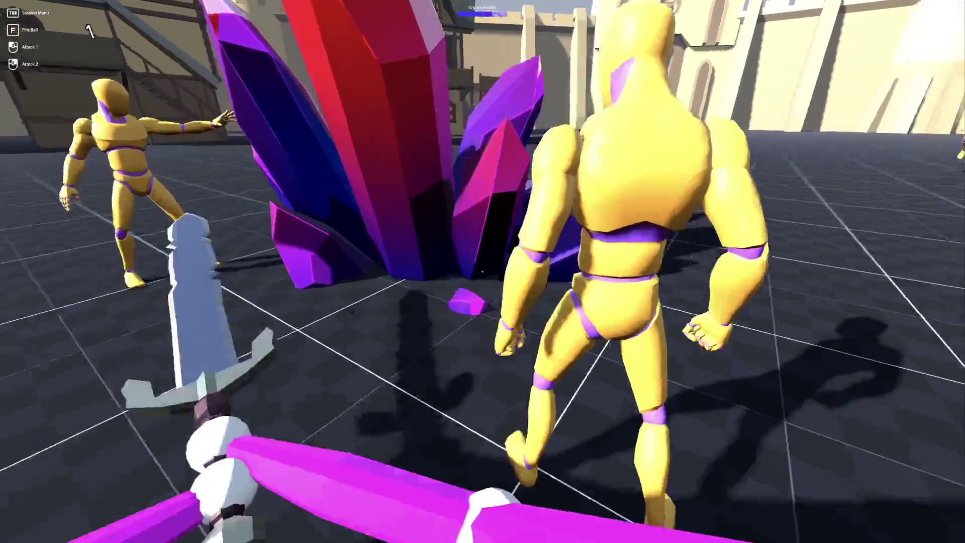
left_click(482, 273)
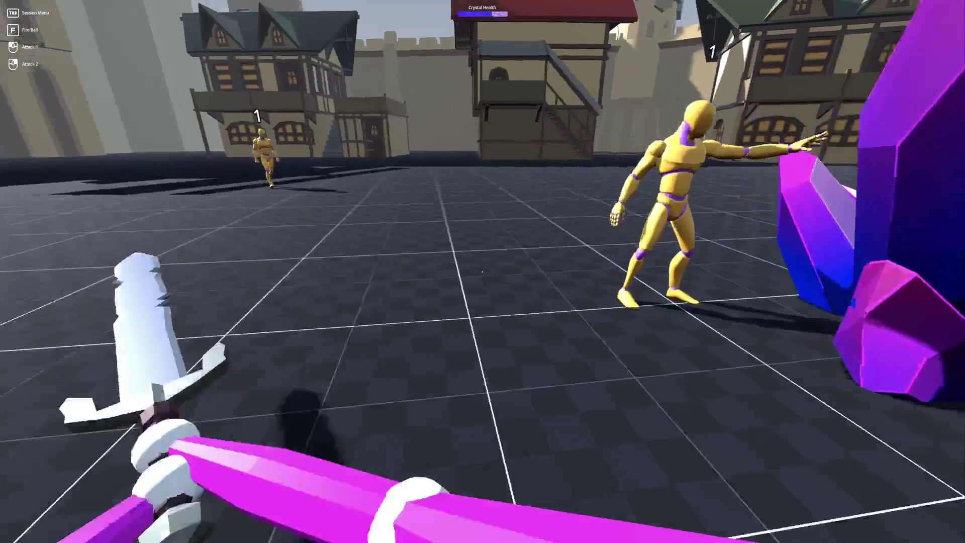
left_click(482, 272)
left_click(482, 273)
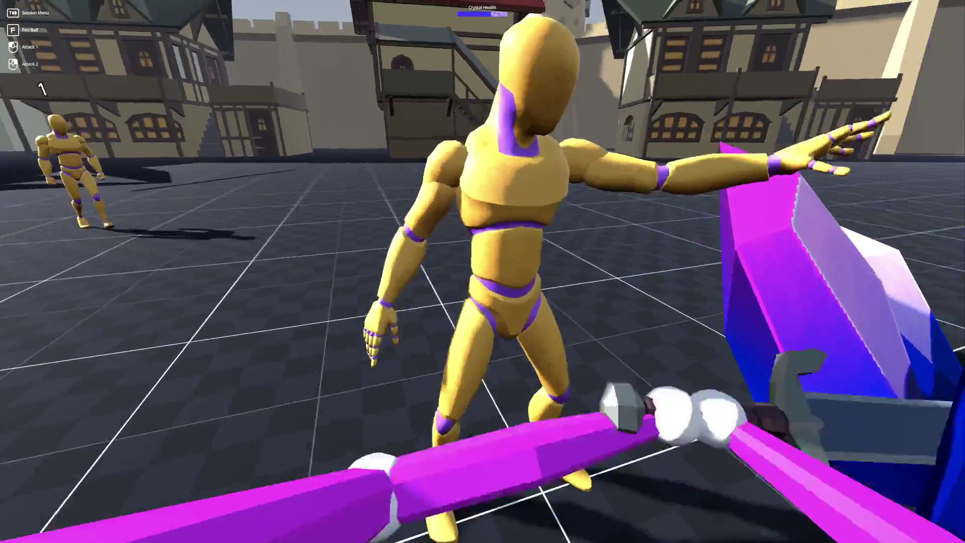
left_click(482, 272)
left_click(482, 272)
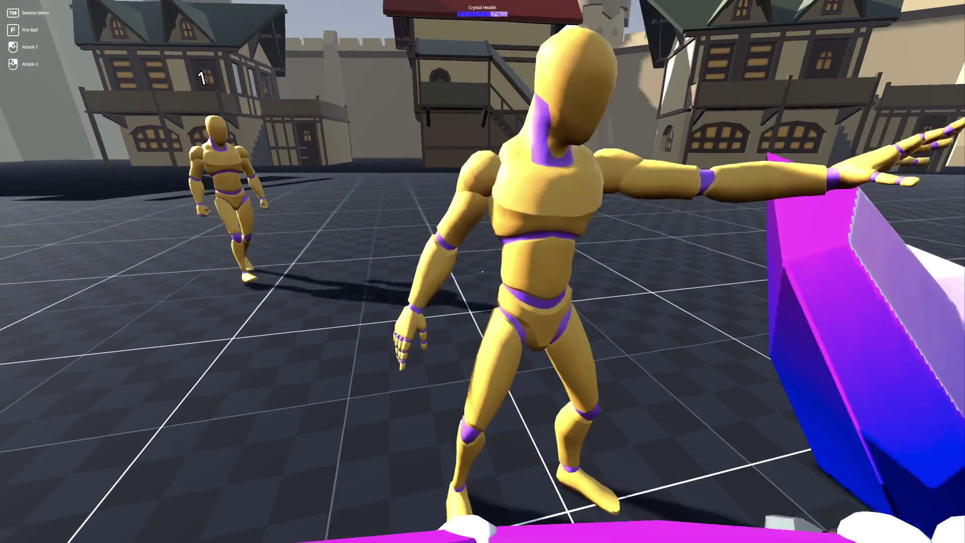
left_click(482, 272)
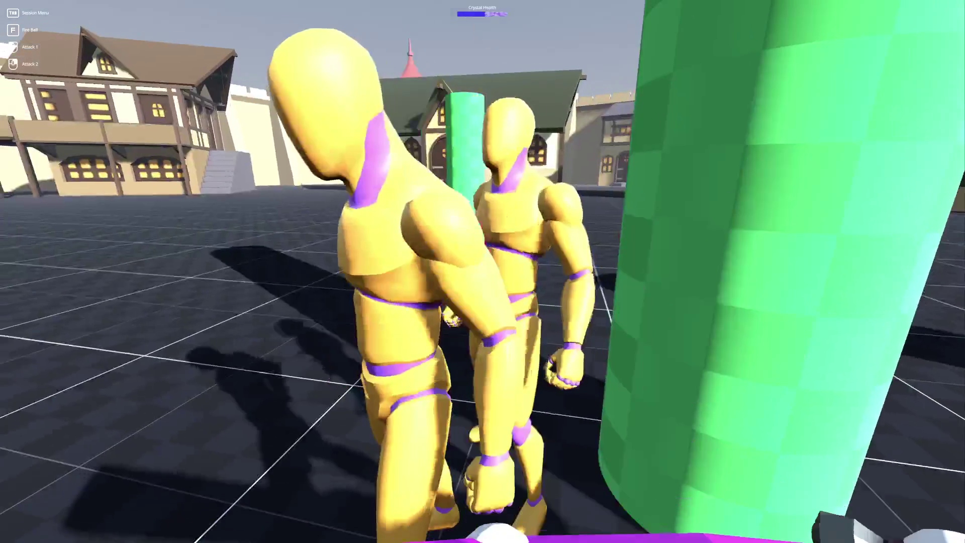
left_click(483, 272)
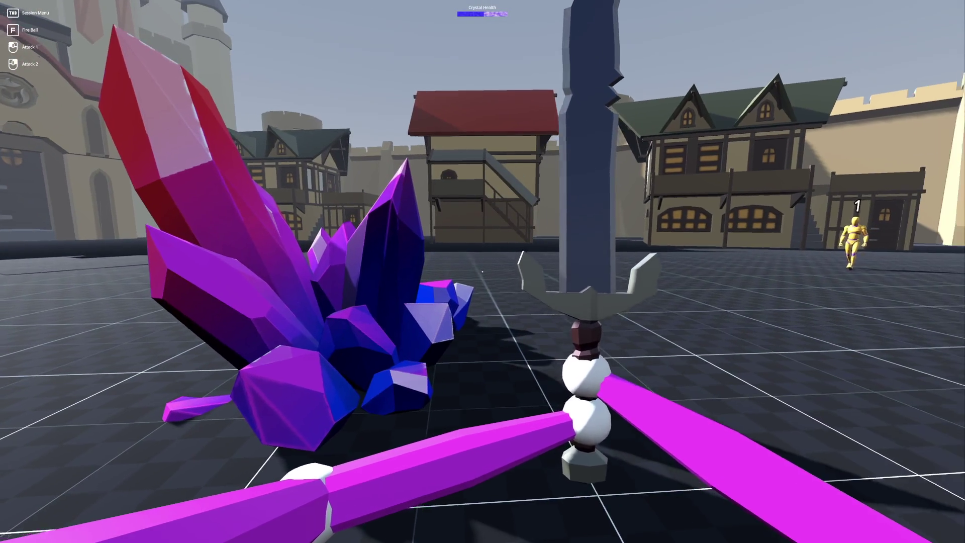
- Circle the crystal cluster and cast three fireballs at the approaching yellow figures
key("w")
key("a")
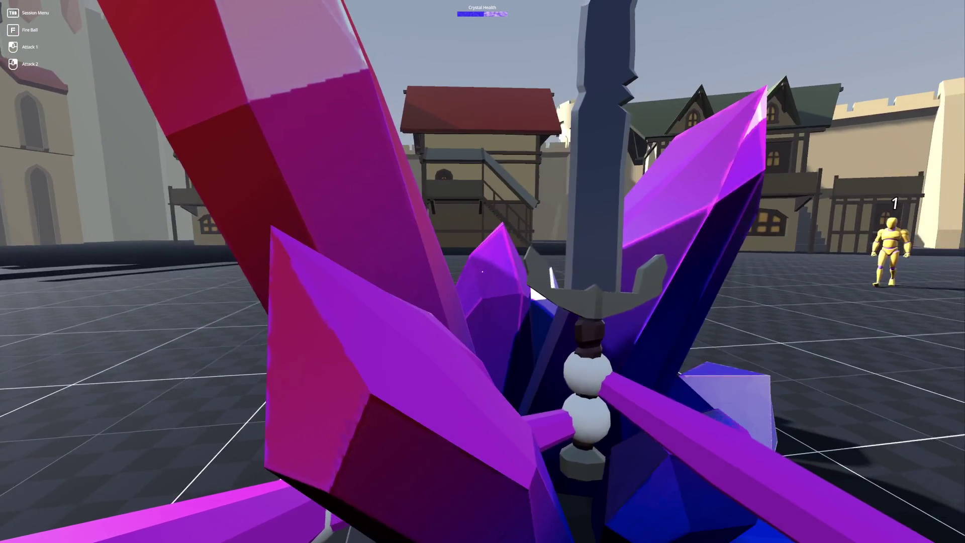
key("s")
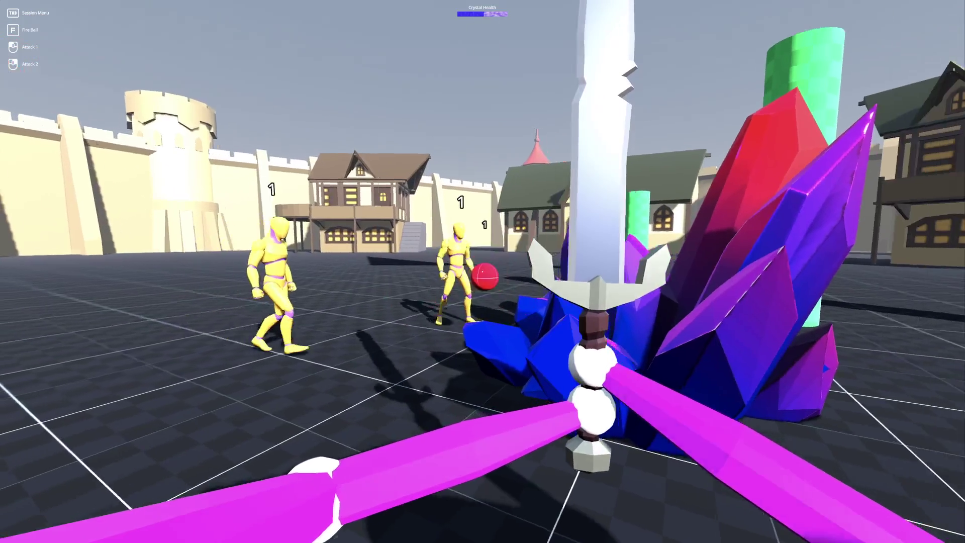
key("f")
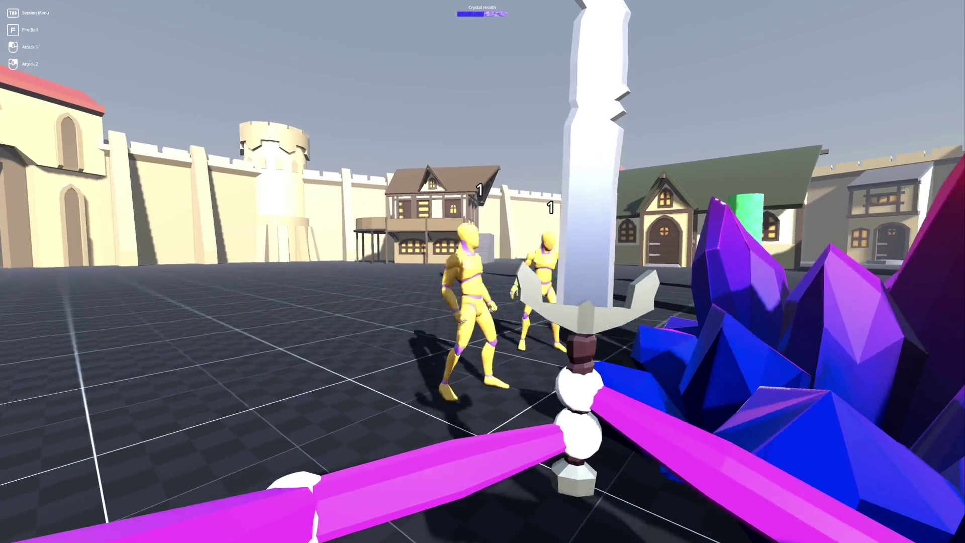
key("f")
key("f")
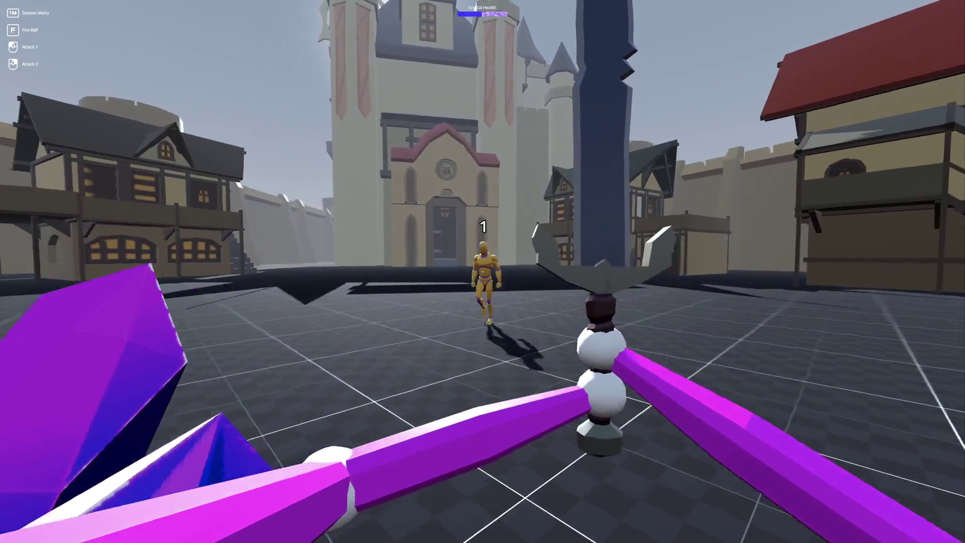
key("f")
key("f")
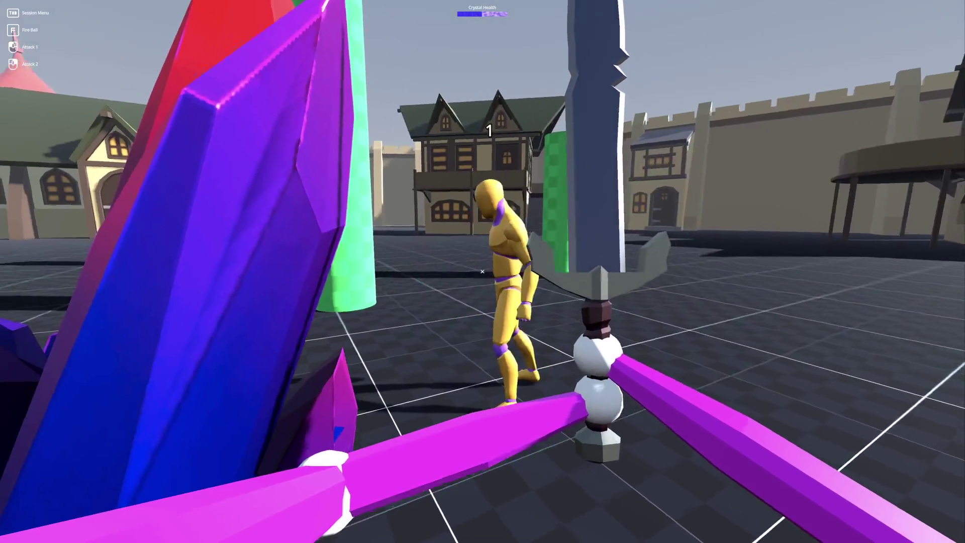
- Back off, then advance on a yellow figure with fireballs and sword strikes
key("s")
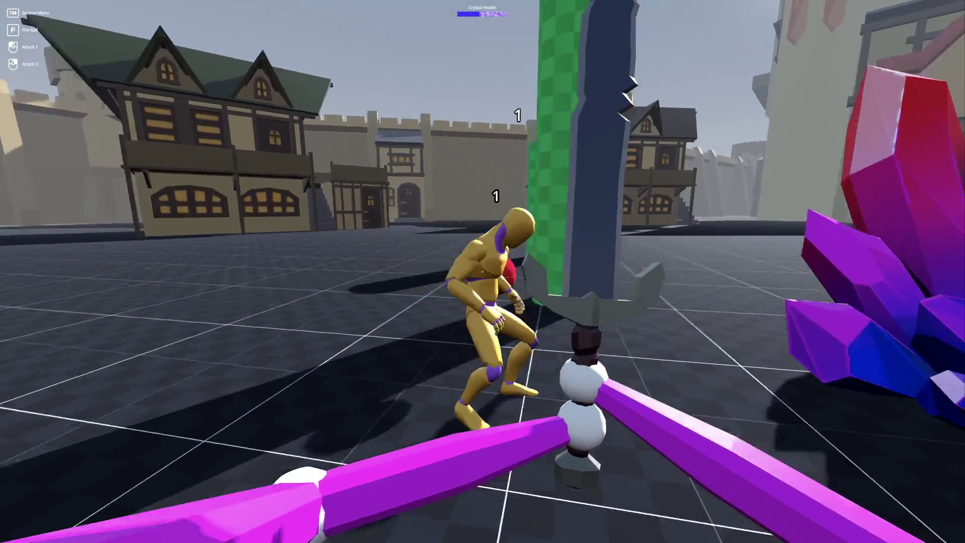
key("w")
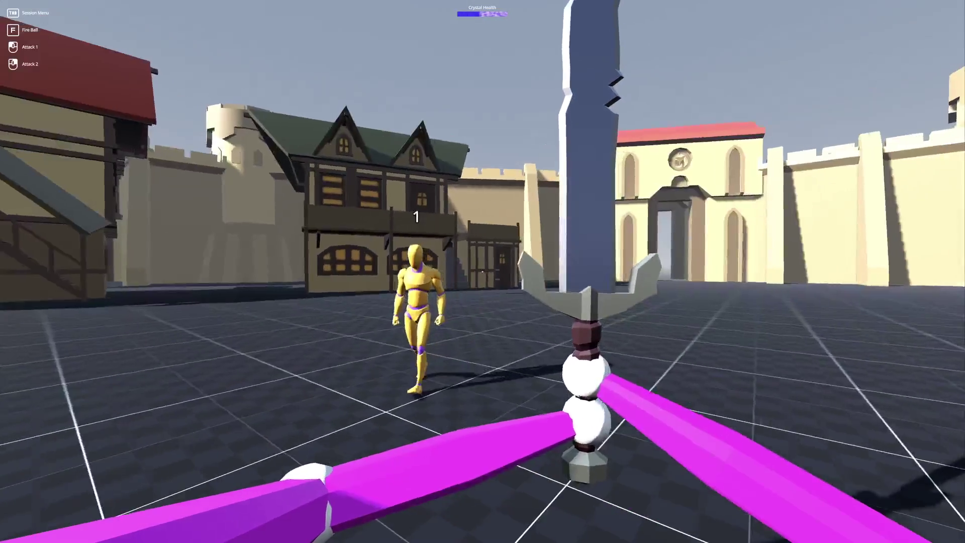
key("f")
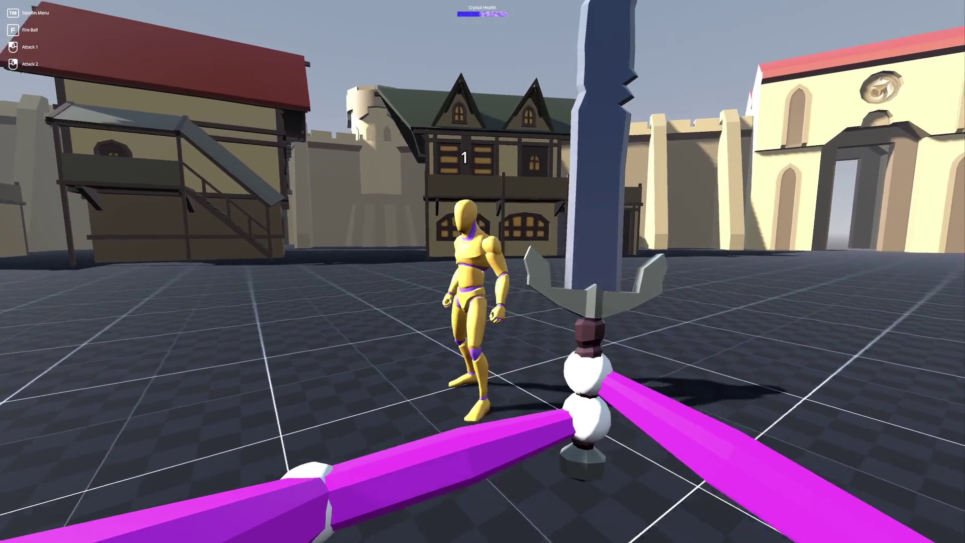
key("w")
left_click(483, 272)
key("w")
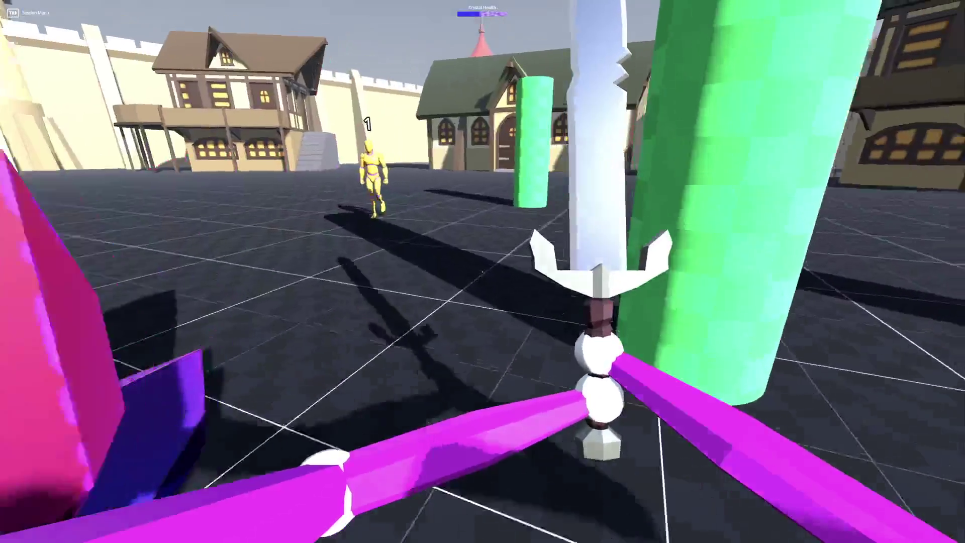
key("f")
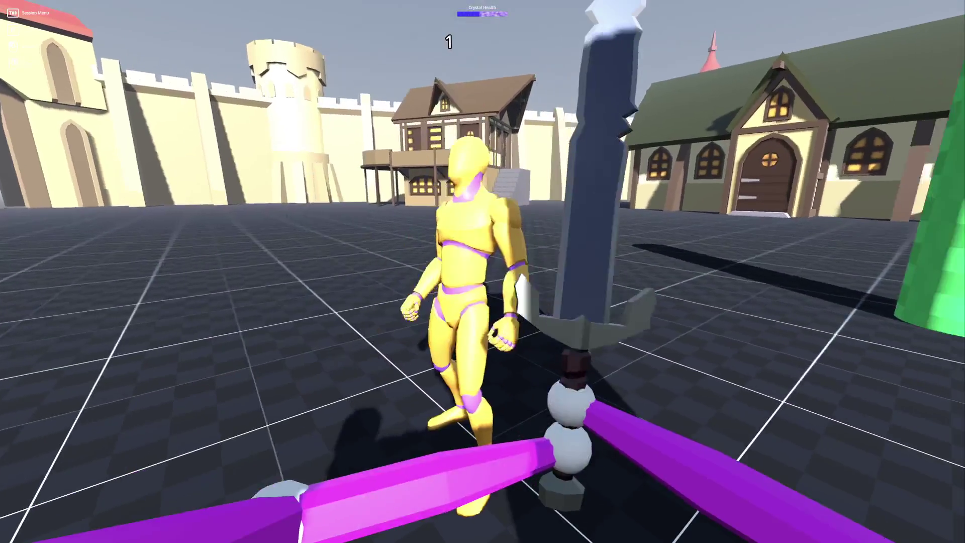
left_click(483, 271)
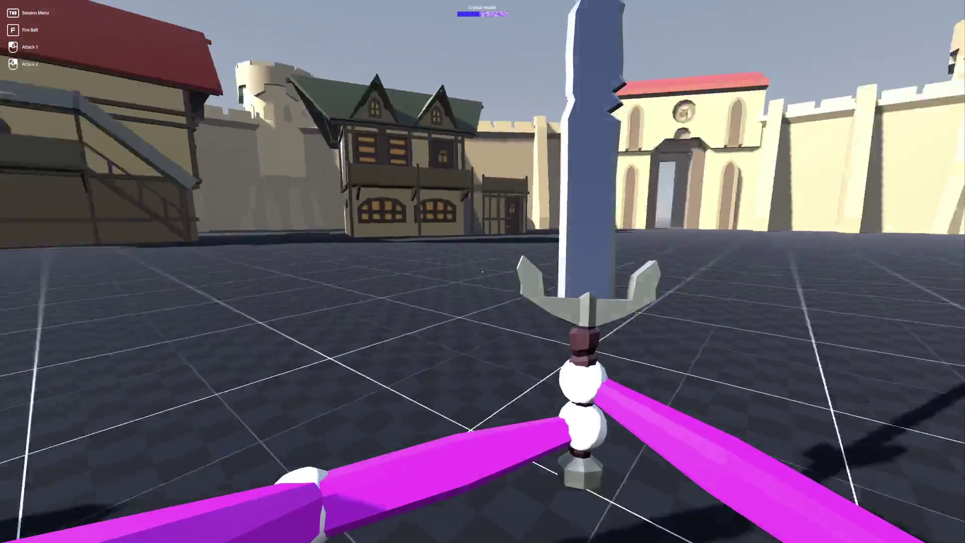
- Knock down another yellow figure with fireballs and a sword swing, then exit fullscreen
key("f")
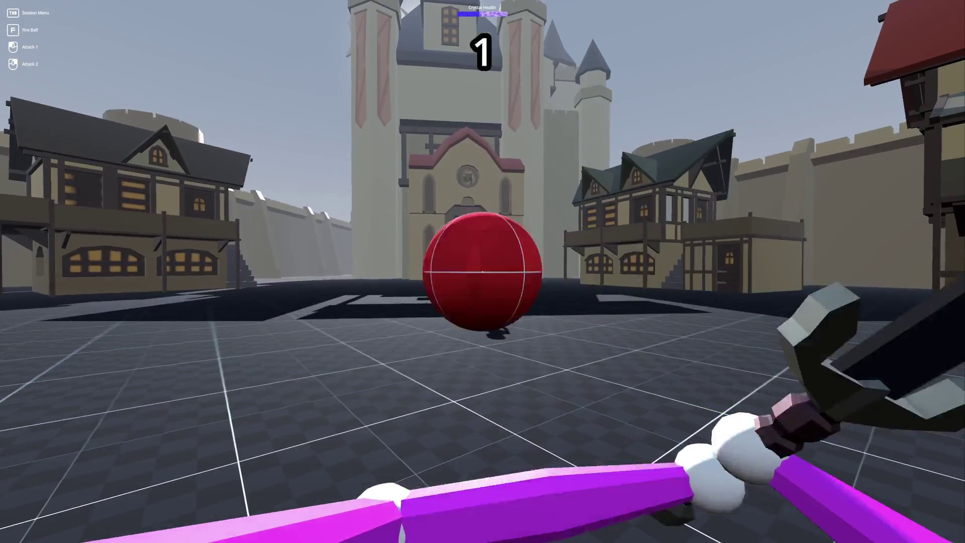
key("f")
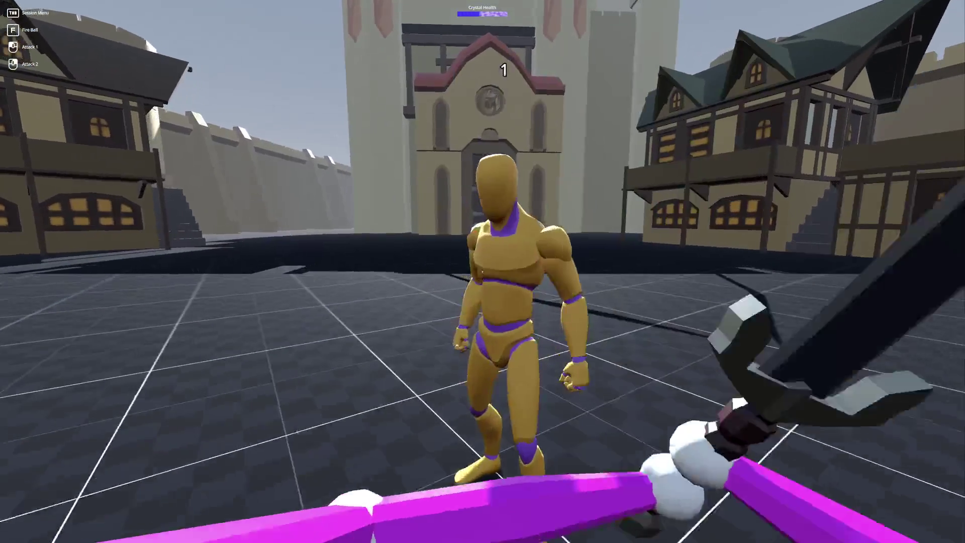
left_click(482, 272)
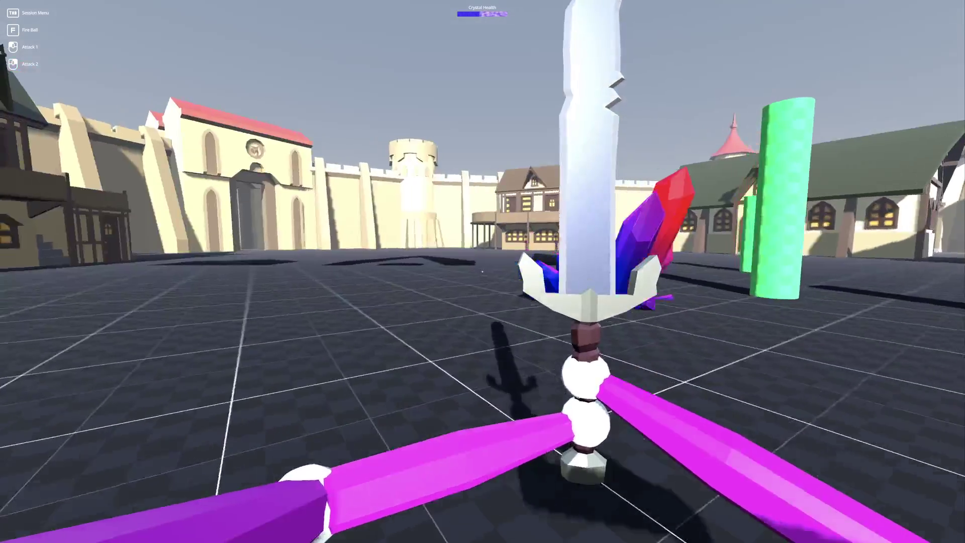
key("w")
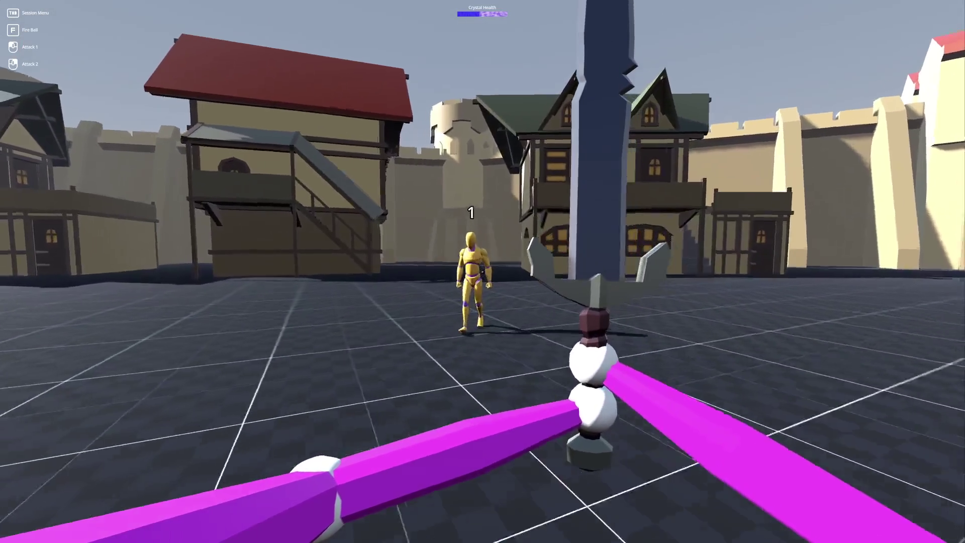
key("f")
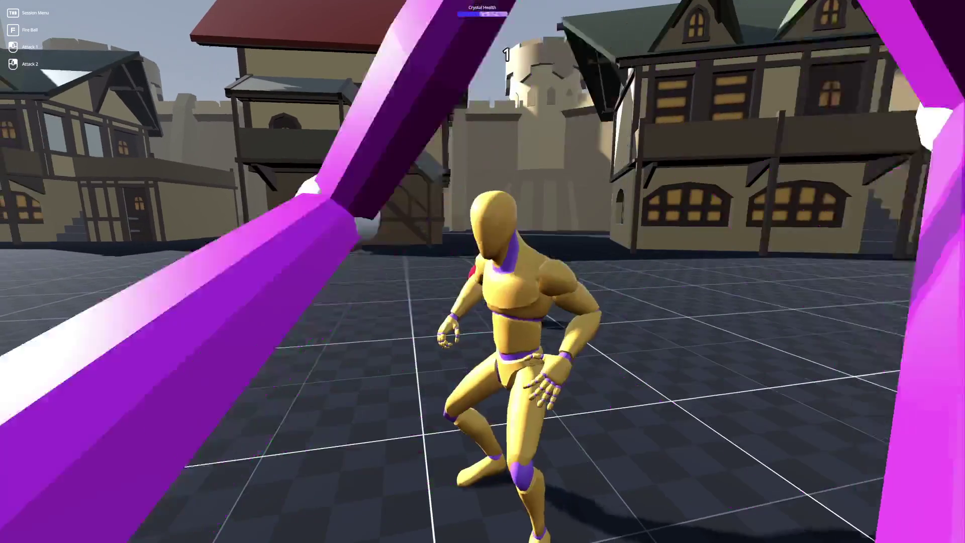
left_click(483, 271)
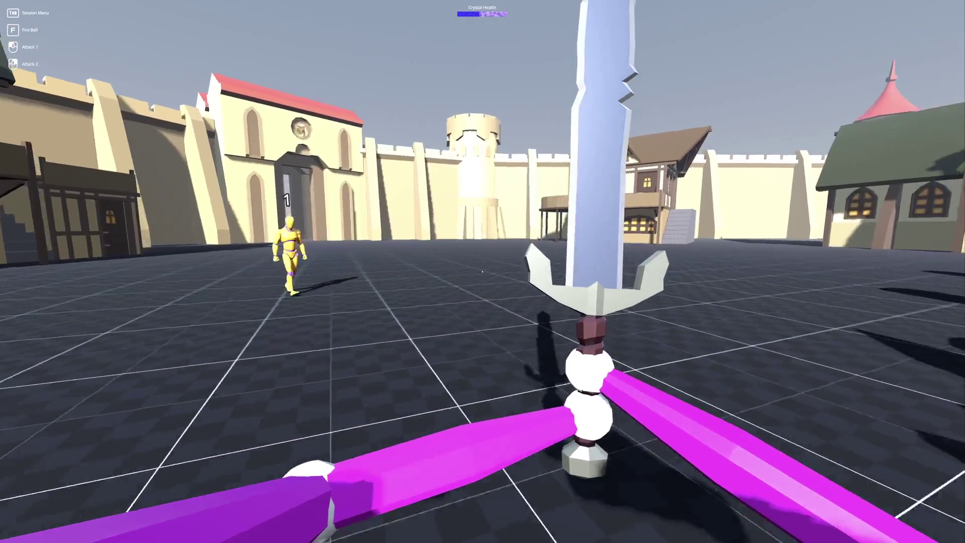
key("Escape")
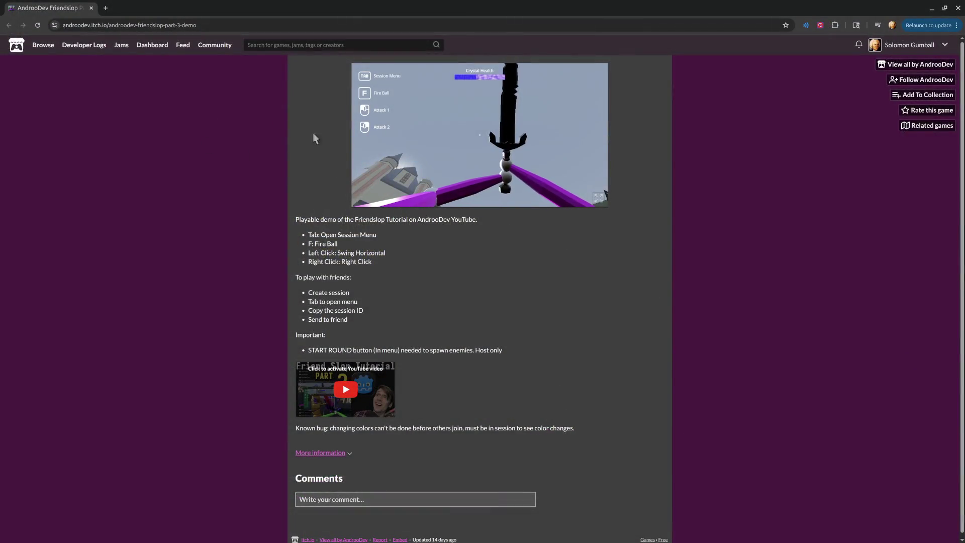
- Switch from Chrome to the Godot editor showing the game_page scene
key("alt+Tab")
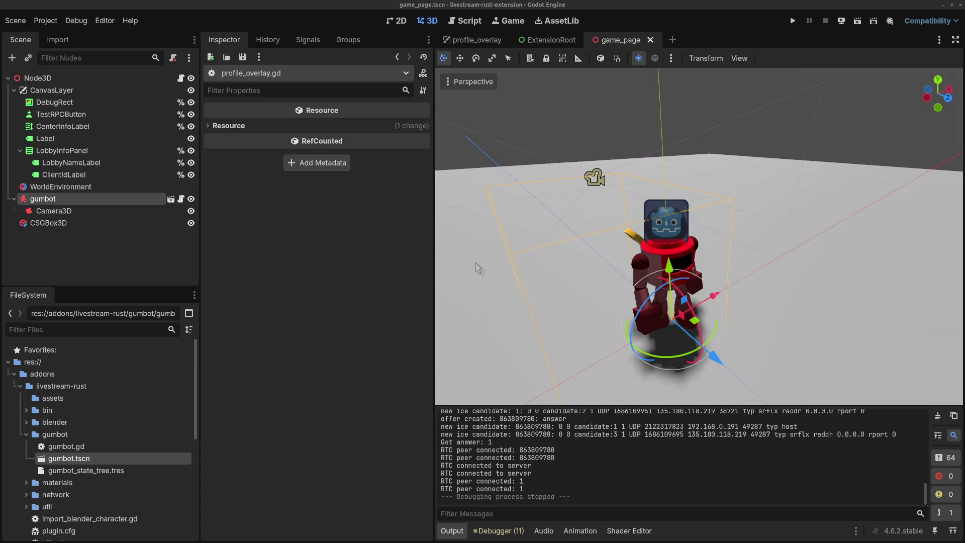
- Stop the two debug game windows in Godot, then bring network.gd in VS Code forward
key("alt+Tab")
left_click(366, 269)
key("alt+Tab")
key("alt+Tab")
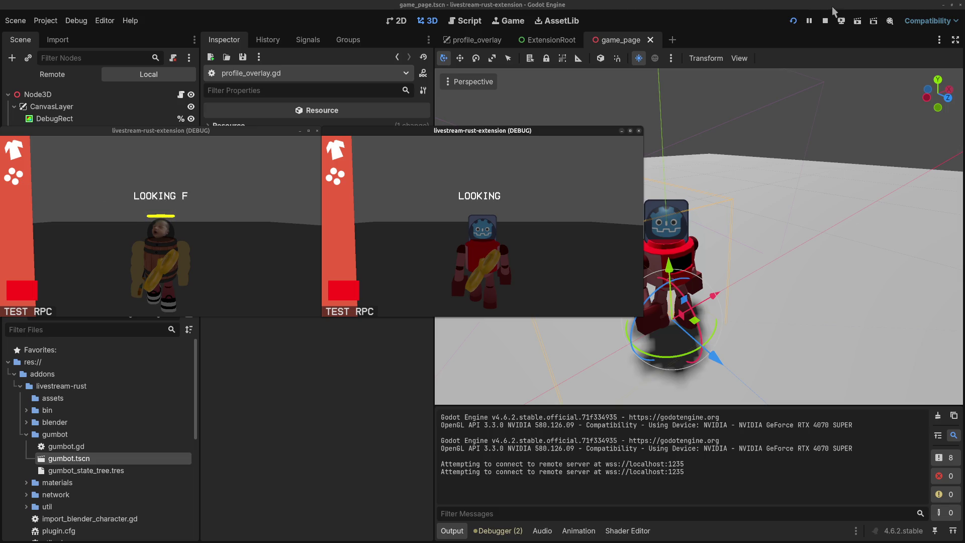
left_click(825, 21)
key("alt+Tab")
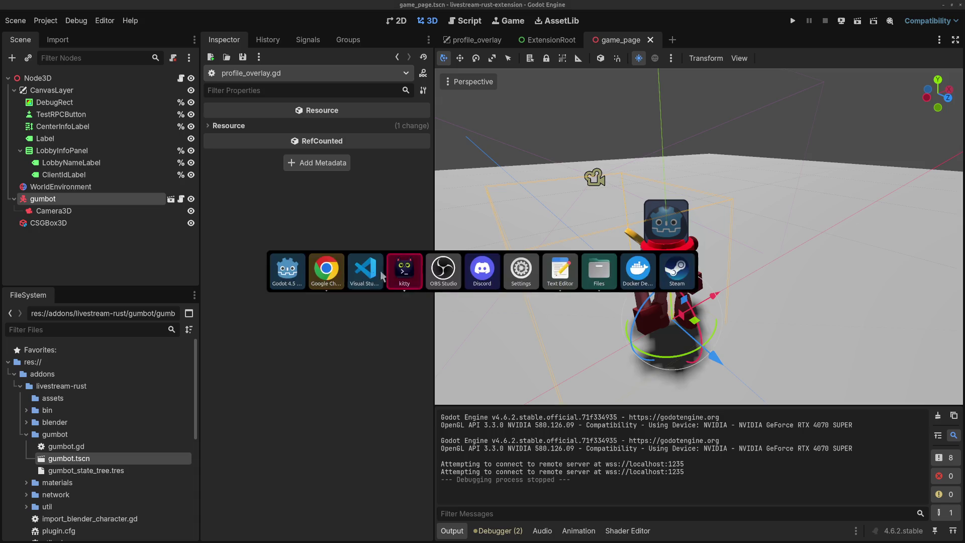
left_click(376, 278)
- Clear the .lobbyName search, show the Explorer, and collapse the network, util, gumbot and addons folders
key("ctrl+a")
key("BackSpace")
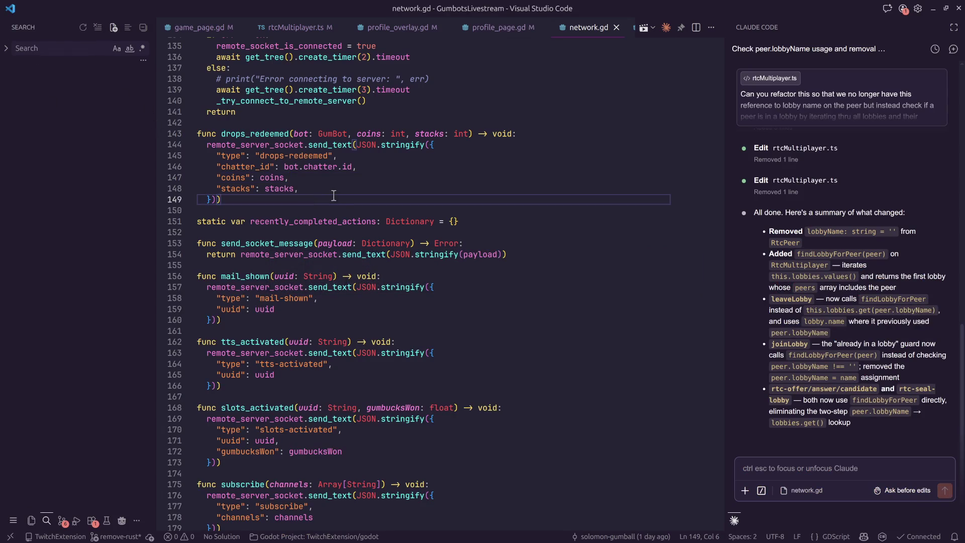
key("ctrl+shift+p")
type("explorer")
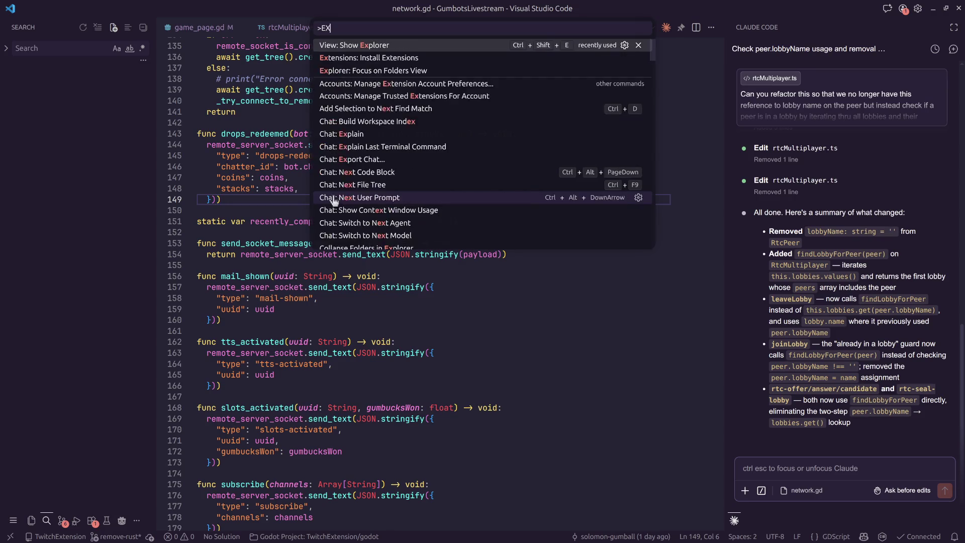
key("Return")
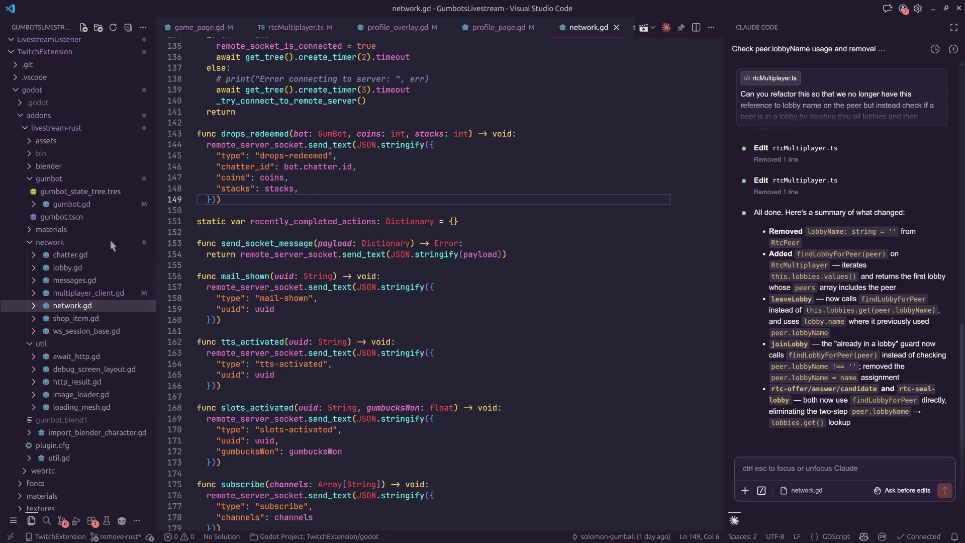
left_click(29, 242)
left_click(29, 257)
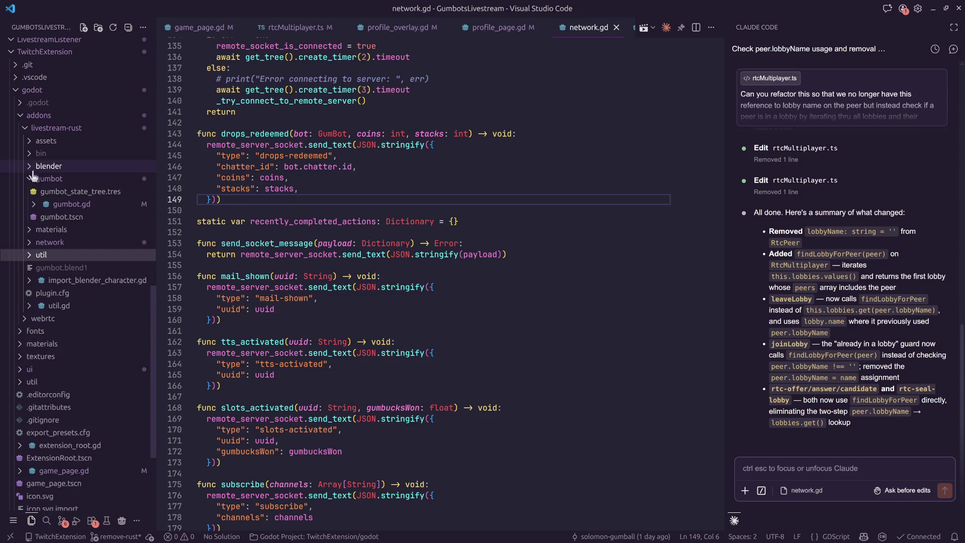
left_click(30, 179)
left_click(25, 132)
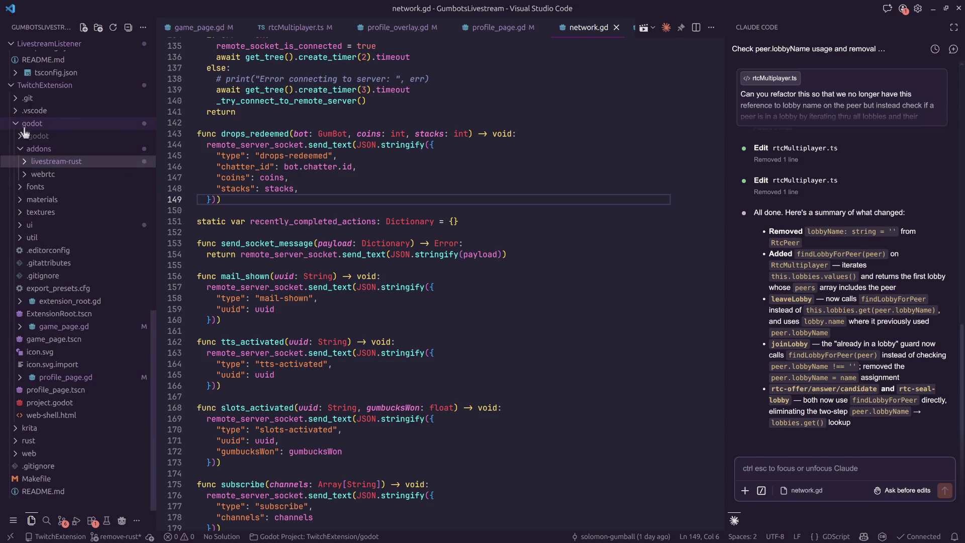
left_click(25, 162)
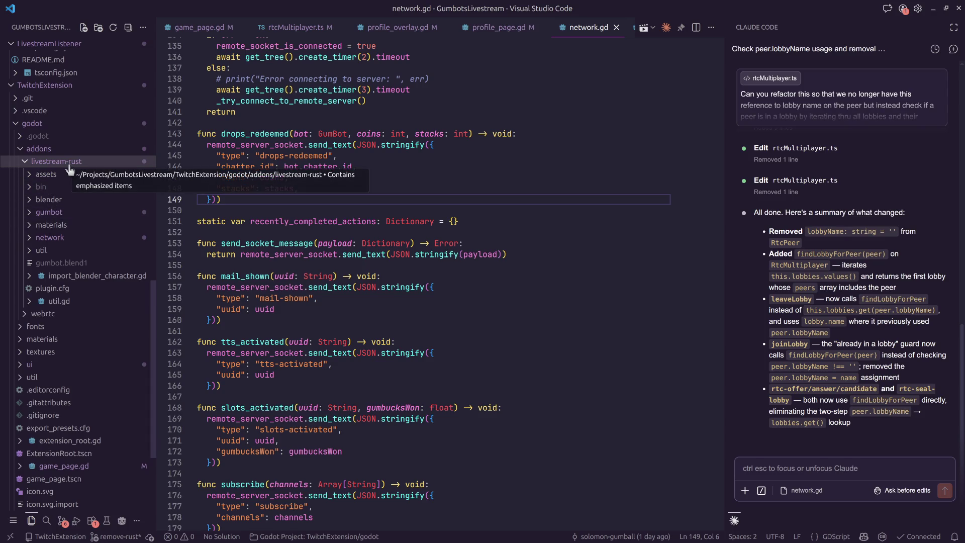
left_click(23, 149)
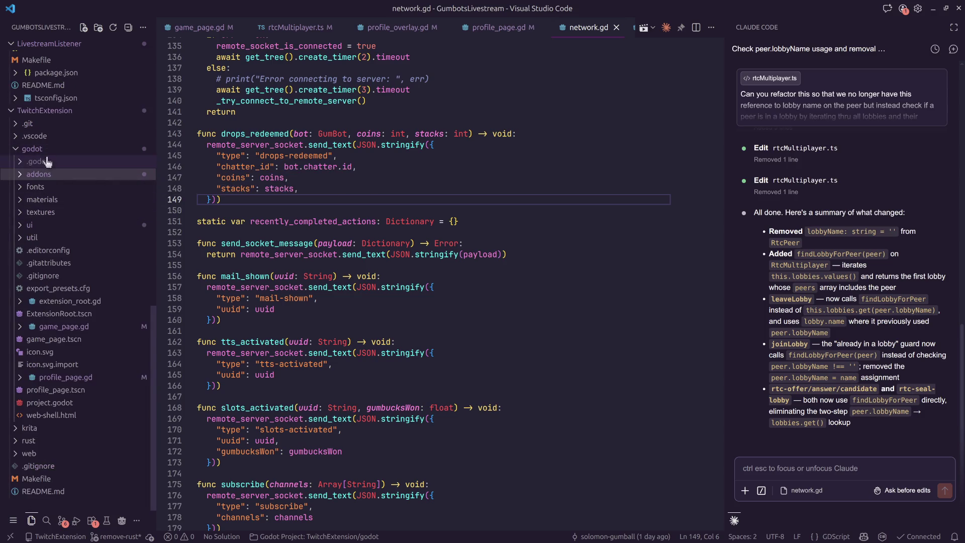
- Create a new folder named games inside the godot folder
right_click(52, 151)
left_click(87, 176)
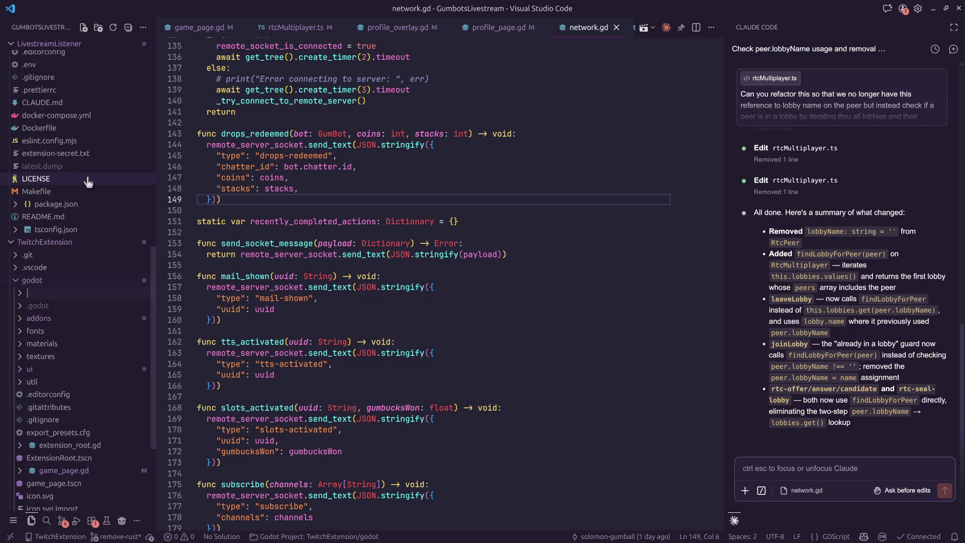
type("games")
key("Return")
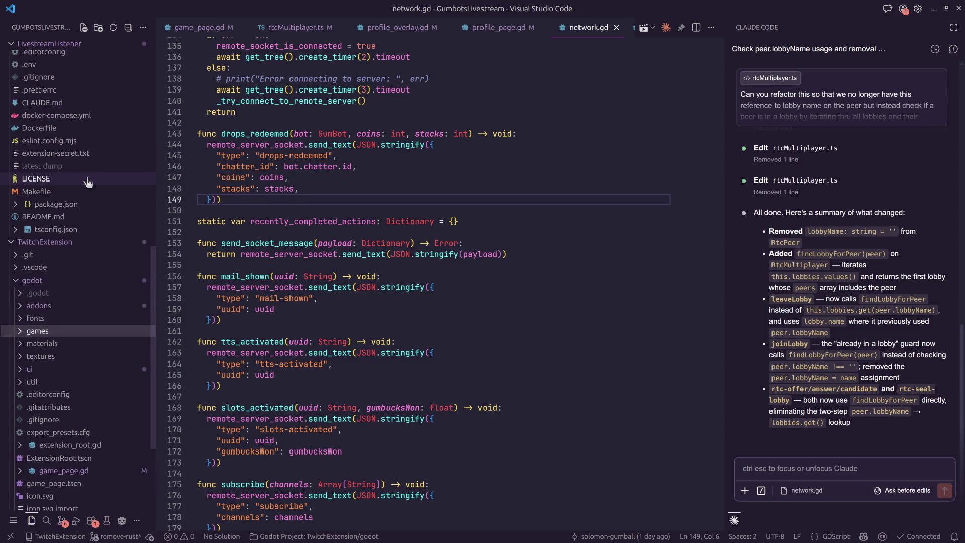
- Start a new file inside the games folder, beginning its name with 'p'
right_click(71, 332)
scroll(60, 281, "down", 2)
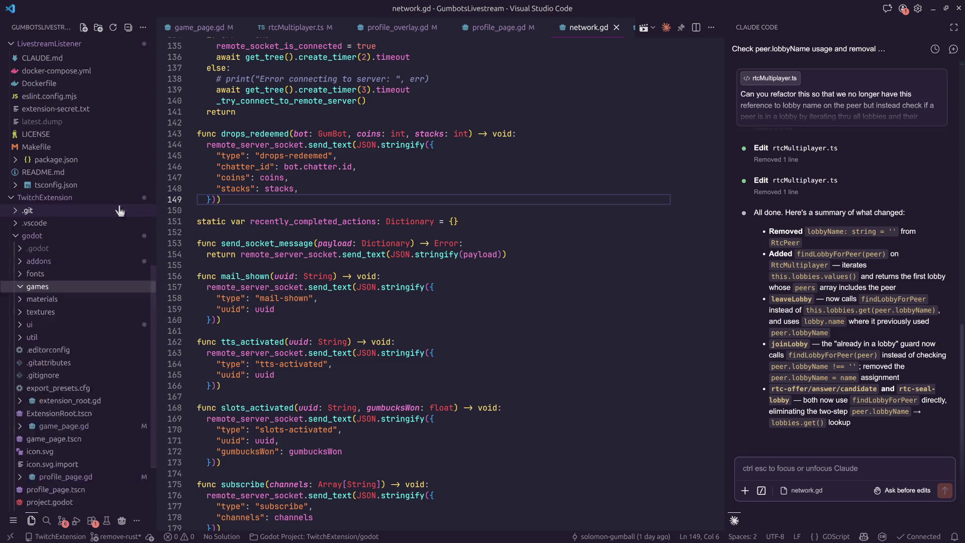
left_click(28, 210)
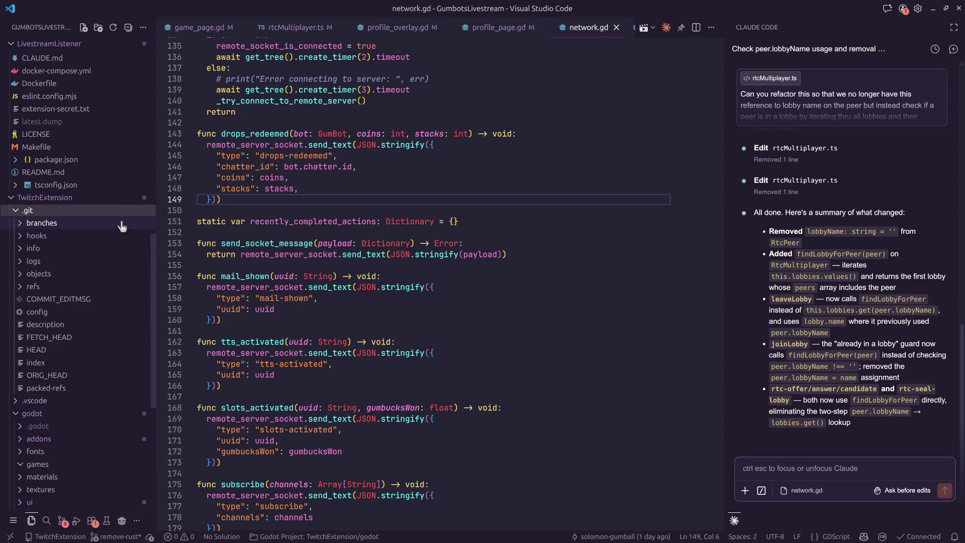
left_click(17, 211)
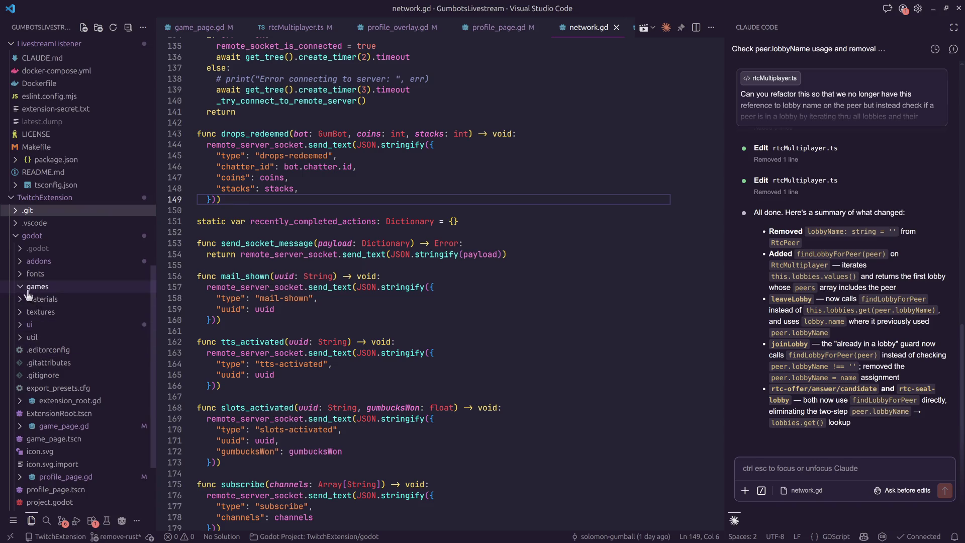
right_click(58, 289)
left_click(95, 206)
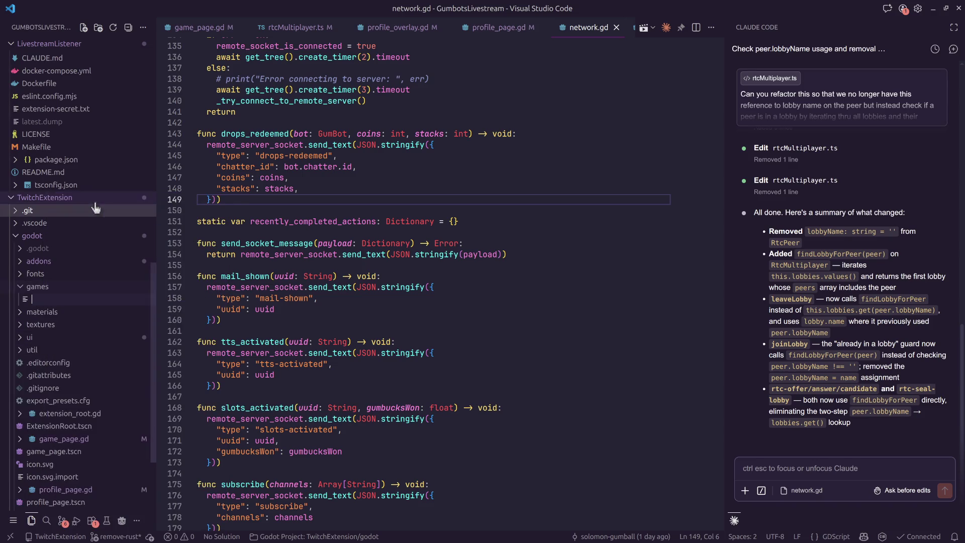
type("pong_game.gd")
- Name the file pong_game.gd, write 'extends Node3D', and save
key("Return")
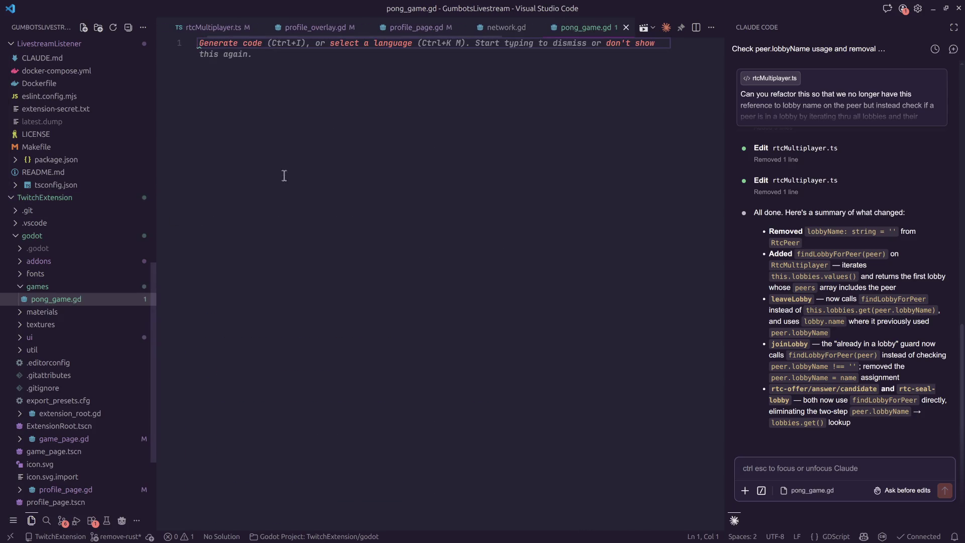
type("extends Nod")
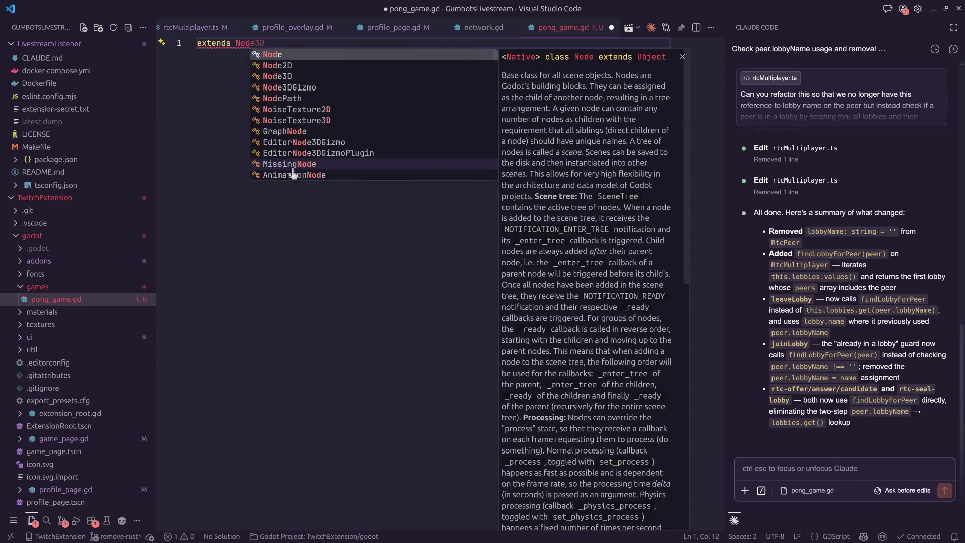
key("Tab")
key("ctrl+s")
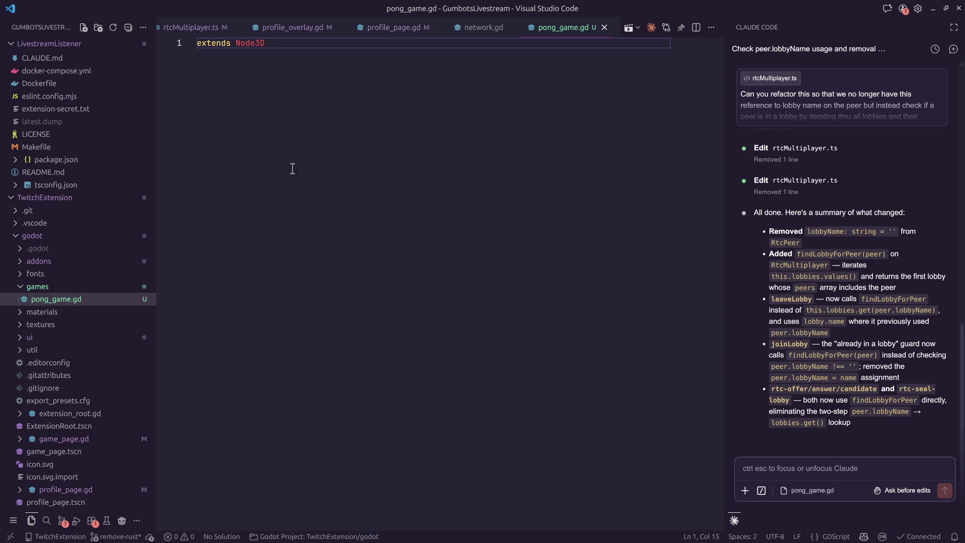
- Add 'class_name PongGame' below the extends line and save the script
key("Return")
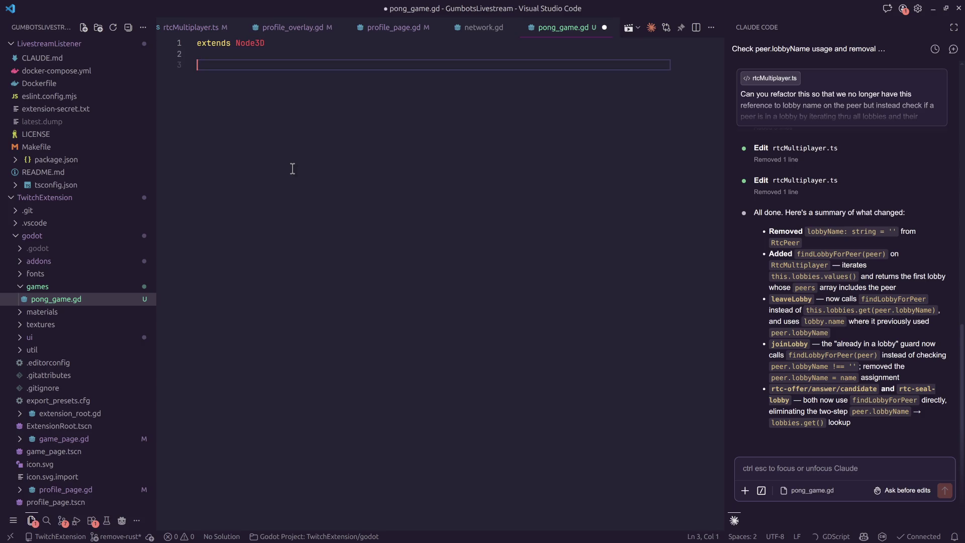
type("class_name PongGame")
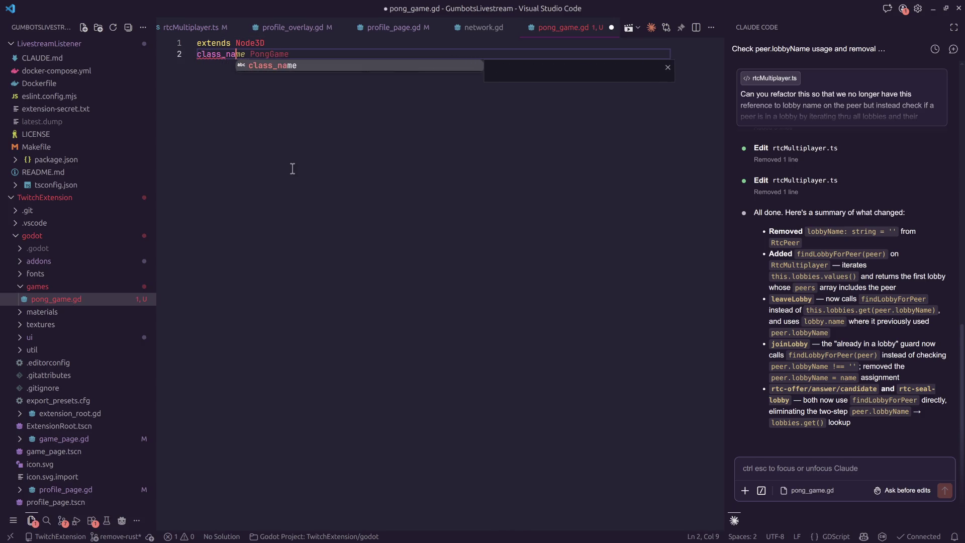
key("Return")
key("Return")
key("ctrl+s")
key("alt+Tab")
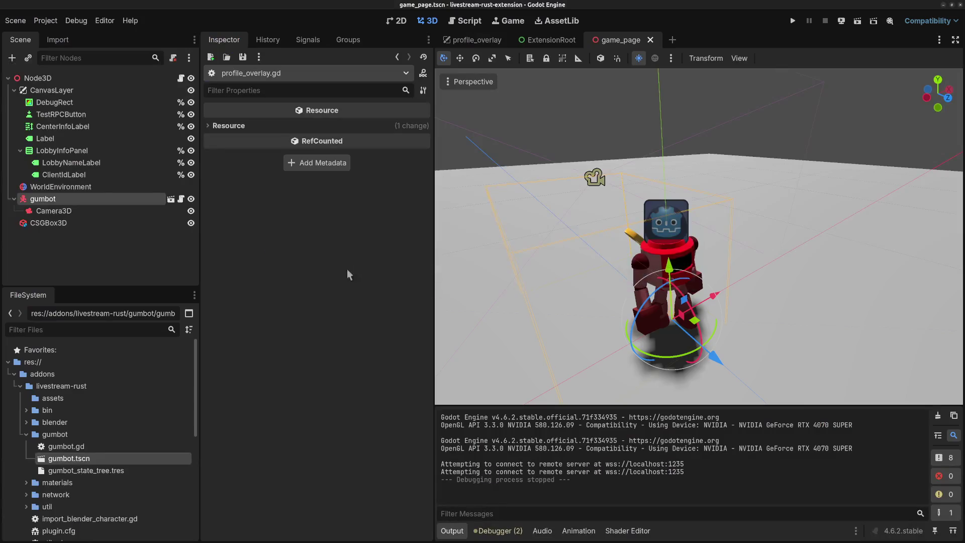
key("alt+Tab")
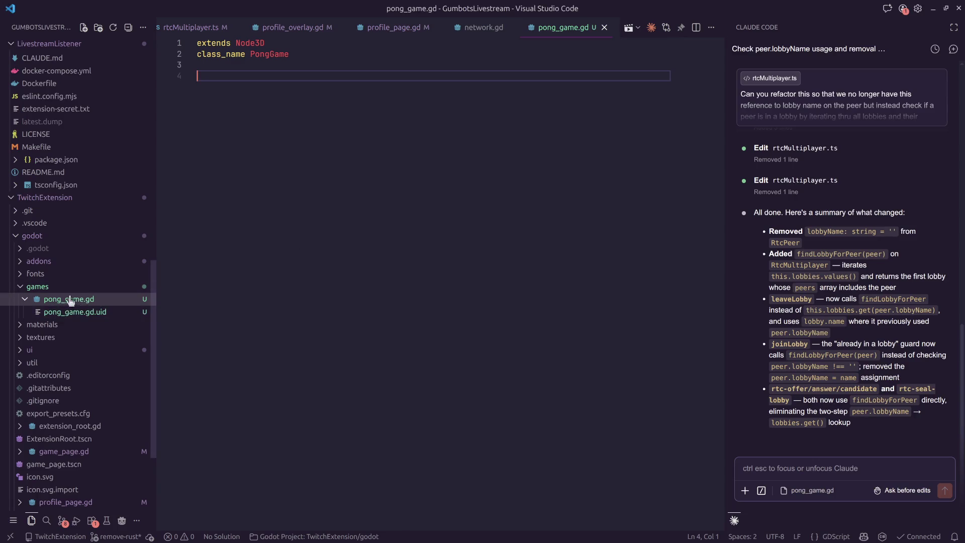
right_click(79, 292)
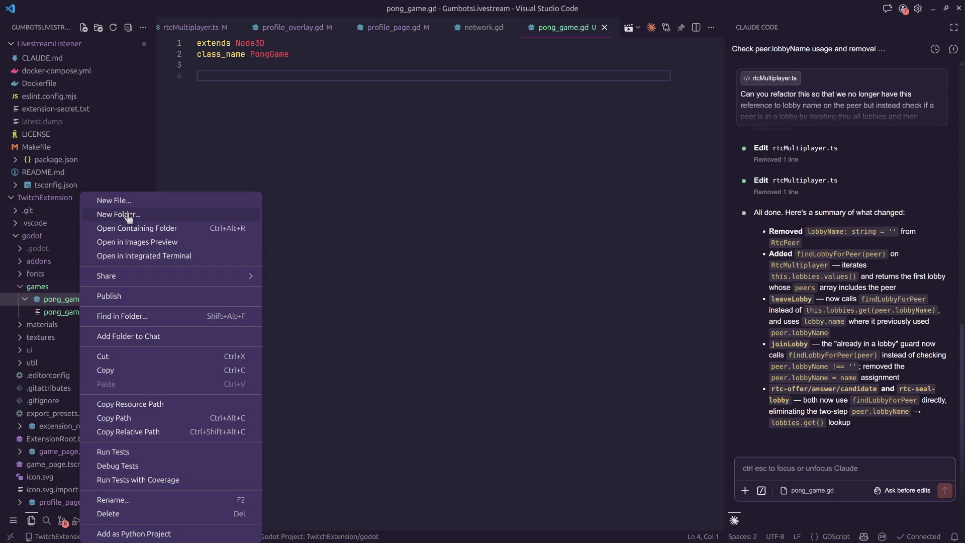
- Create a pong folder inside games and move pong_game.gd into it
left_click(129, 216)
type("pong")
key("Return")
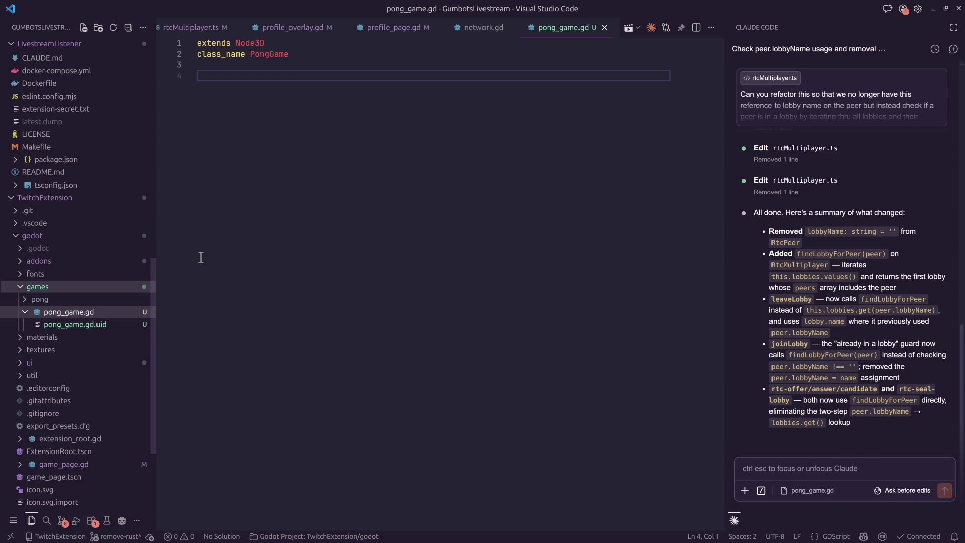
mouse_move(69, 324)
left_mouse_down()
mouse_move(65, 336)
mouse_move(62, 302)
left_mouse_up()
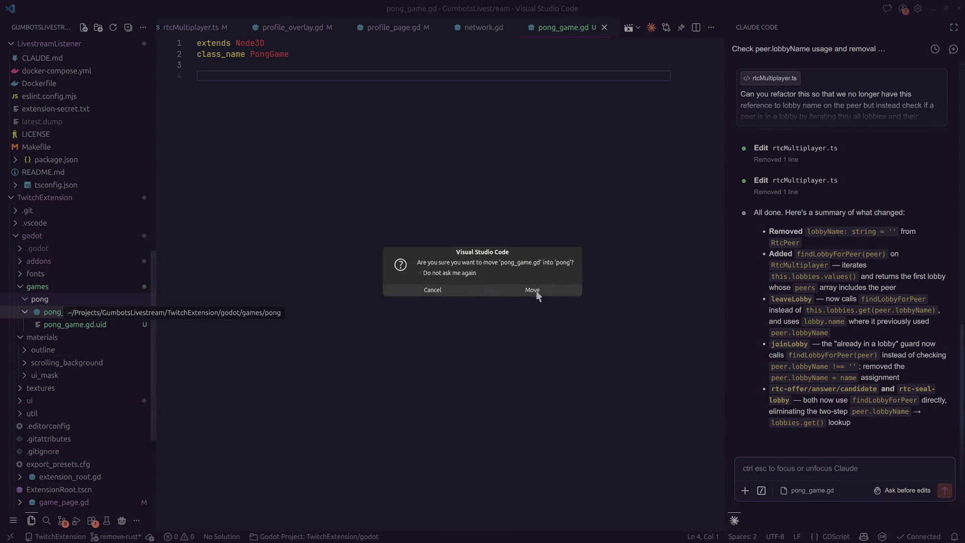
left_click(534, 289)
- Check the Godot editor, then return to VS Code and review pong_game.gd
key("alt+Tab")
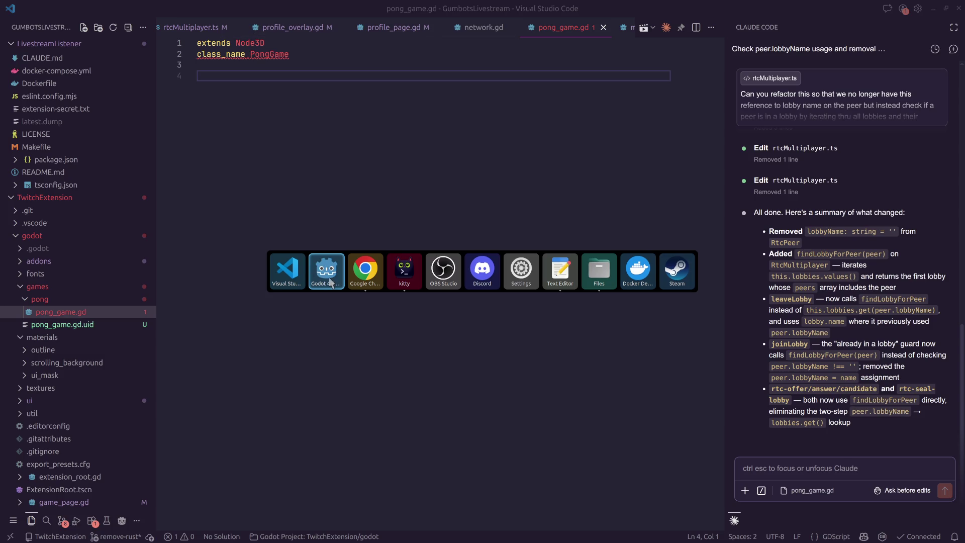
left_click(331, 283)
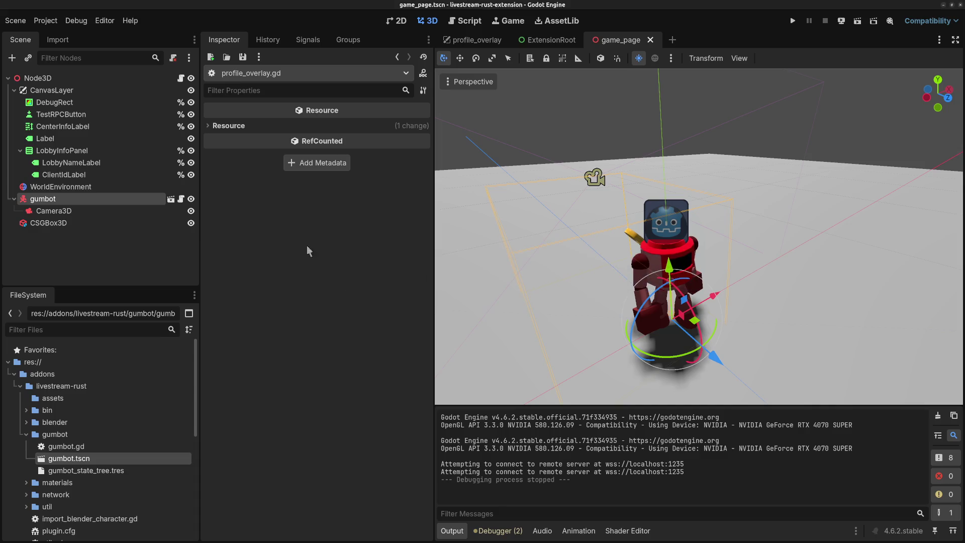
key("alt+Tab")
left_click(328, 285)
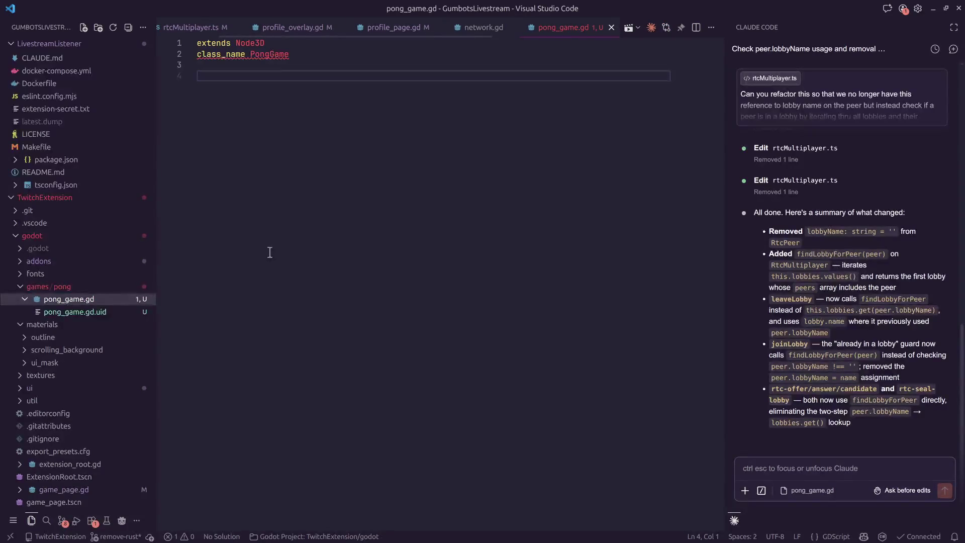
scroll(274, 250, "down", 1)
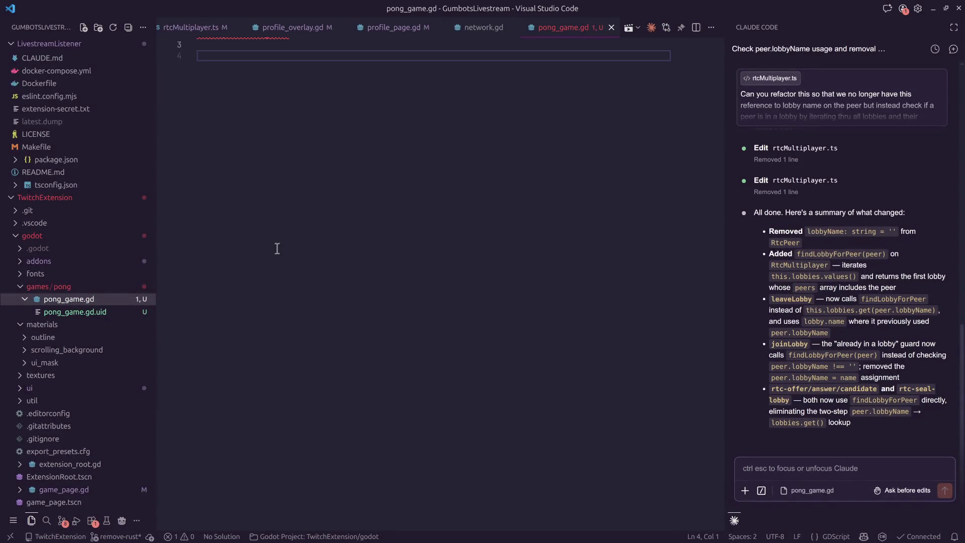
scroll(306, 114, "up", 1)
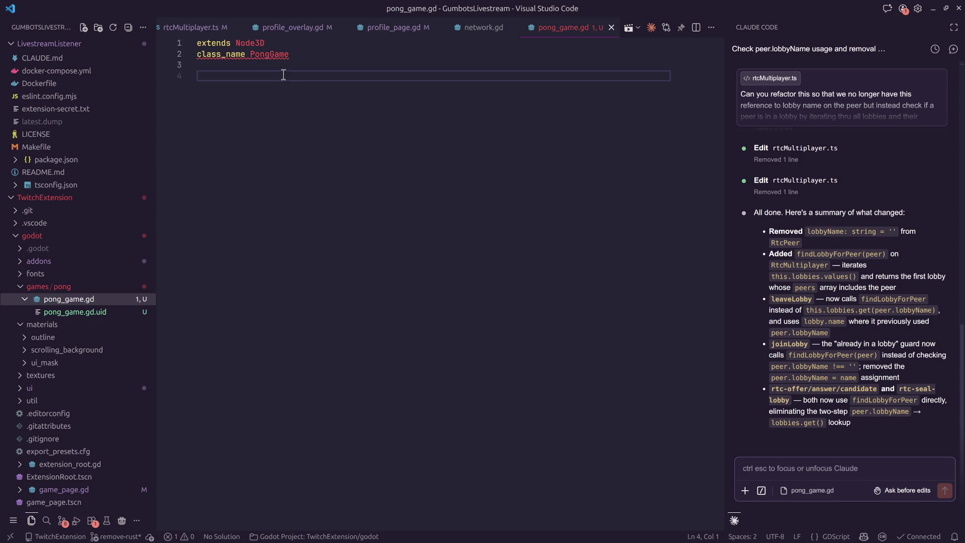
- Orbit the 3D view around the robot in Godot, then go back to the code editor
key("alt+Tab")
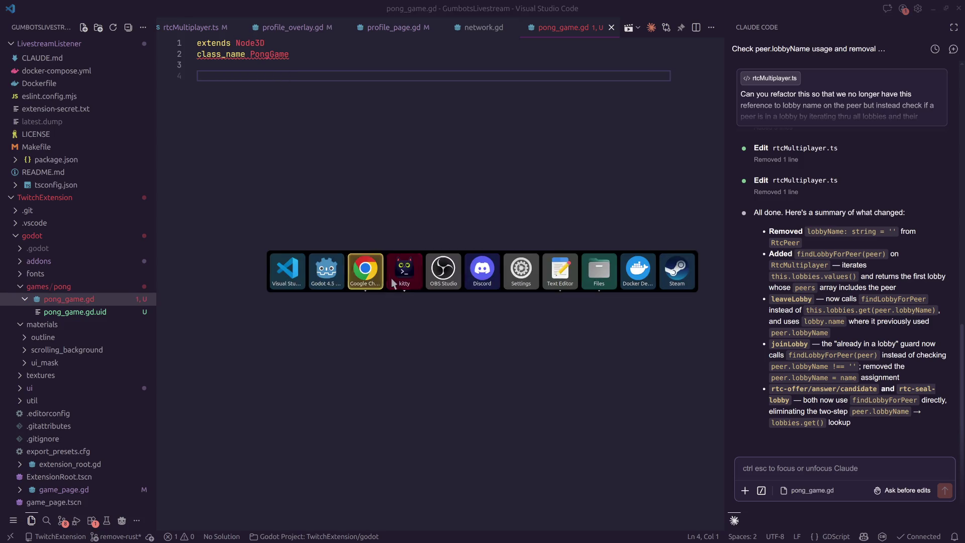
left_click(331, 274)
left_click_drag(553, 281, 704, 307)
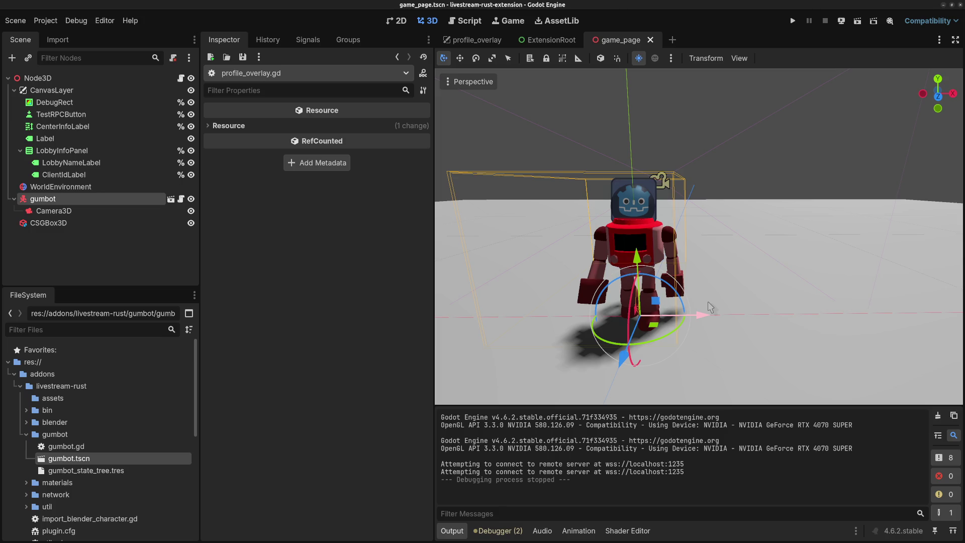
key("alt+Tab")
left_click(322, 274)
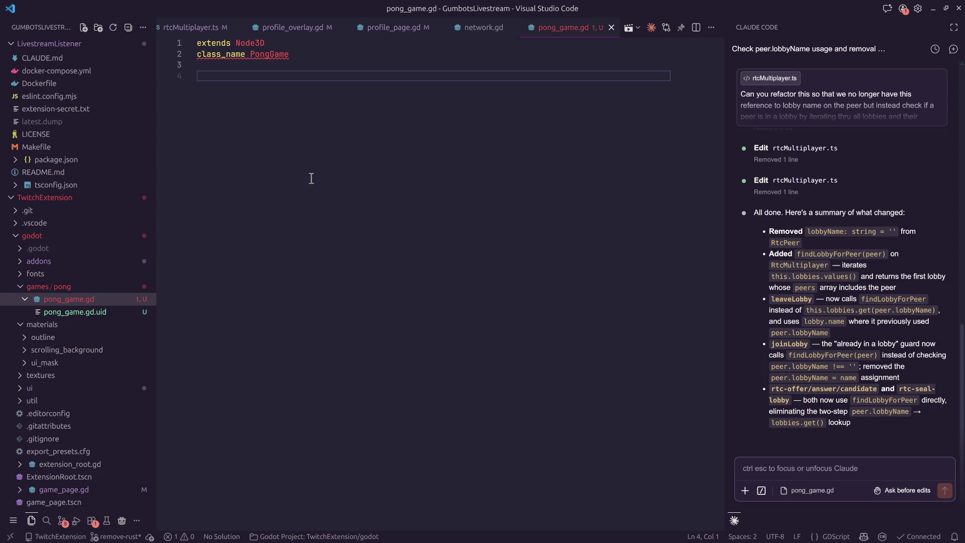
key("alt+Tab")
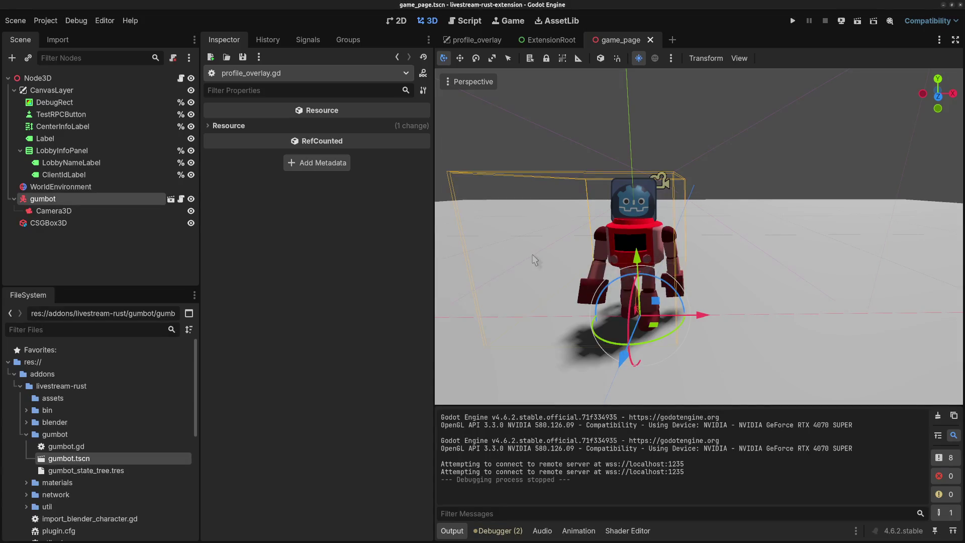
key("Down")
key("alt+Tab")
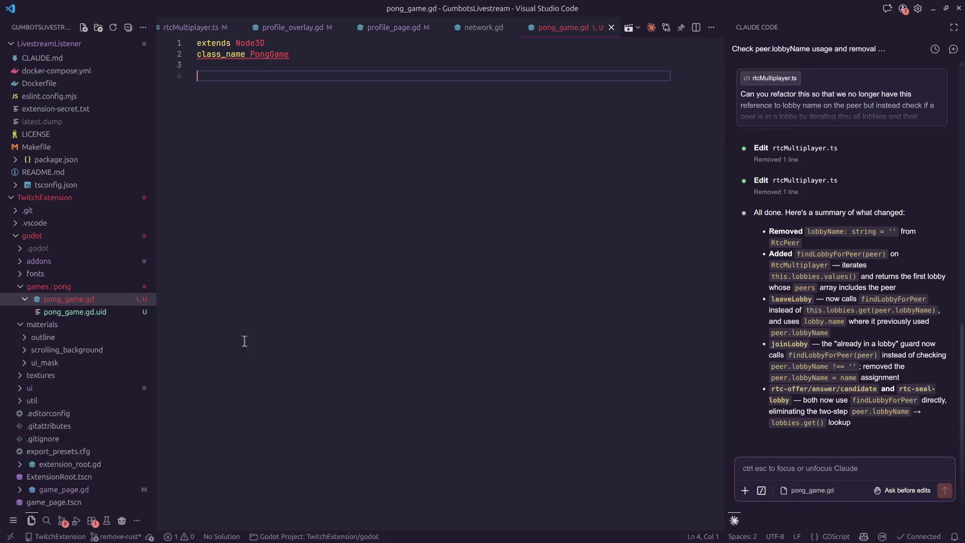
- Dismiss the class-name problem popup on line 3 and bring Godot to the front
mouse_move(272, 52)
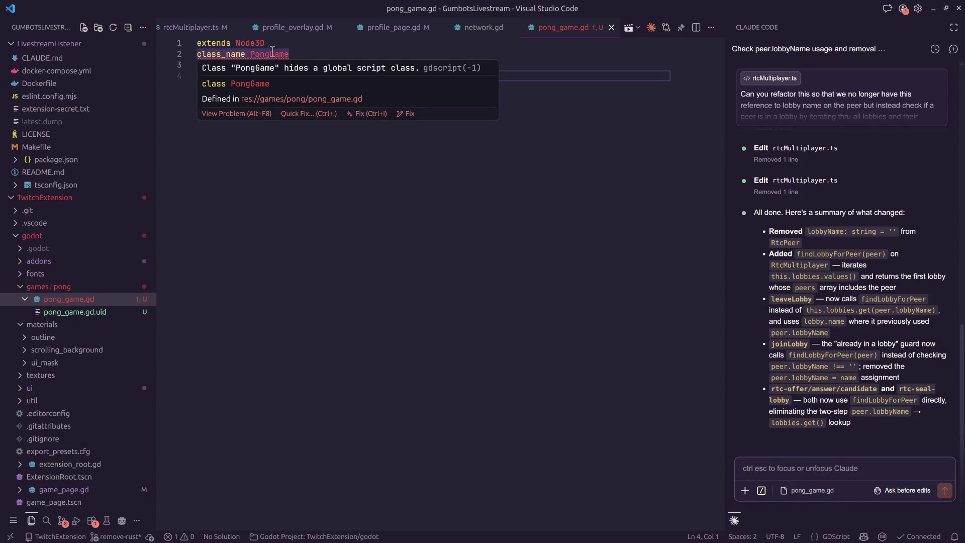
left_click(294, 54)
left_click(267, 65)
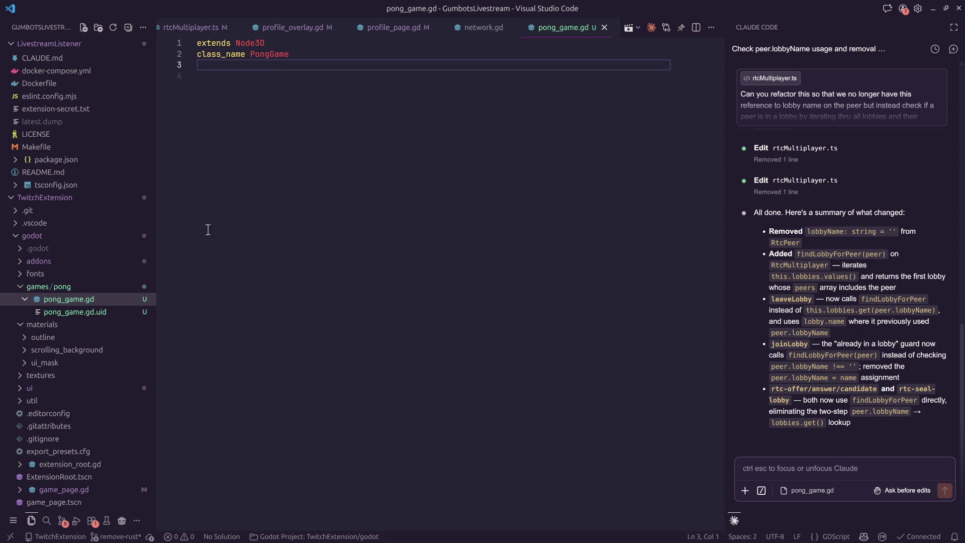
key("alt+Tab")
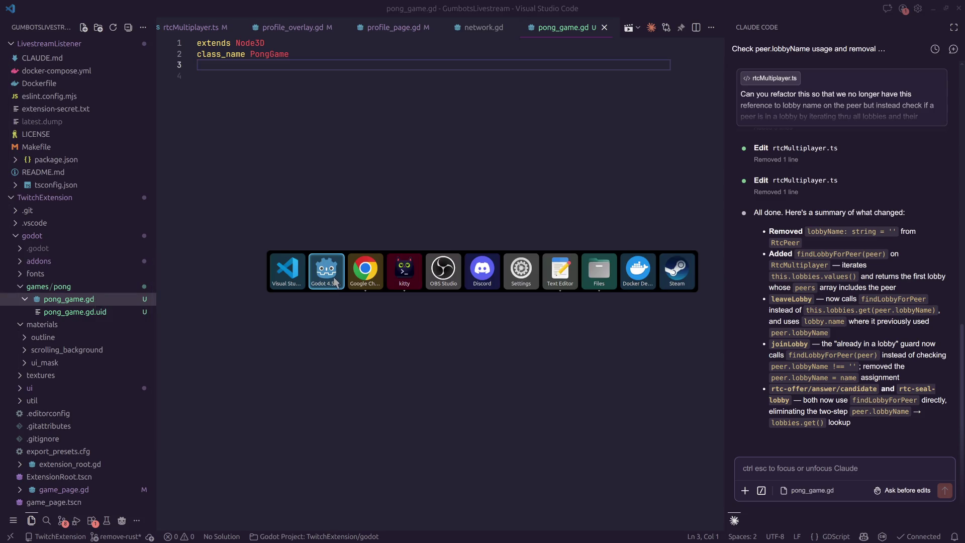
left_click(336, 280)
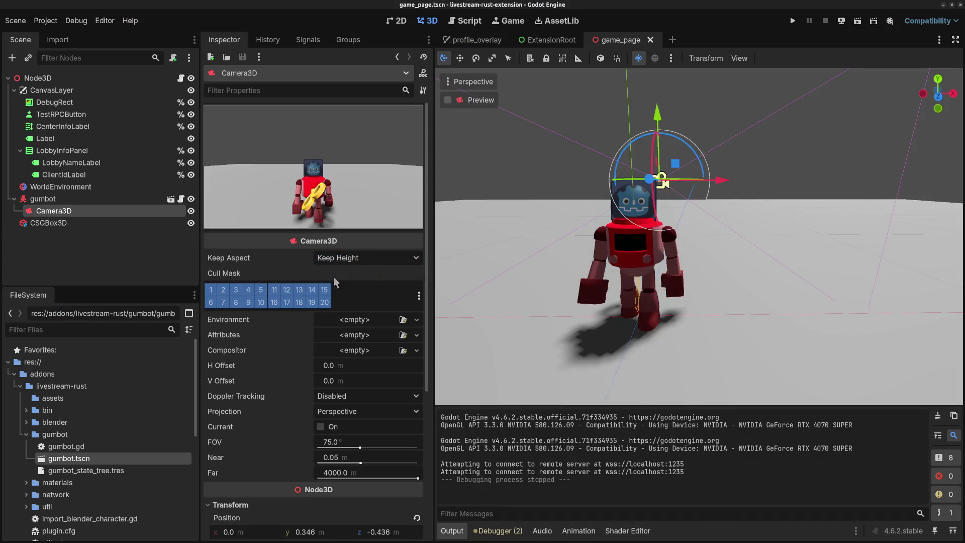
- Collapse the gumbot, livestream-rust, addons and fonts folders and expand games/pong in FileSystem
left_click(27, 435)
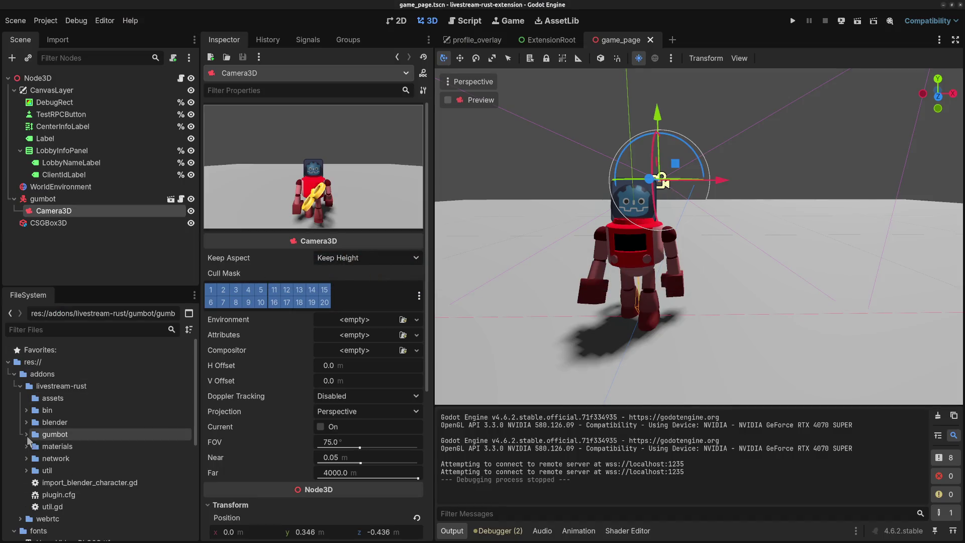
left_click(20, 386)
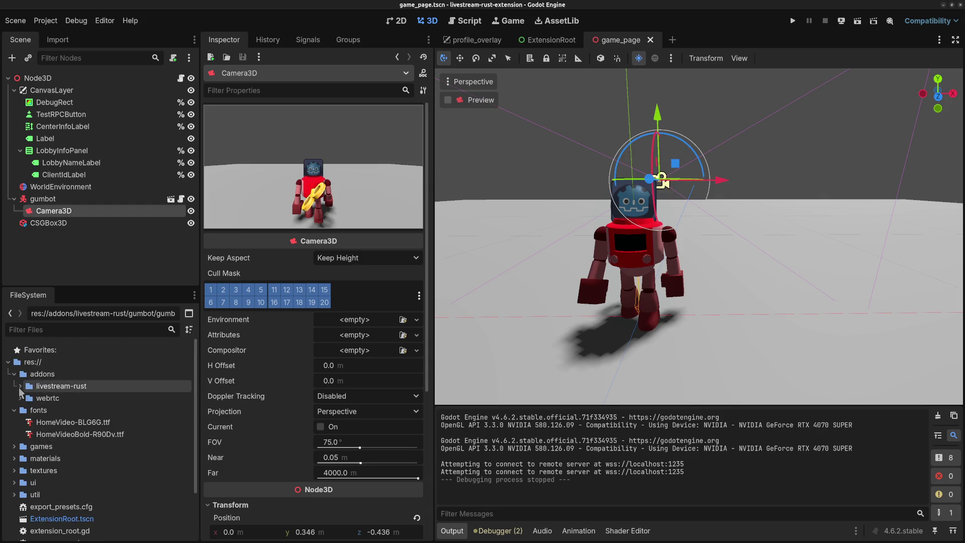
left_click(15, 374)
left_click(15, 386)
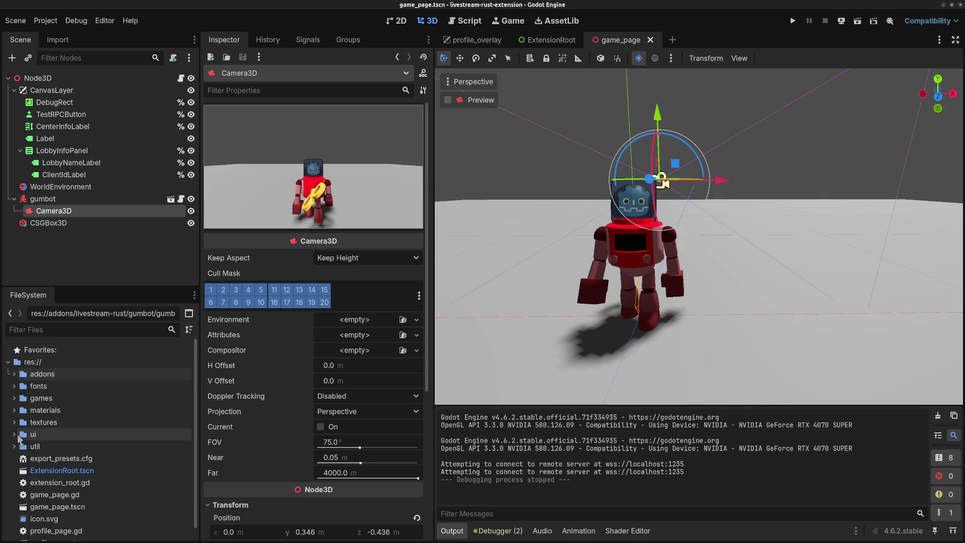
left_click(14, 398)
left_click(20, 411)
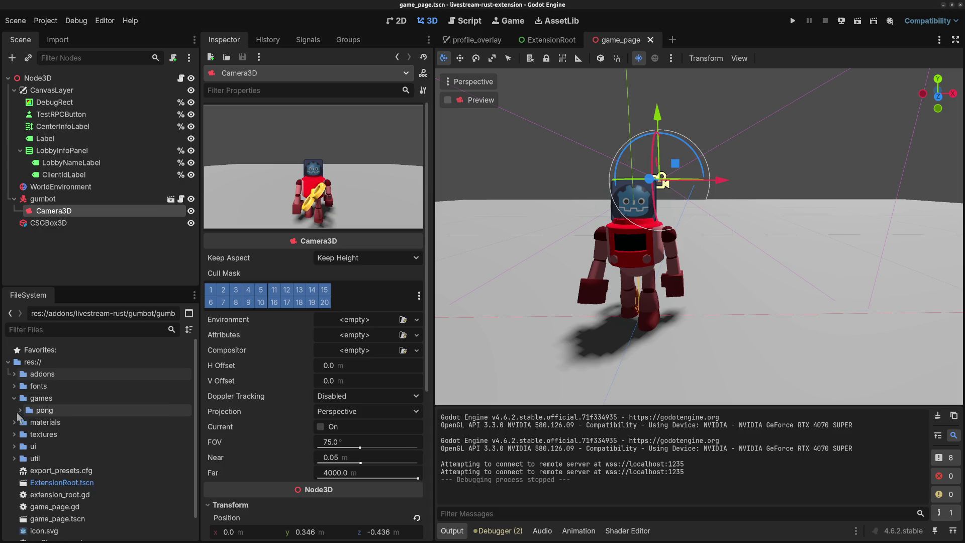
- Create a new 3D scene named pong_game_scene in the pong folder
right_click(84, 412)
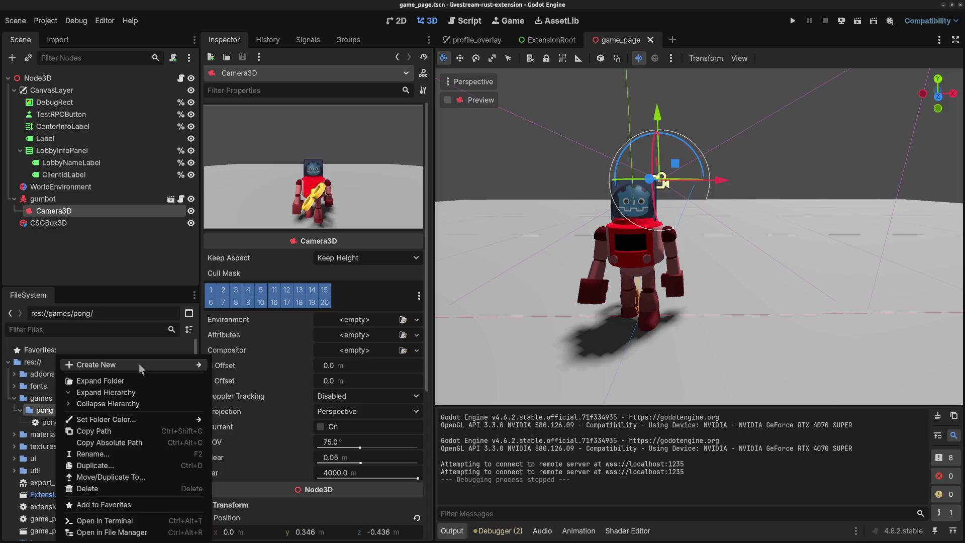
mouse_move(141, 367)
left_click(244, 377)
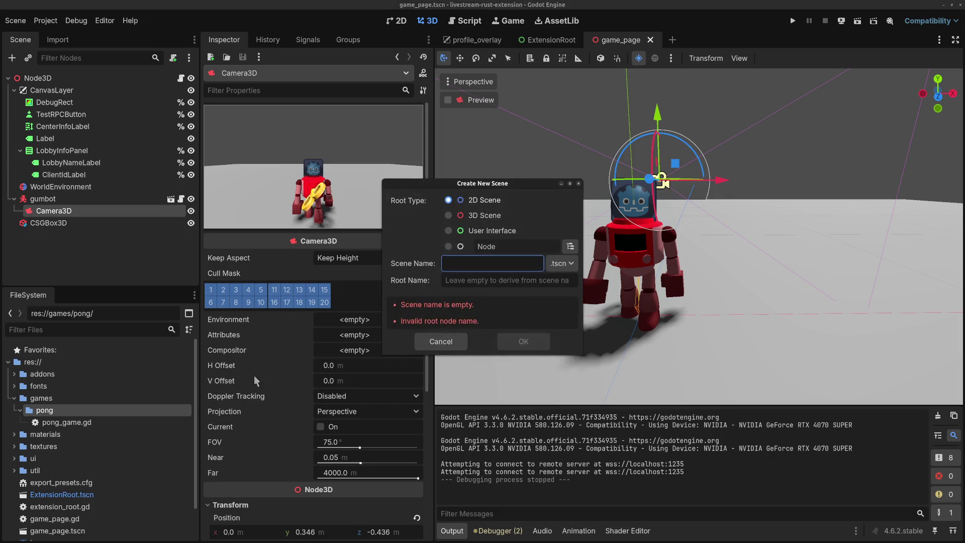
left_click(458, 216)
left_click(458, 264)
type("pon")
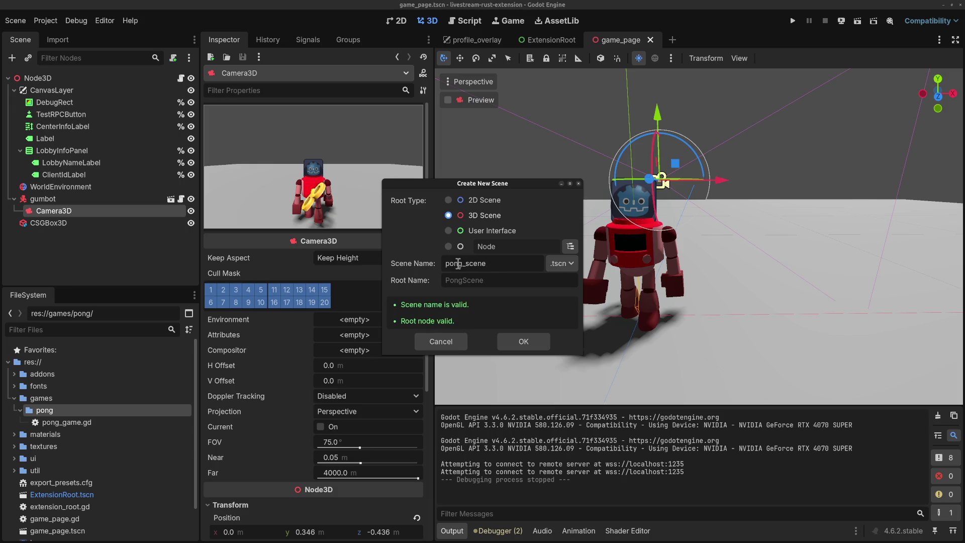
type("g_game_")
left_click(524, 341)
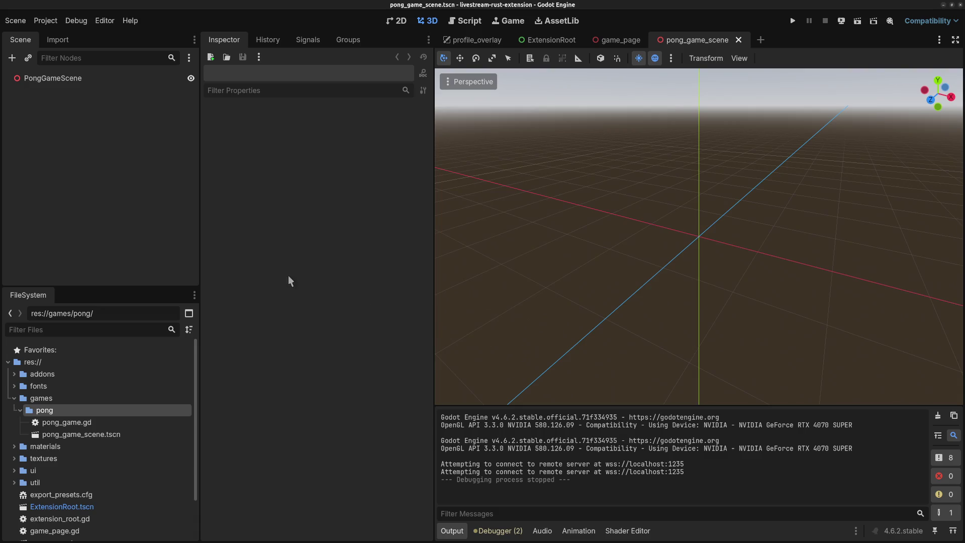
- Select the PongGameScene root, then return to game_page and view the robot from above
left_click(100, 79)
mouse_move(594, 322)
left_mouse_down()
mouse_move(584, 298)
mouse_move(535, 299)
left_mouse_up()
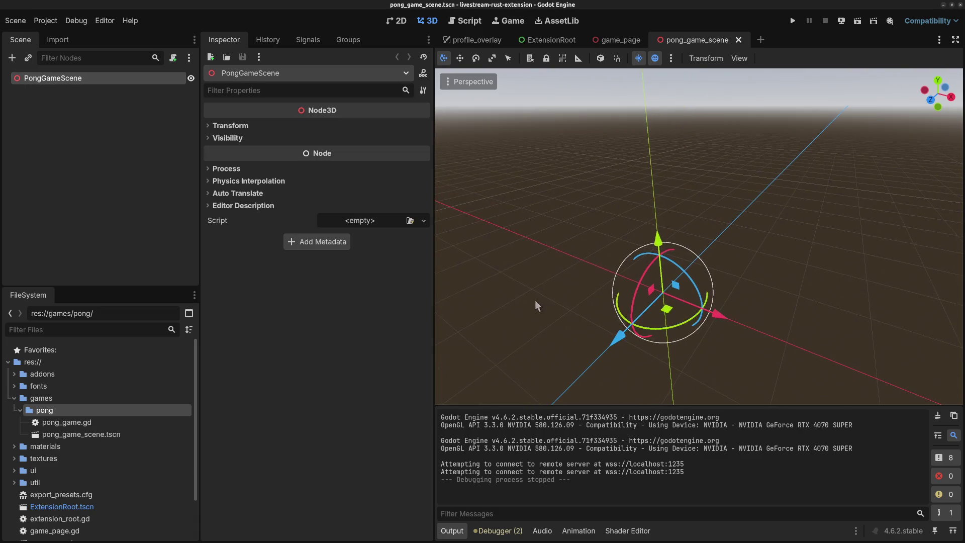
left_click(626, 43)
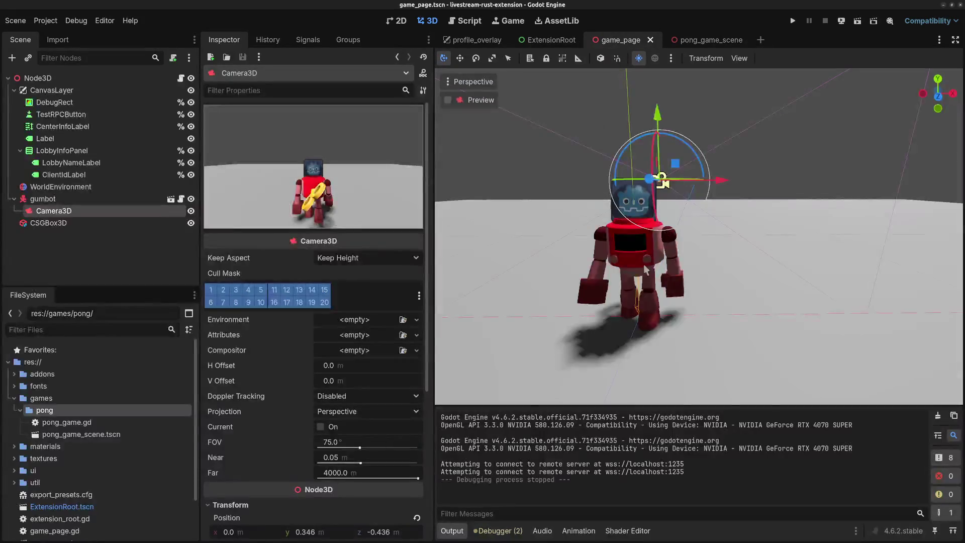
left_click(638, 256)
scroll(638, 256, "down", 4)
left_click_drag(654, 266, 725, 294)
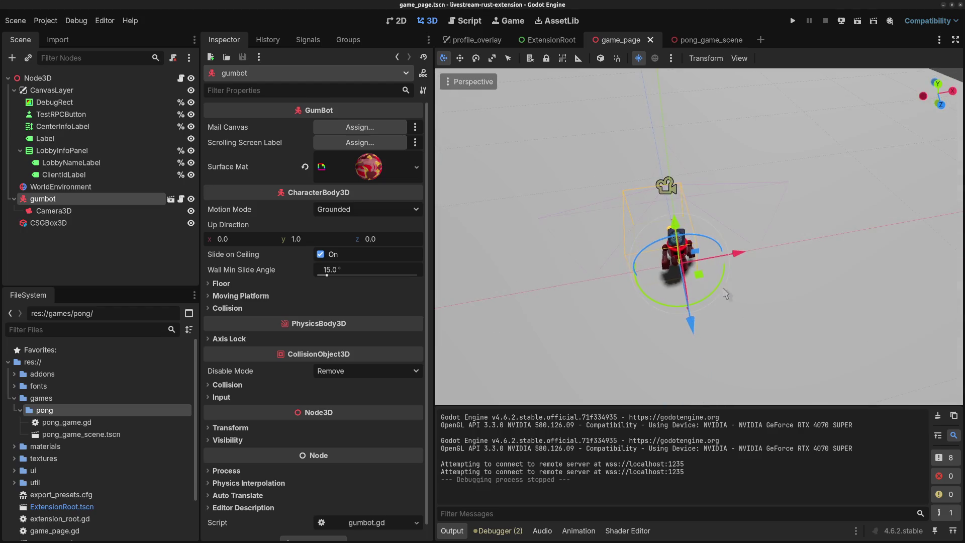
scroll(724, 291, "down", 4)
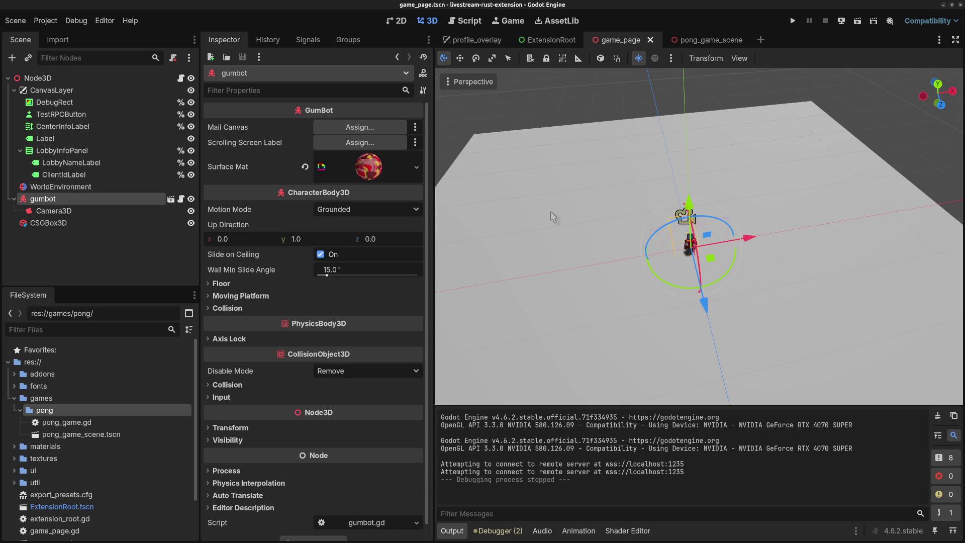
- Compare the gumbot node and its Camera3D in the Scene tree
left_click(81, 211)
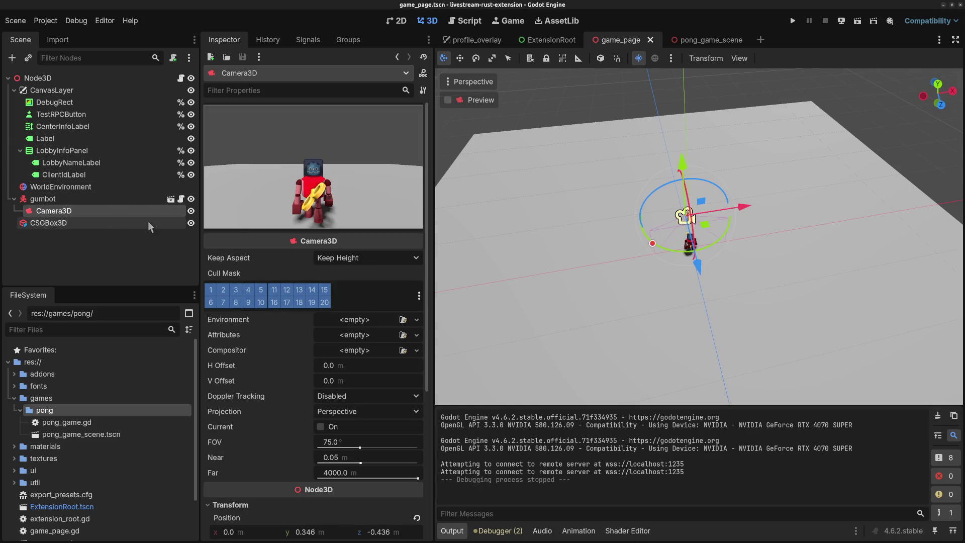
left_click(105, 198)
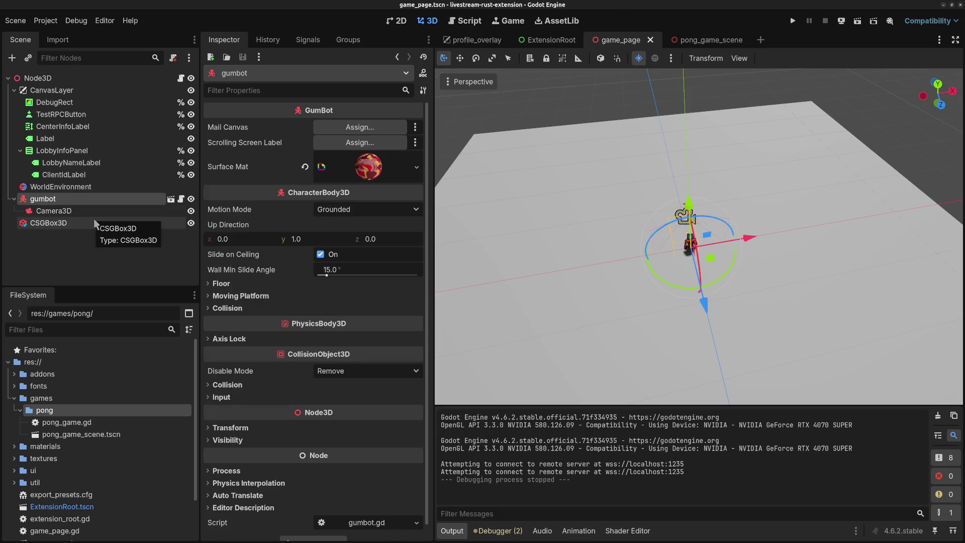
key("alt+Tab")
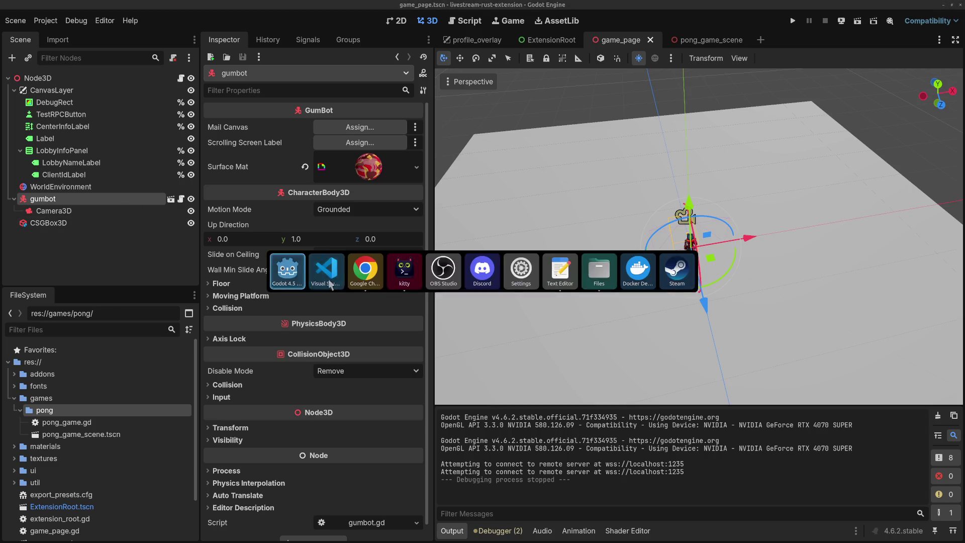
key("alt+Tab")
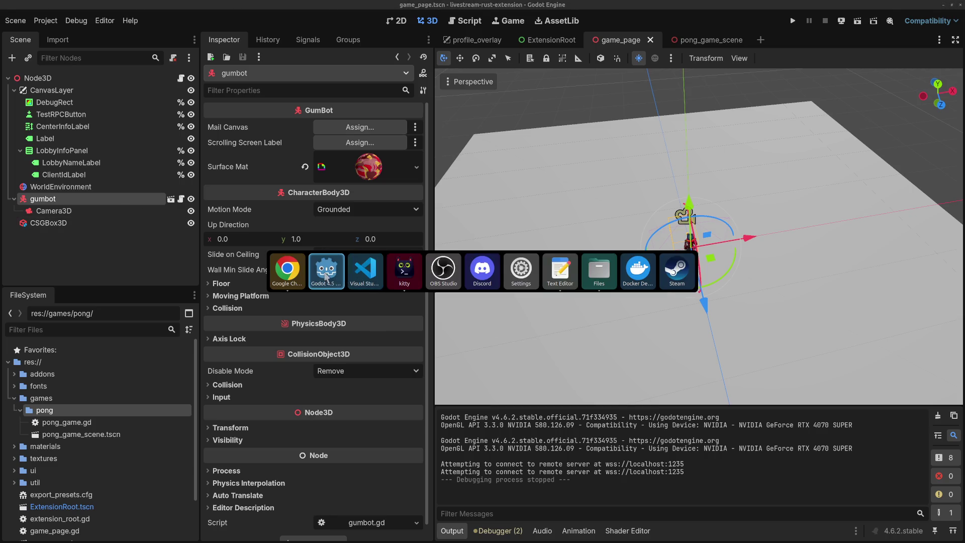
left_click(327, 275)
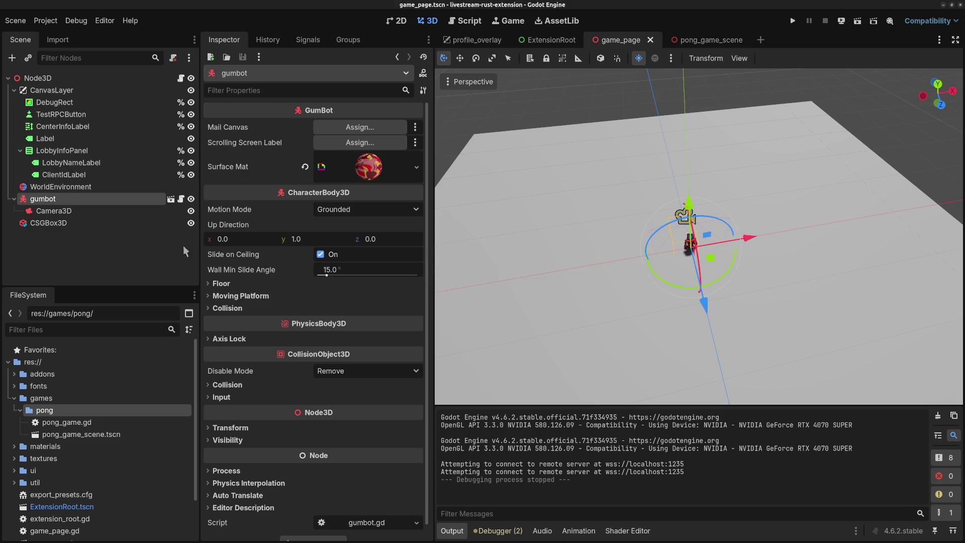
left_click(86, 210)
left_click(89, 198)
left_click(86, 210)
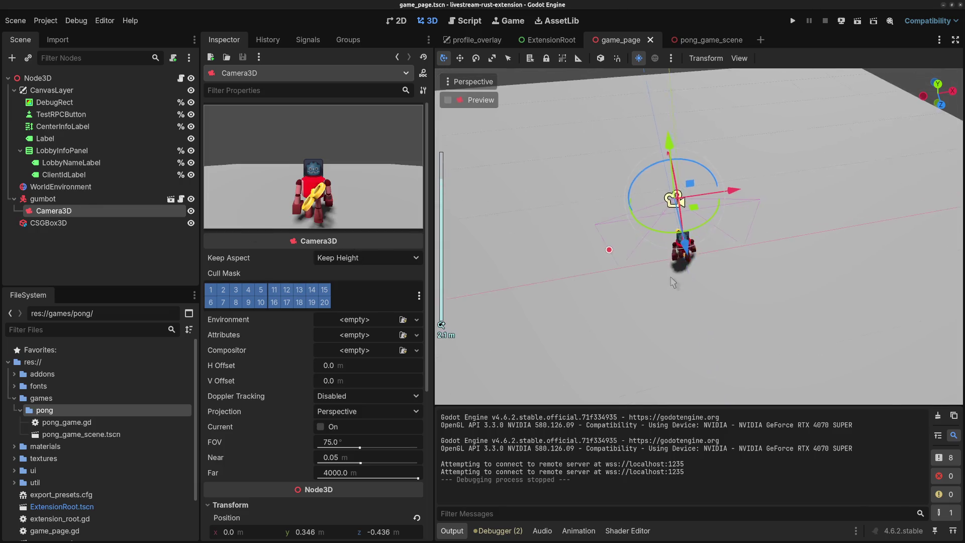
- Orbit around the camera, then inspect the WorldEnvironment and the CSGBox3D floor
scroll(815, 257, "up", 3)
left_click_drag(815, 257, 693, 256)
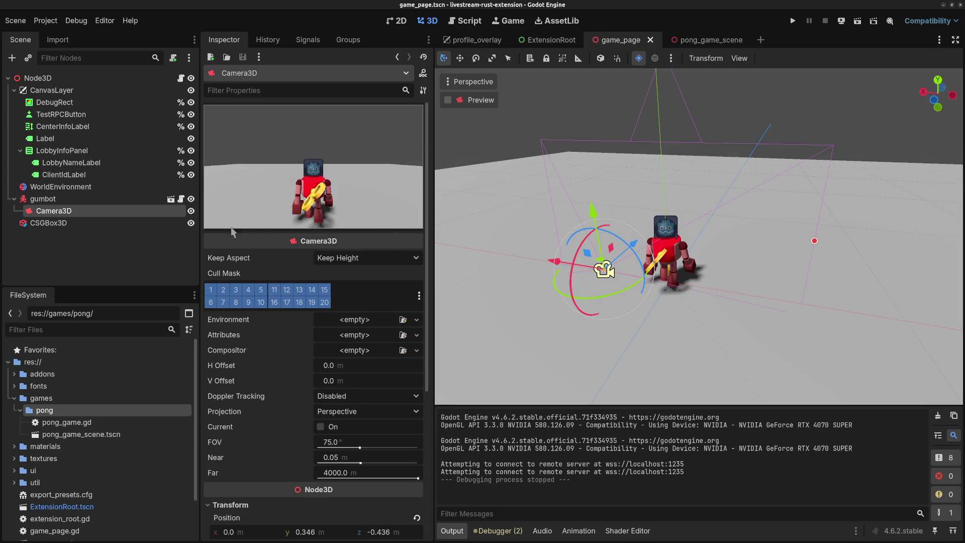
left_click(71, 187)
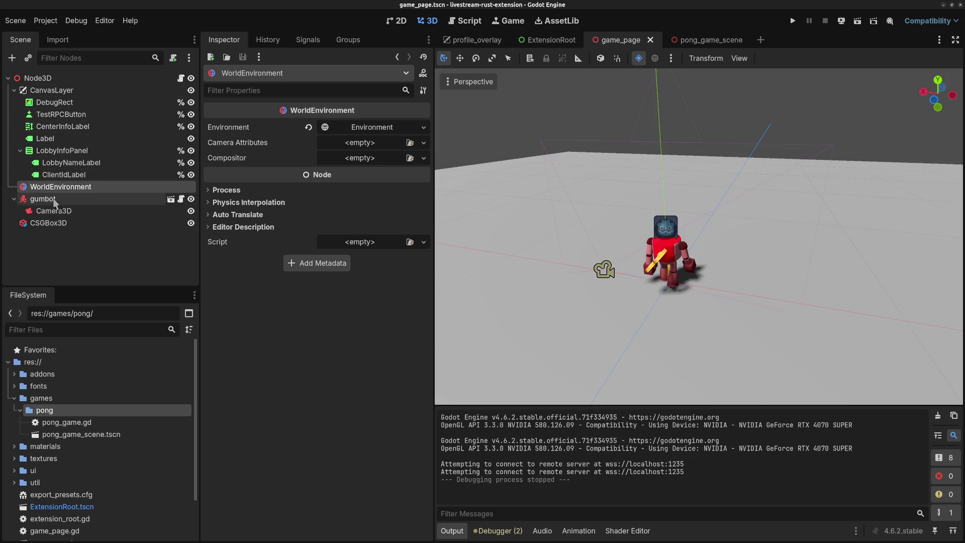
left_click(64, 224)
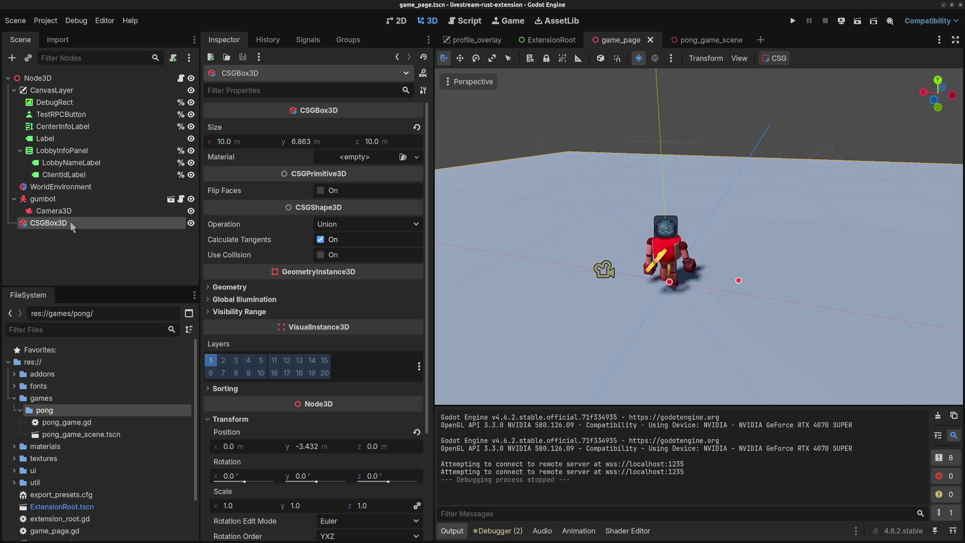
- Cut the CSGBox3D floor from the scene and glance at the multiplayer_pong repository page
key("ctrl+x")
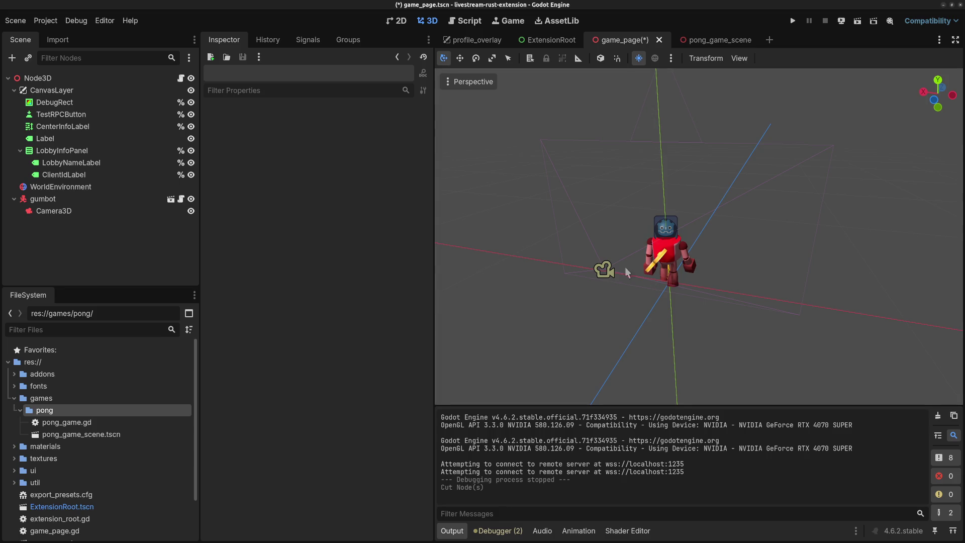
left_click(673, 256)
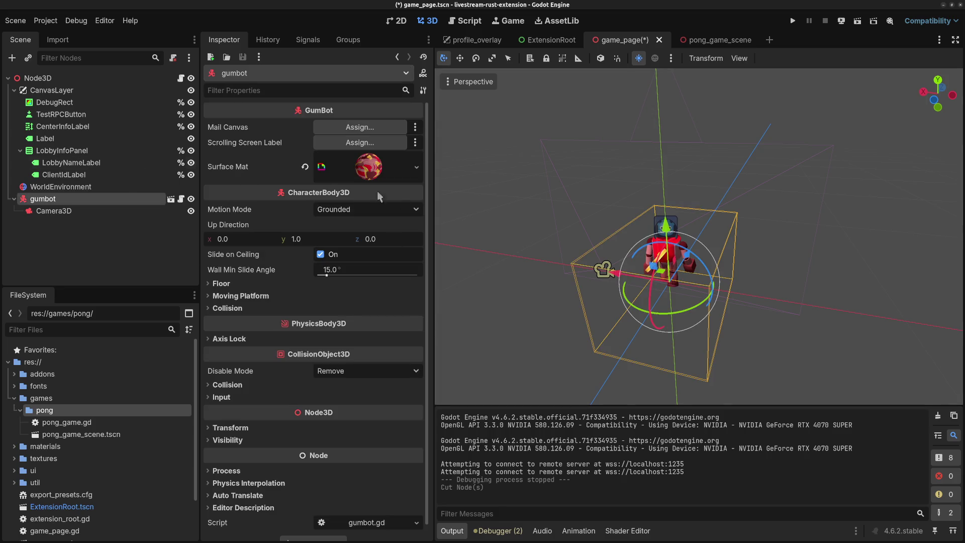
mouse_move(668, 302)
left_mouse_down()
mouse_move(675, 322)
mouse_move(654, 329)
mouse_move(566, 277)
mouse_move(586, 221)
mouse_move(598, 214)
mouse_move(603, 227)
left_mouse_up()
key("alt+Tab")
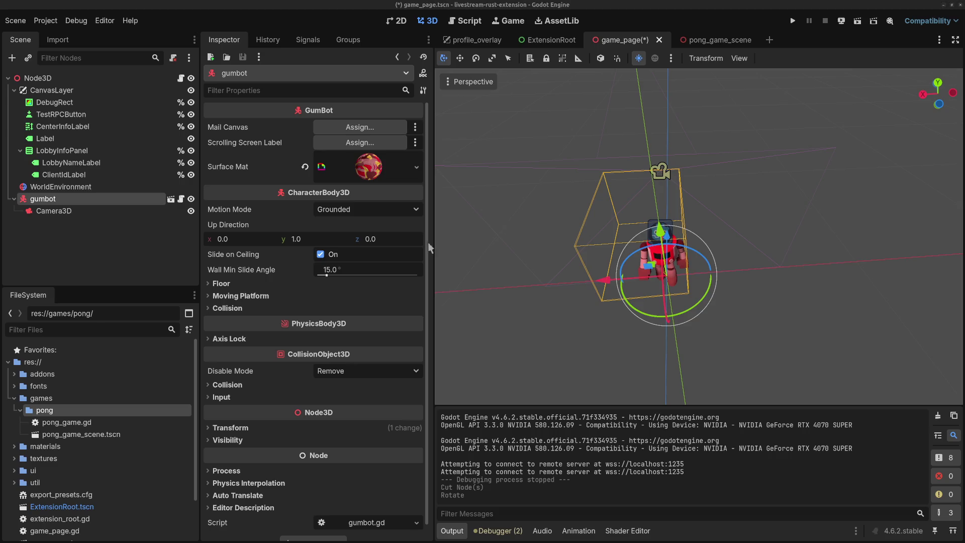
left_click(362, 348)
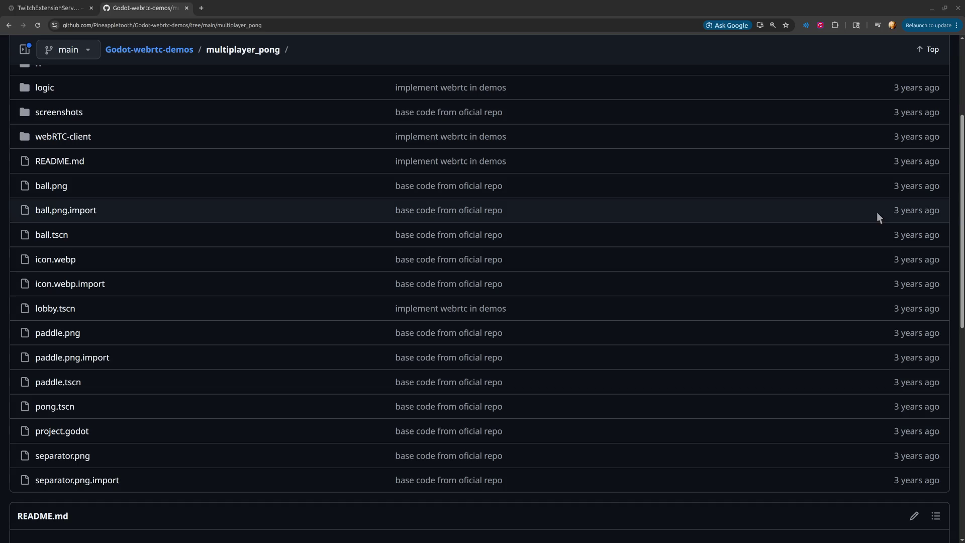
key("alt+Tab")
left_click(333, 284)
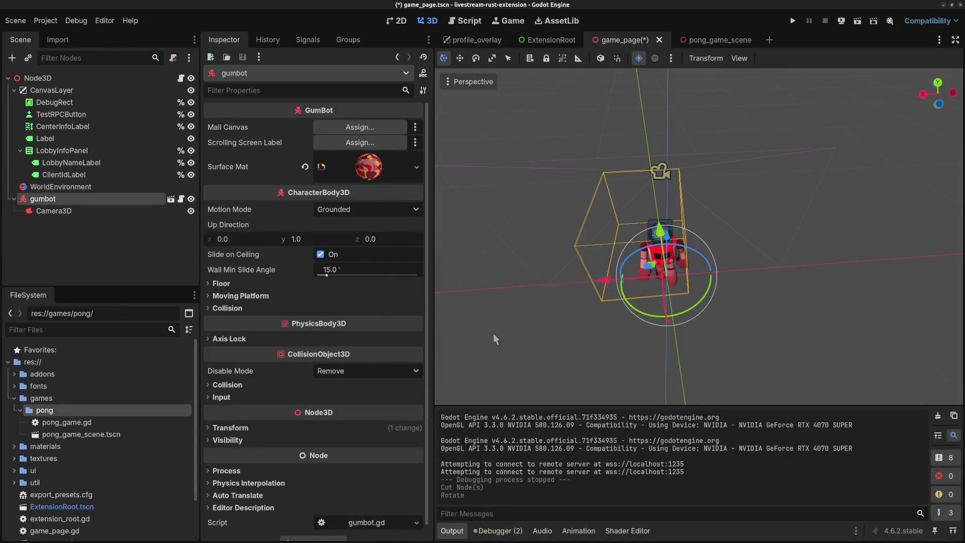
scroll(612, 302, "up", 5)
scroll(611, 303, "down", 3)
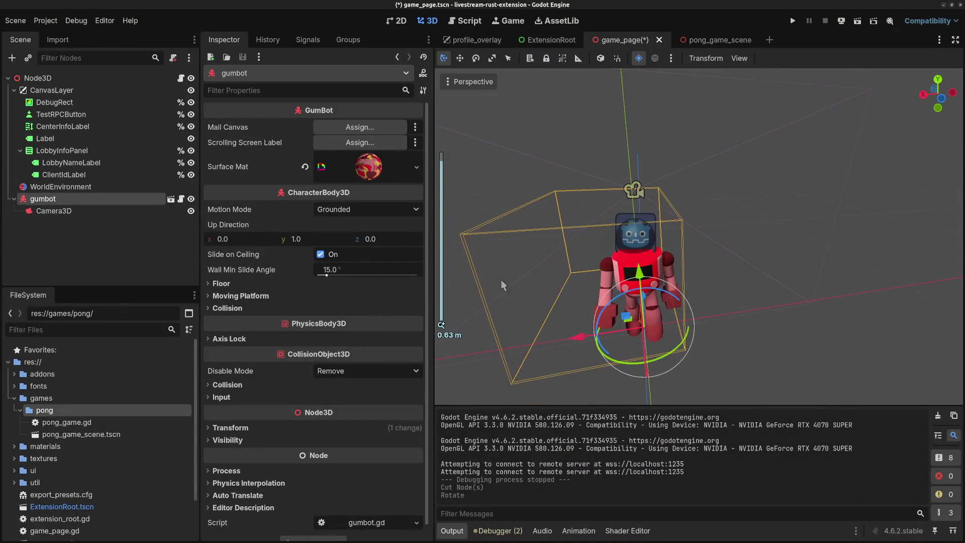
- Move Camera3D out from under gumbot to the scene root and slide it along Z
left_click(76, 211)
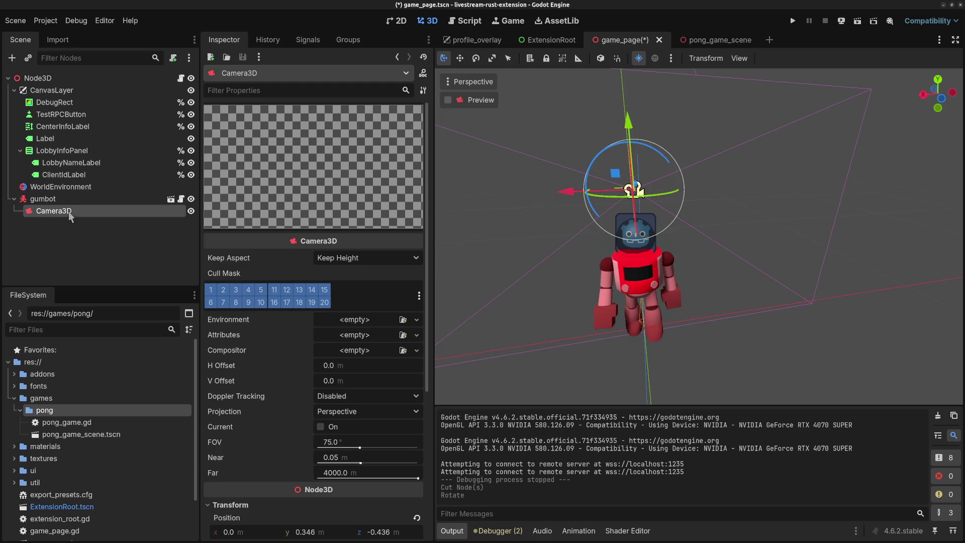
left_click_drag(68, 211, 67, 194)
scroll(754, 302, "down", 4)
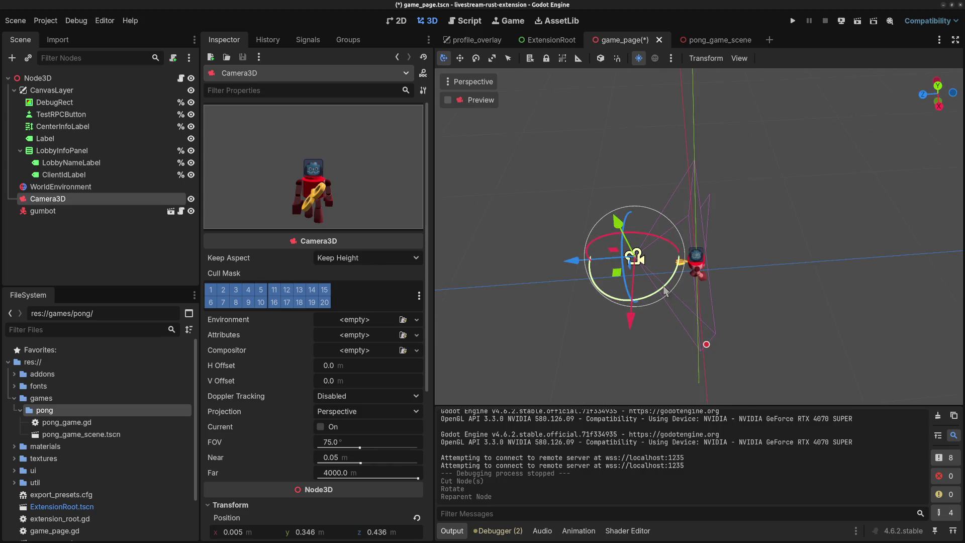
left_click_drag(576, 261, 796, 271)
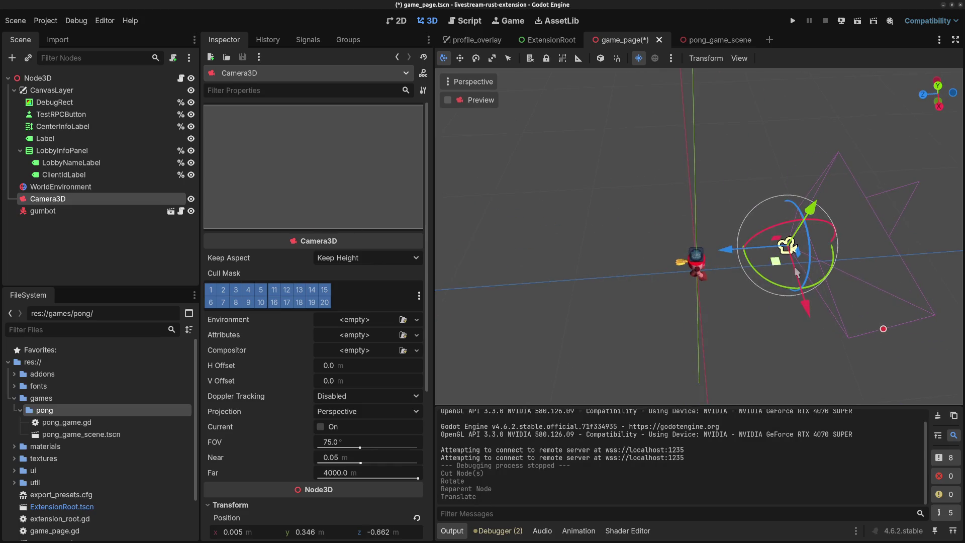
- Rotate the camera 180° to face the robot and save the game_page scene
left_click(759, 280)
key("r")
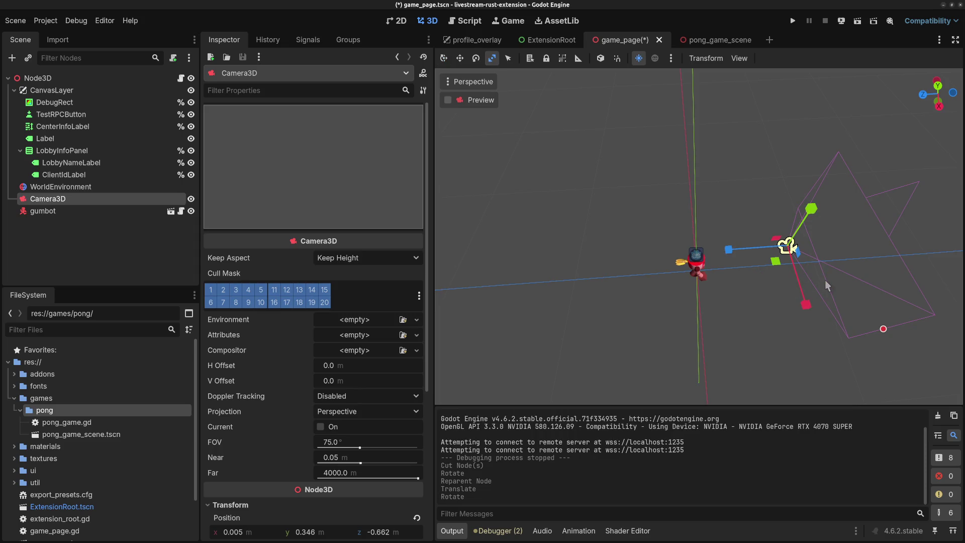
key("KP_1")
mouse_move(828, 276)
left_mouse_down()
mouse_move(671, 263)
mouse_move(638, 310)
mouse_move(810, 290)
mouse_move(729, 272)
mouse_move(497, 169)
left_mouse_up()
key("e")
mouse_move(655, 315)
left_mouse_down()
mouse_move(765, 286)
mouse_move(726, 207)
mouse_move(739, 247)
mouse_move(763, 236)
left_mouse_up()
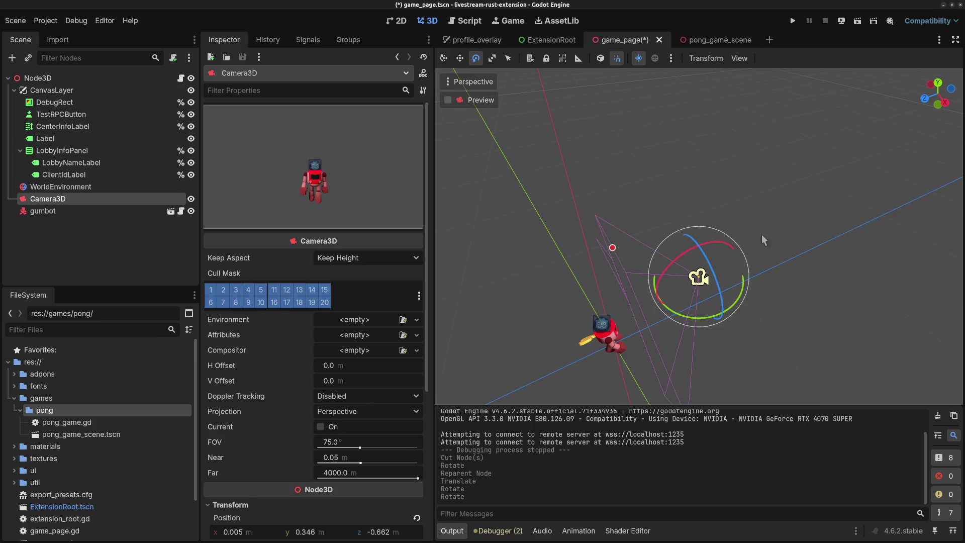
left_click_drag(724, 241, 504, 161)
key("ctrl+s")
- Nudge the camera closer along Z, lower it slightly on Y, and shift it along X
left_click(459, 58)
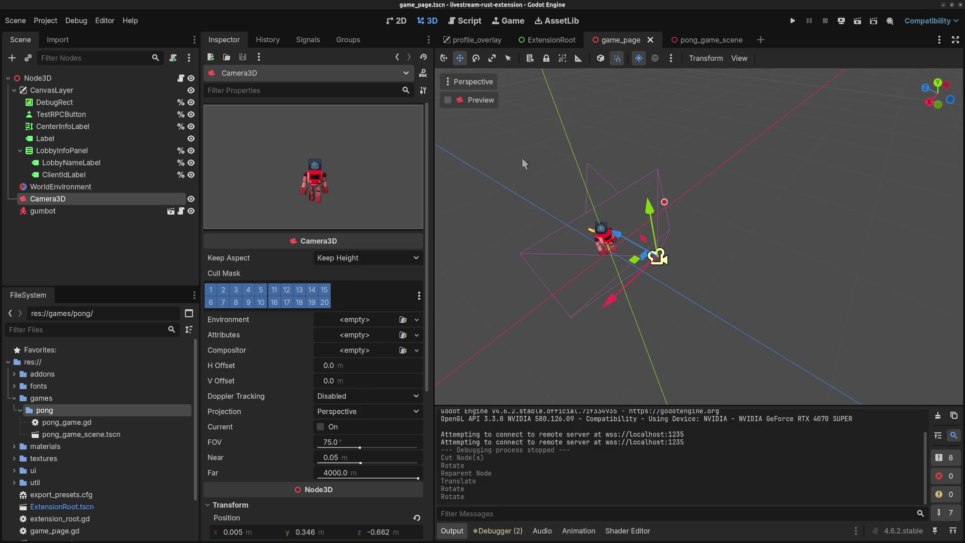
scroll(751, 337, "up", 3)
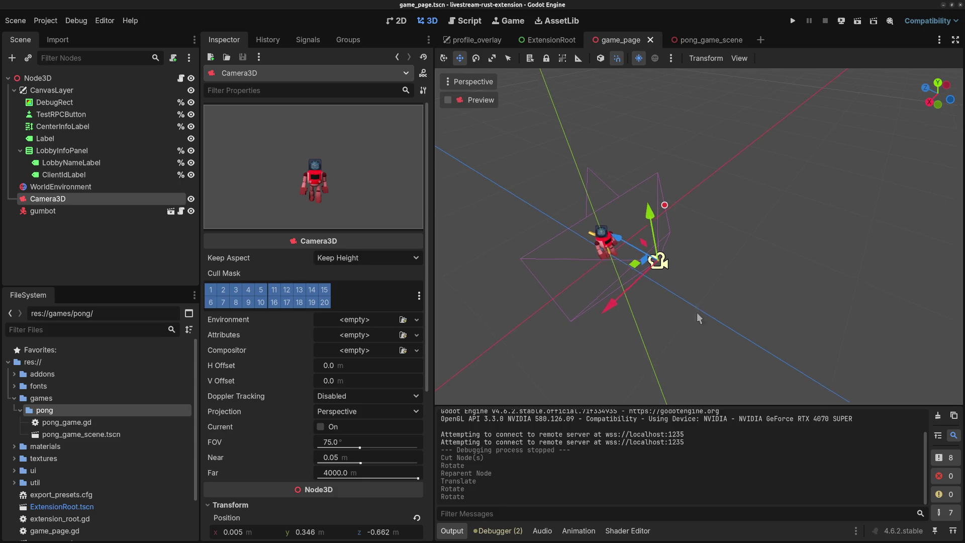
left_click_drag(750, 333, 717, 310)
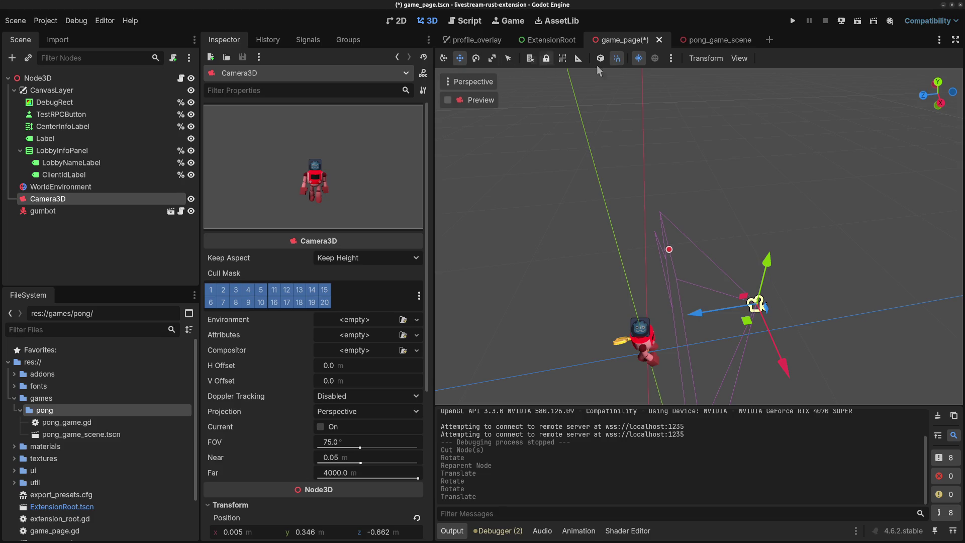
left_click_drag(737, 307, 709, 328)
left_click_drag(726, 374, 726, 370)
key("ctrl+z")
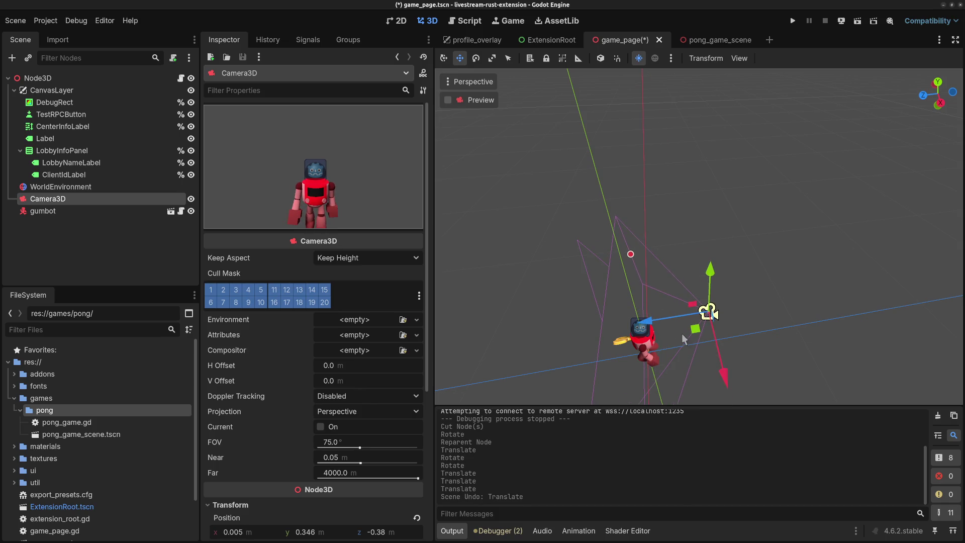
mouse_move(701, 294)
left_mouse_down()
mouse_move(706, 326)
mouse_move(711, 268)
left_mouse_up()
mouse_move(724, 377)
left_mouse_down()
mouse_move(695, 327)
mouse_move(656, 384)
left_mouse_up()
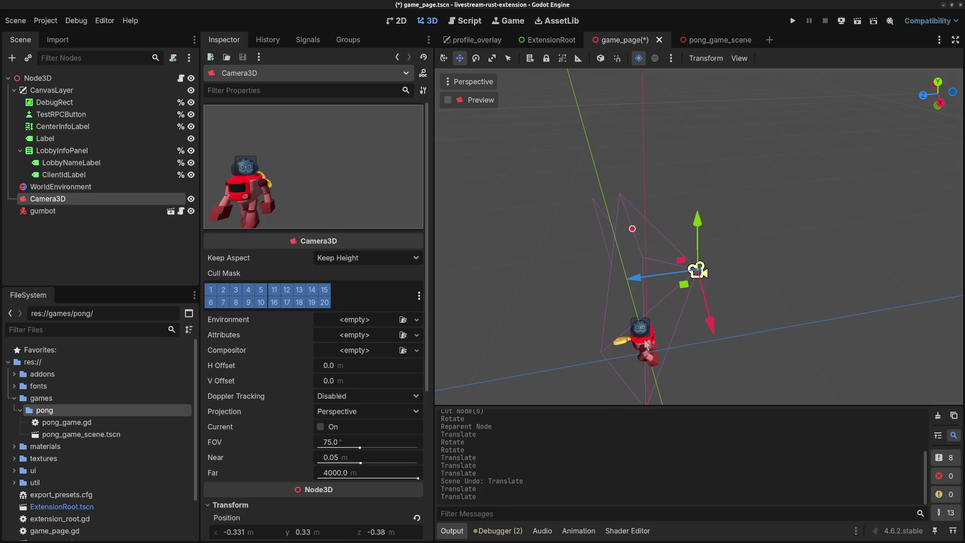
left_click(647, 345)
- Undo the camera's last move, then nudge gumbot along its X axis
key("r")
key("t")
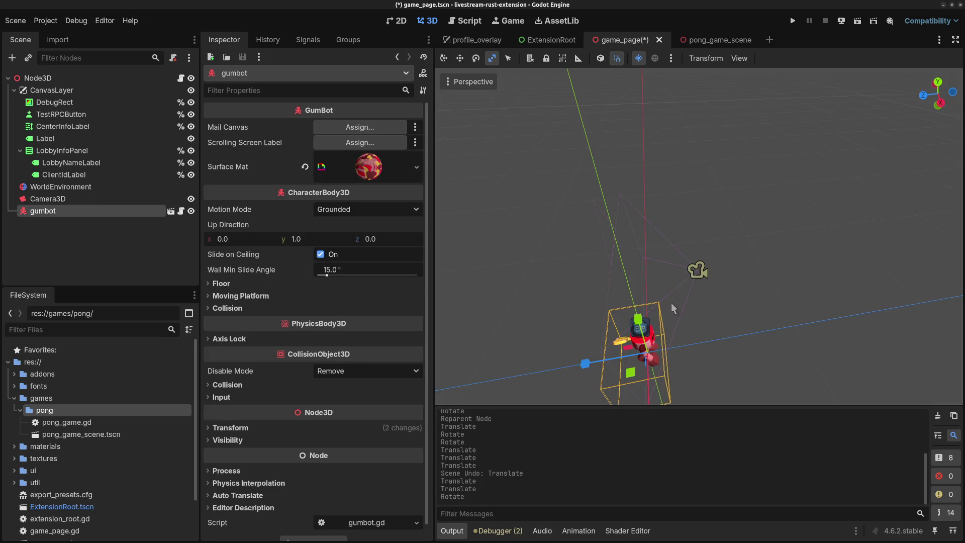
left_click(671, 303)
key("ctrl+z")
left_click(648, 345)
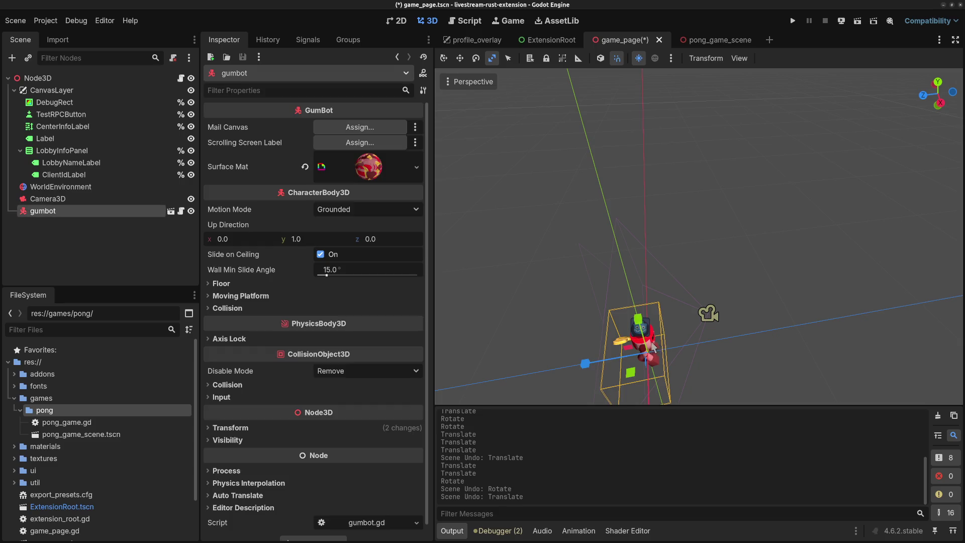
left_click_drag(602, 321, 633, 283)
left_click(460, 58)
left_click(665, 296)
left_click(665, 296)
- Turn off snapping, slide gumbot toward the lower-left, and save the game_page scene
left_click(620, 60)
mouse_move(662, 297)
left_mouse_down()
mouse_move(626, 328)
mouse_move(696, 317)
left_mouse_up()
key("e")
key("ctrl+s")
left_click(122, 200)
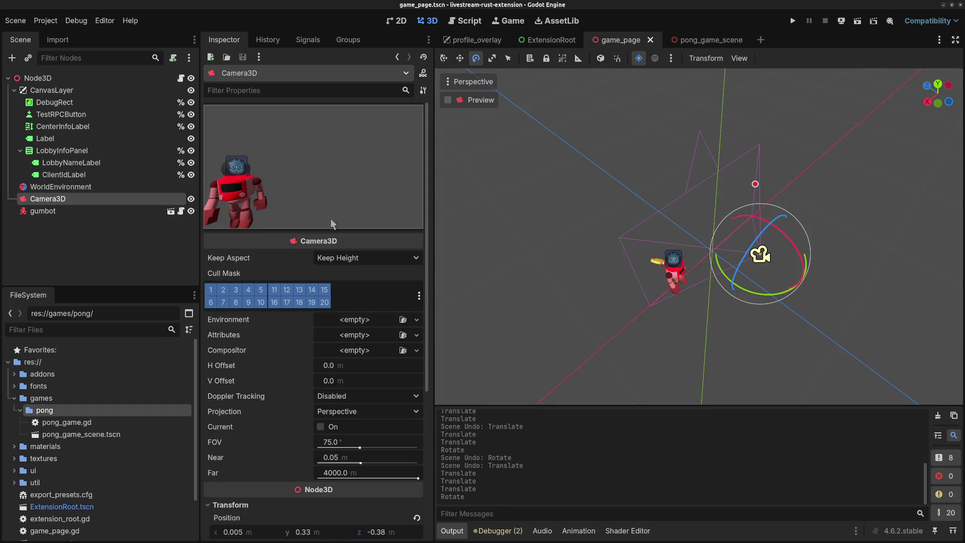
left_click(679, 277)
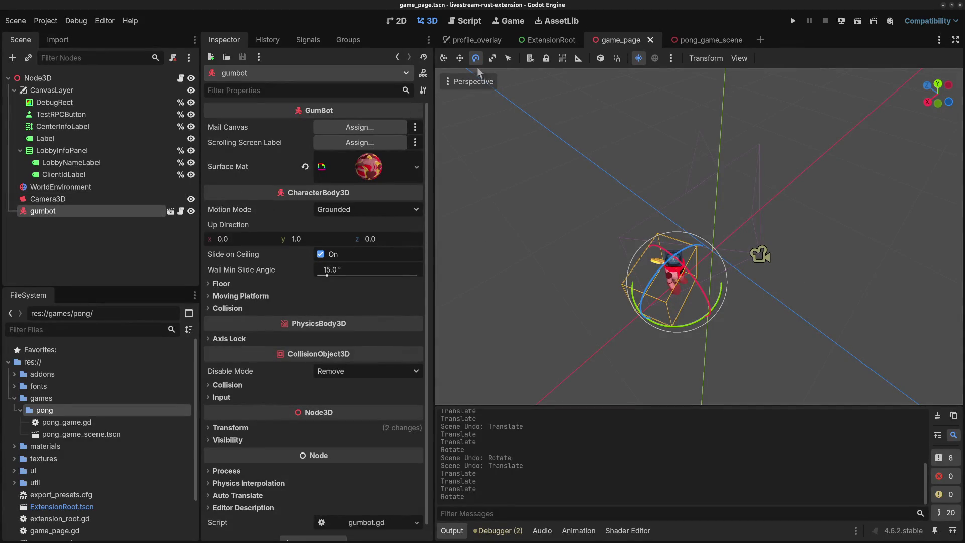
left_click(460, 57)
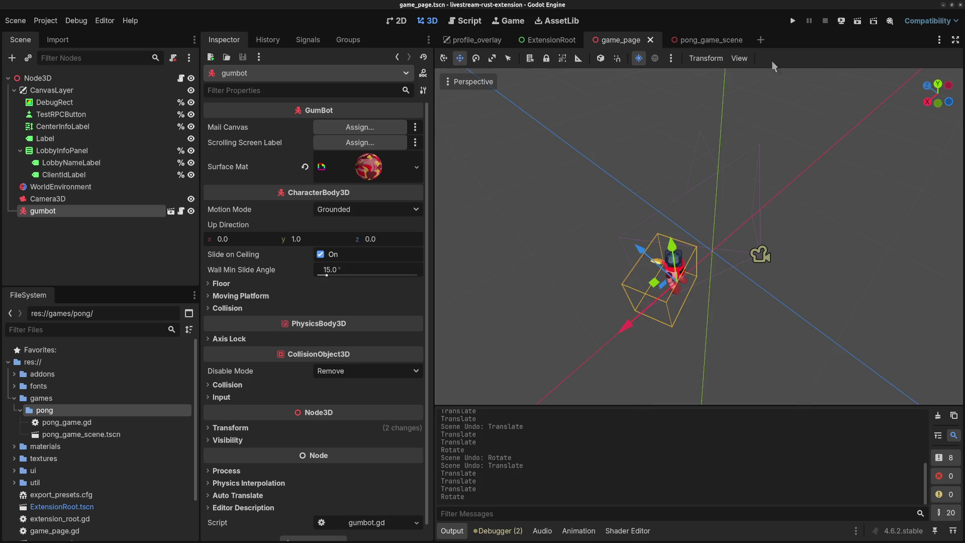
left_click(747, 58)
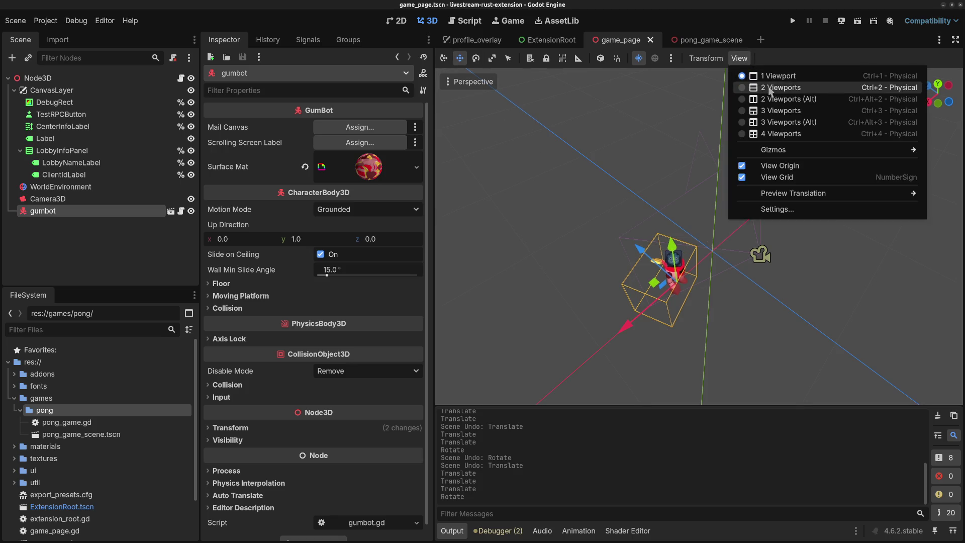
- Use 2 Viewports with Cinematic Preview in the right view, and enlarge the Output panel
left_click(785, 100)
left_click(738, 248)
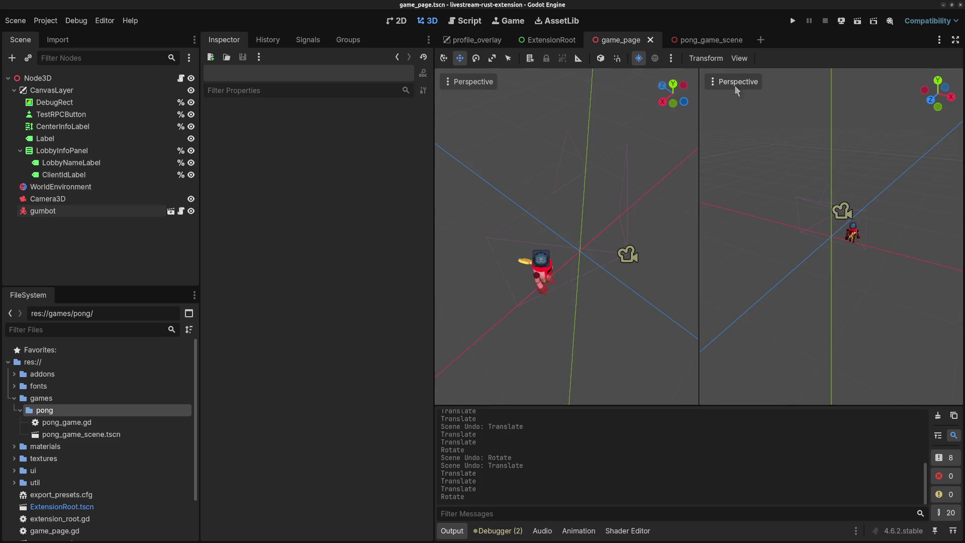
left_click(734, 82)
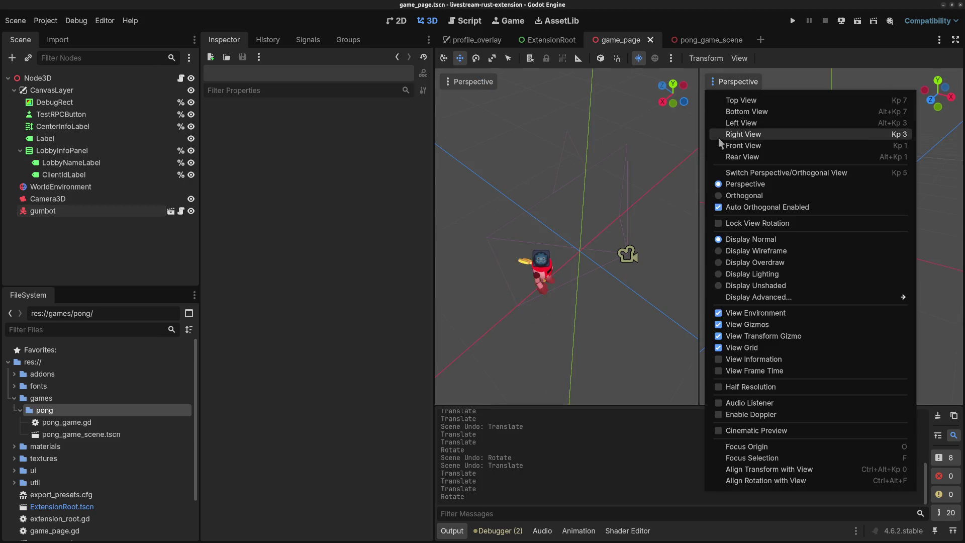
left_click(749, 430)
left_click(936, 203)
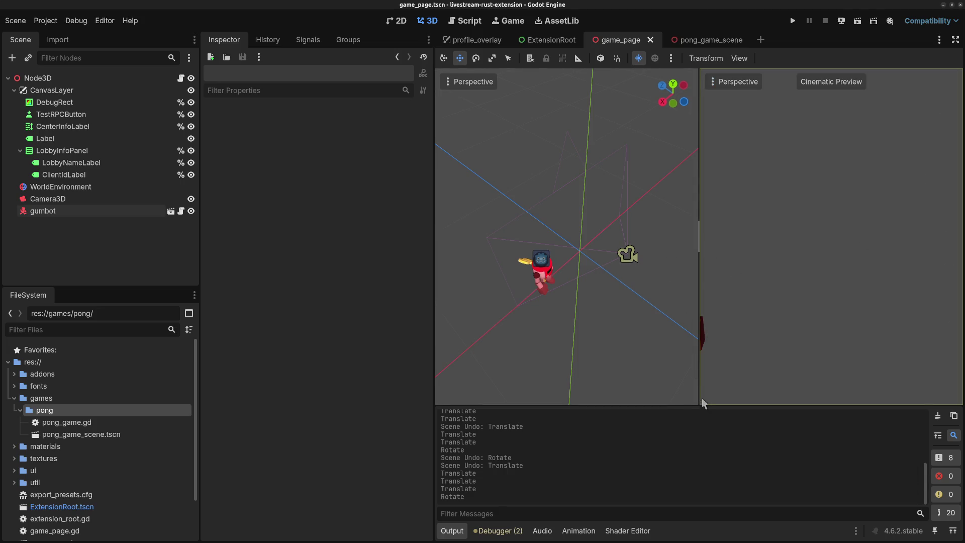
left_click_drag(701, 407, 698, 218)
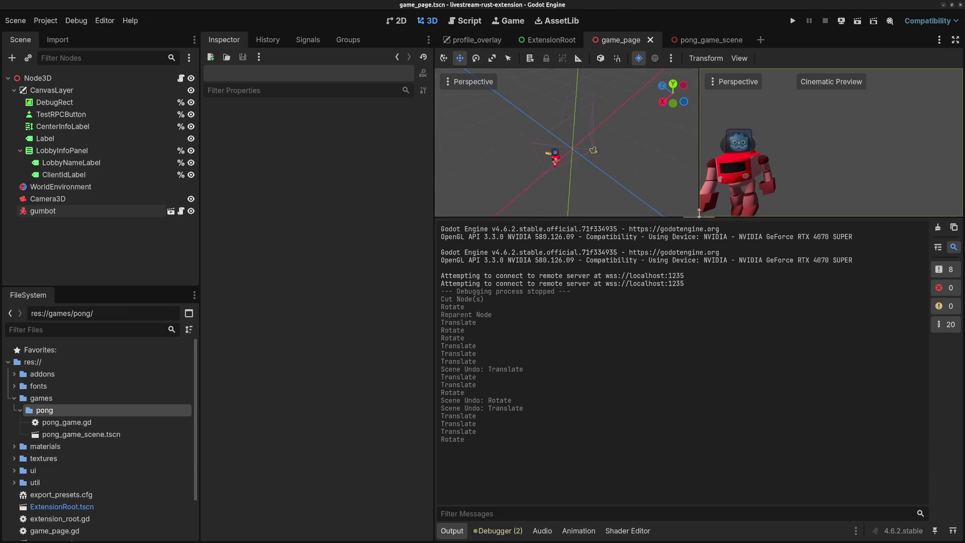
scroll(539, 179, "up", 3)
left_click(539, 179)
scroll(580, 183, "down", 2)
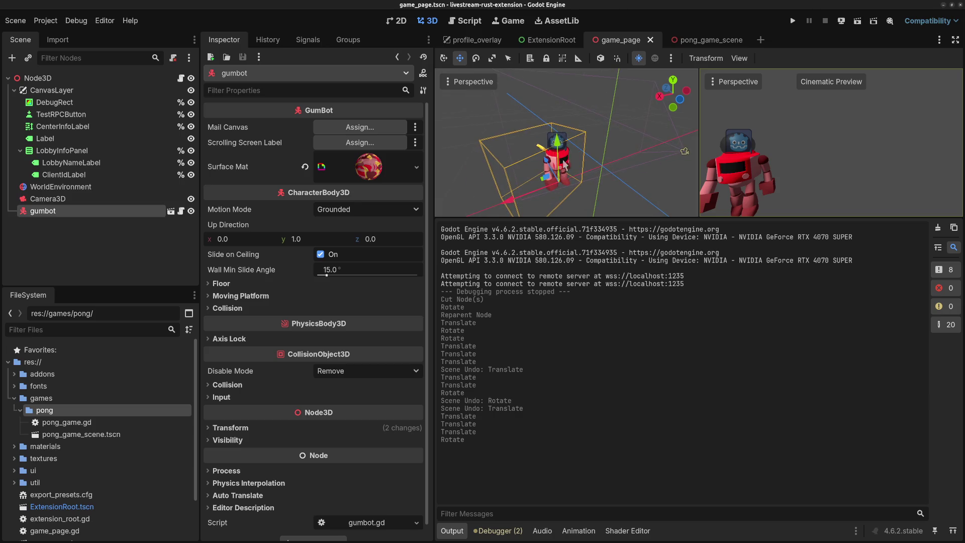
- Rotate gumbot about 24 degrees and move it along its Z axis
left_click(476, 58)
mouse_move(581, 213)
left_mouse_down()
mouse_move(589, 197)
mouse_move(578, 200)
left_mouse_up()
left_click(459, 58)
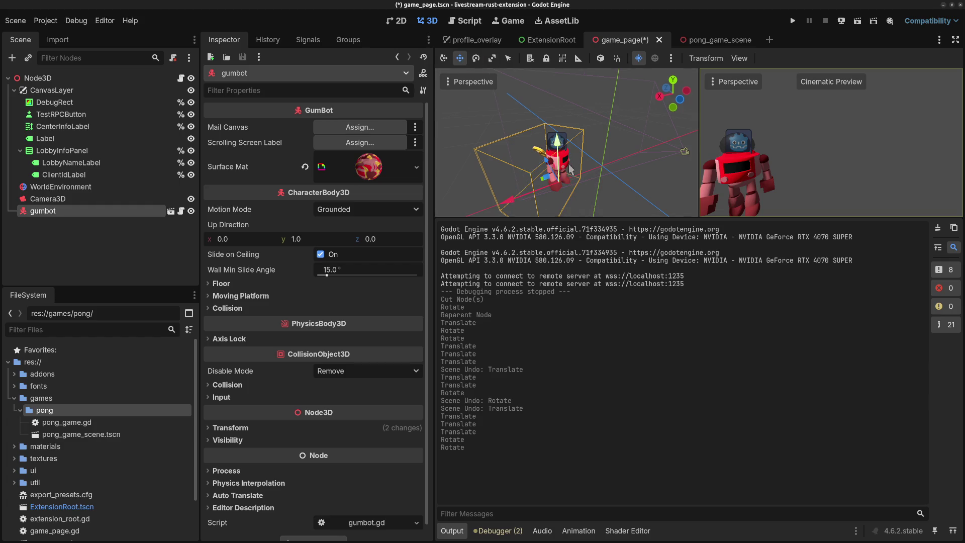
mouse_move(545, 162)
left_mouse_down()
mouse_move(534, 152)
mouse_move(546, 161)
mouse_move(543, 134)
mouse_move(561, 174)
left_mouse_up()
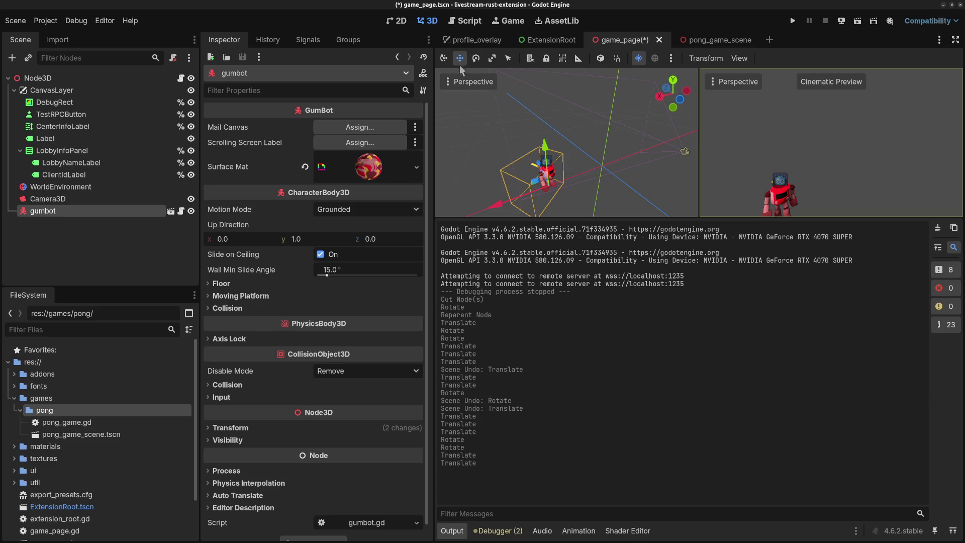
- Try further gumbot rotations, undo them, and select Camera3D to see its preview
left_click(476, 58)
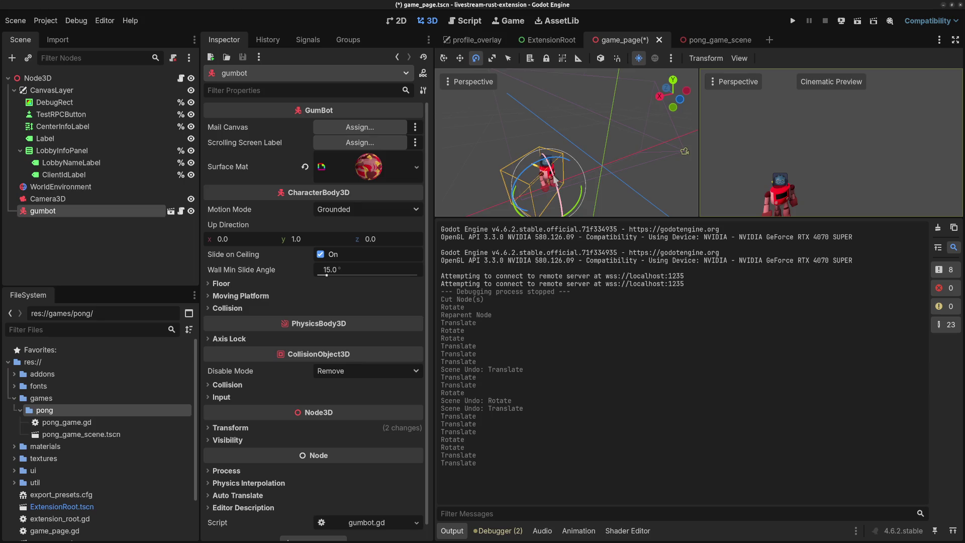
left_click_drag(555, 177, 573, 55)
key("ctrl+z")
left_click(600, 58)
mouse_move(586, 177)
left_mouse_down()
mouse_move(579, 194)
mouse_move(587, 166)
mouse_move(583, 177)
mouse_move(493, 166)
mouse_move(542, 171)
mouse_move(542, 183)
left_mouse_up()
key("ctrl+z")
key("ctrl+z")
left_click(460, 58)
scroll(557, 178, "down", 3)
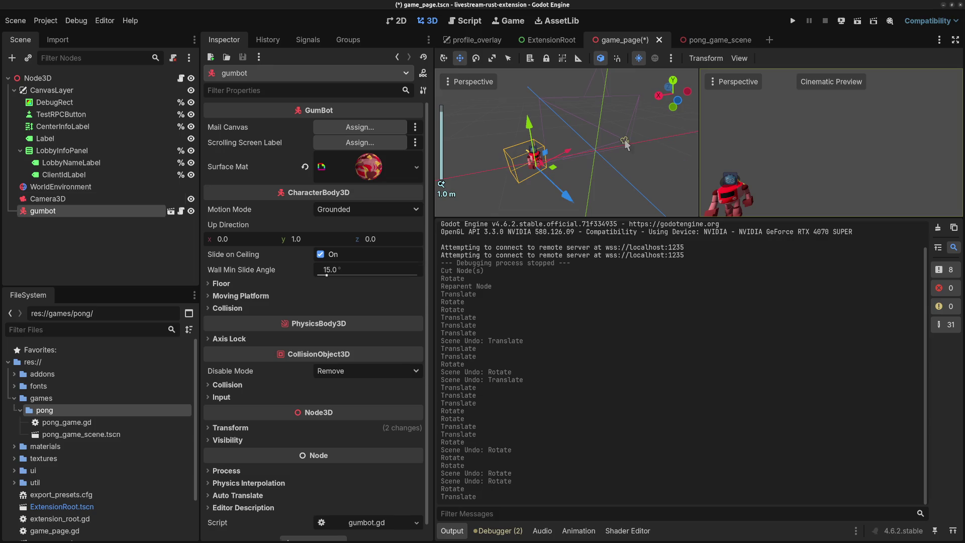
left_click(626, 144)
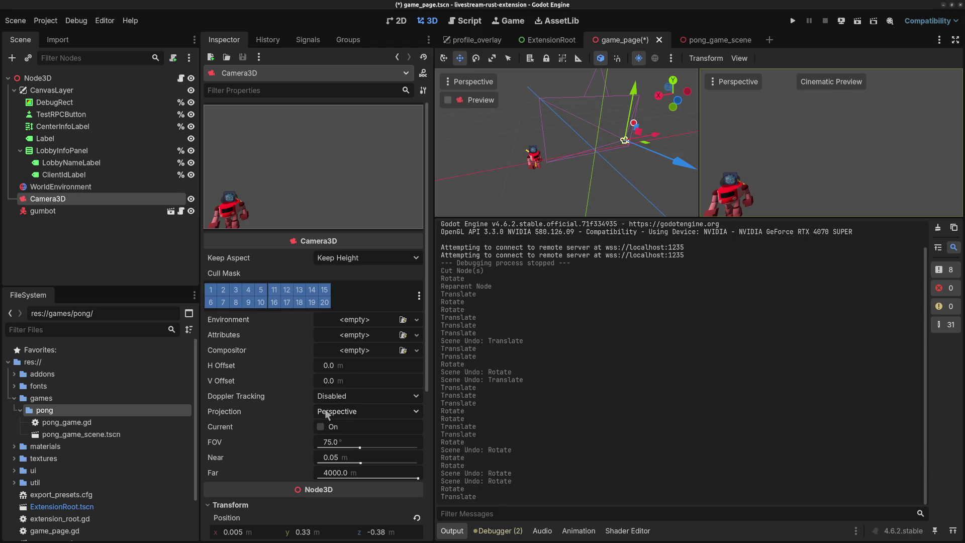
- Set Camera3D's Projection to Orthogonal and slide gumbot within the camera's view
left_click(342, 413)
left_click(345, 438)
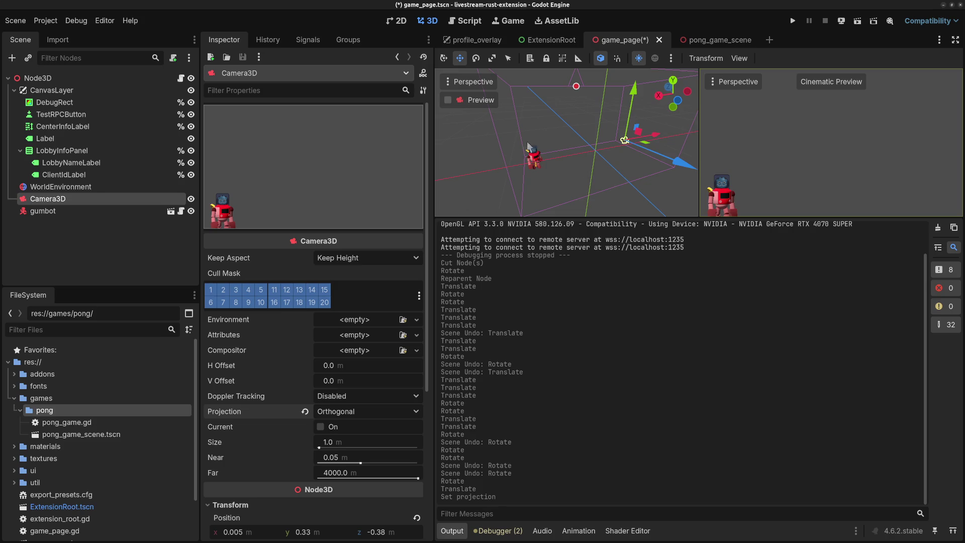
left_click(535, 165)
mouse_move(556, 167)
left_mouse_down()
mouse_move(510, 173)
mouse_move(614, 145)
mouse_move(594, 149)
left_mouse_up()
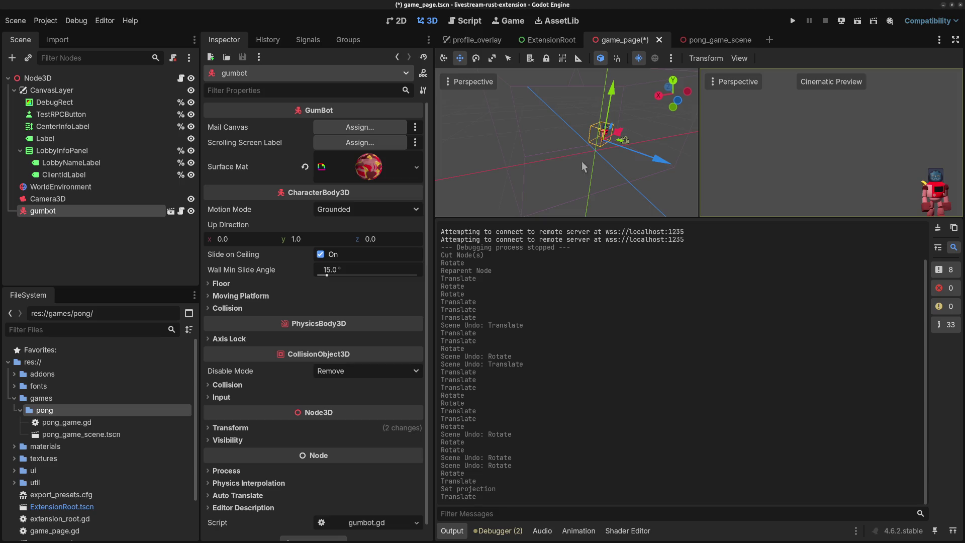
left_click(476, 58)
- Rotate gumbot about 45 degrees, save game_page, and run the project
left_click_drag(628, 162, 595, 161)
key("ctrl+s")
left_click(795, 22)
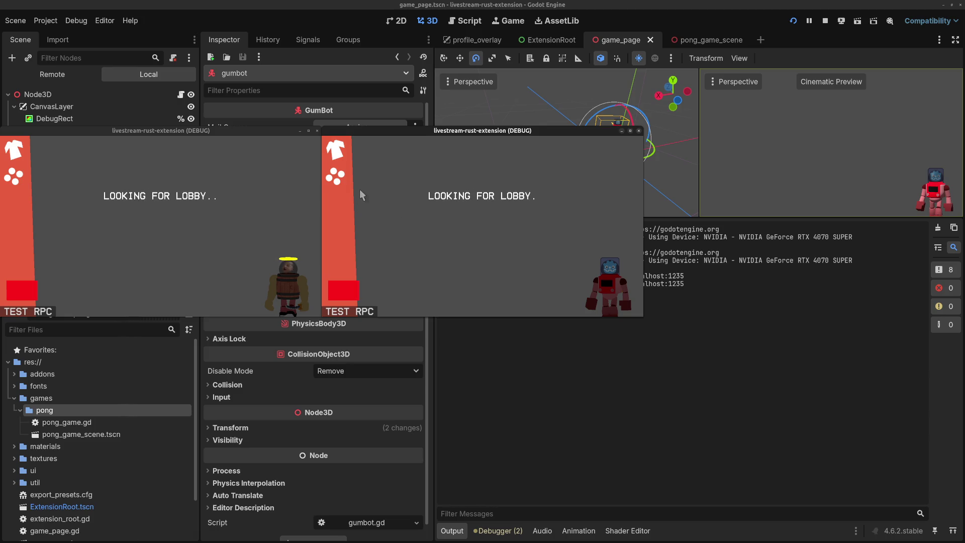
- Randomize the outfits, open and close the wardrobe, then stop the running game
left_click(336, 176)
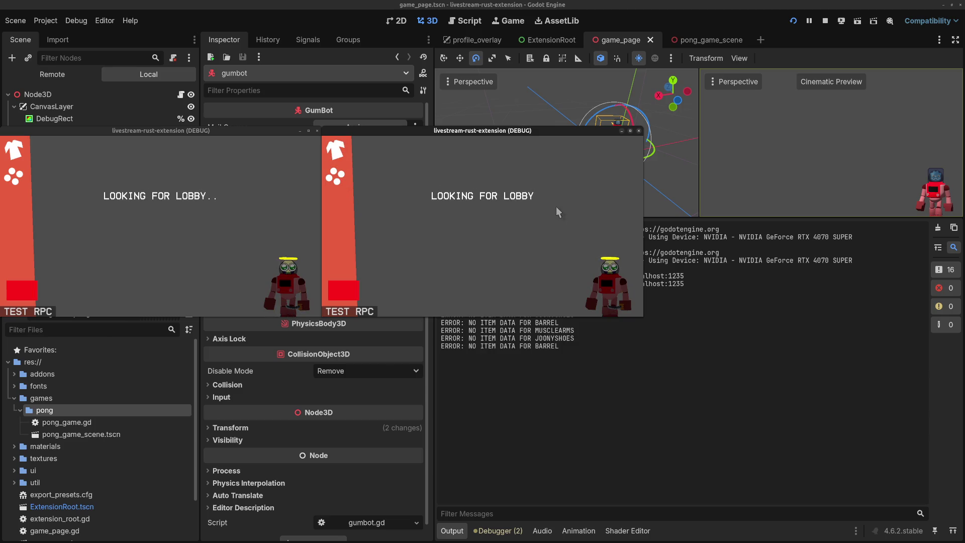
left_click(335, 151)
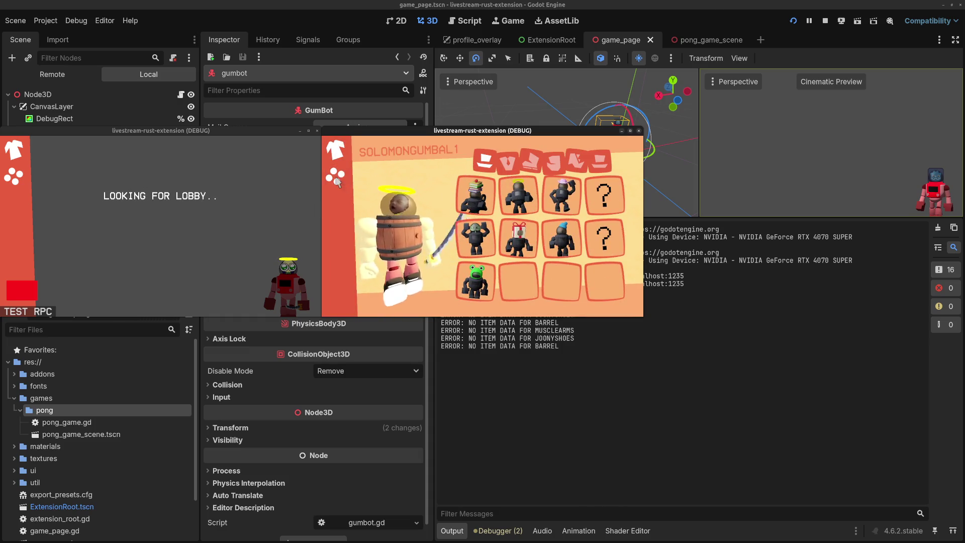
left_click(335, 151)
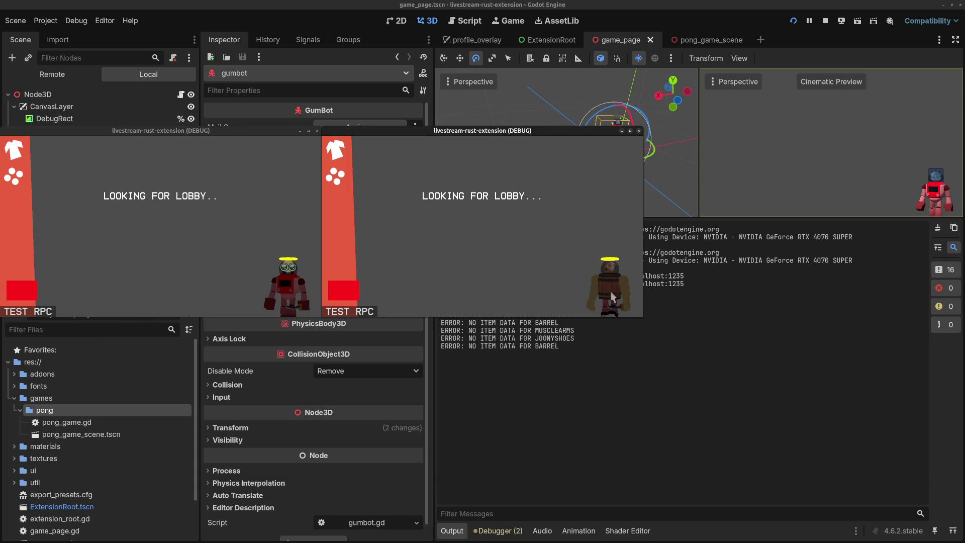
left_click(825, 20)
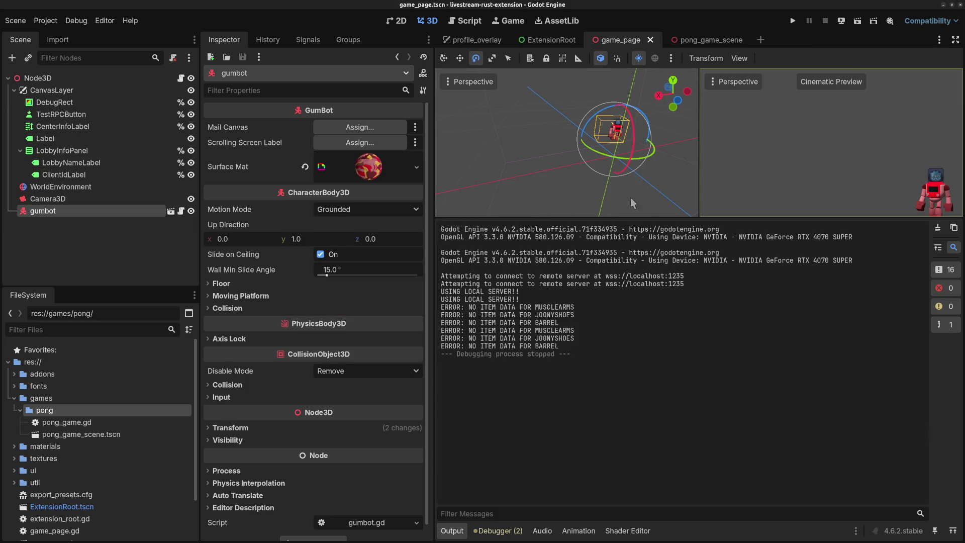
left_click_drag(666, 217, 666, 223)
key("alt+Tab")
key("Tab")
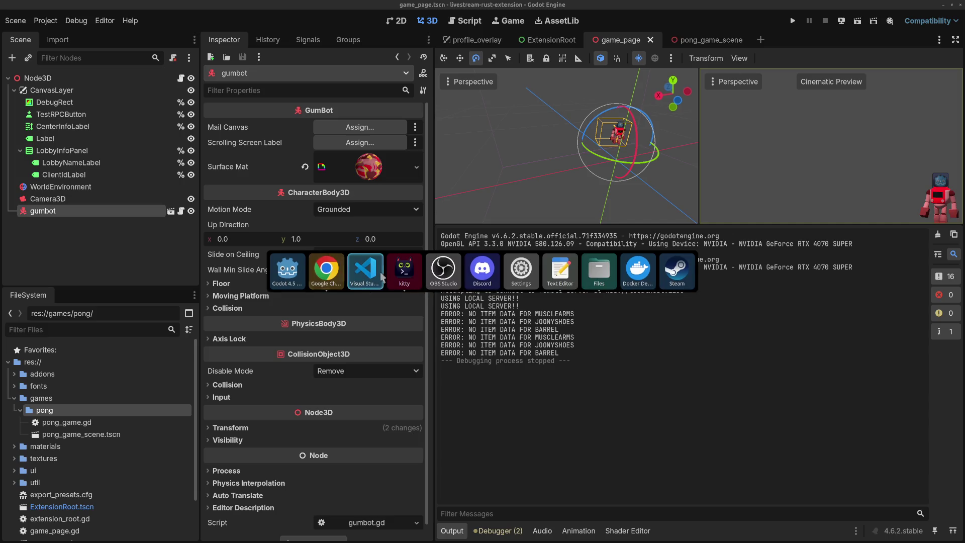
key("Down")
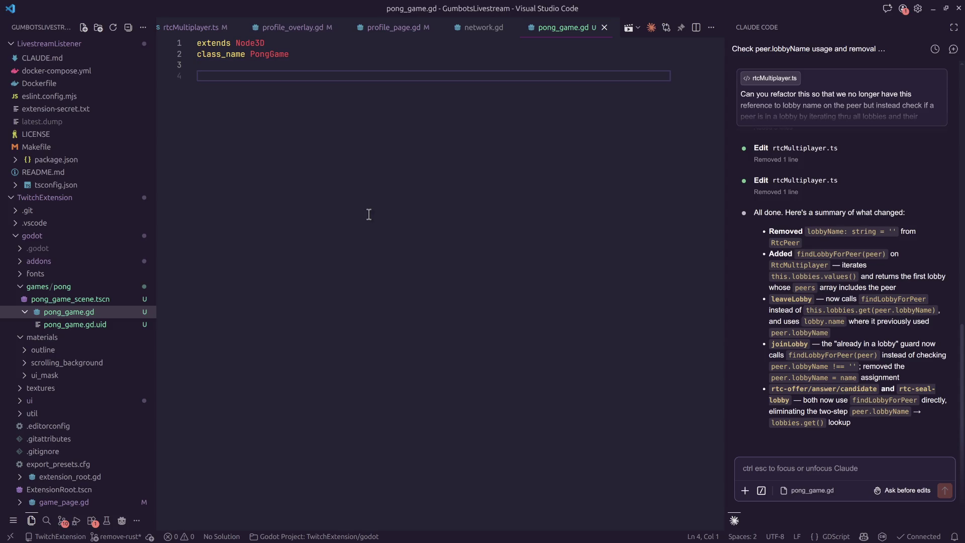
key("ctrl+p")
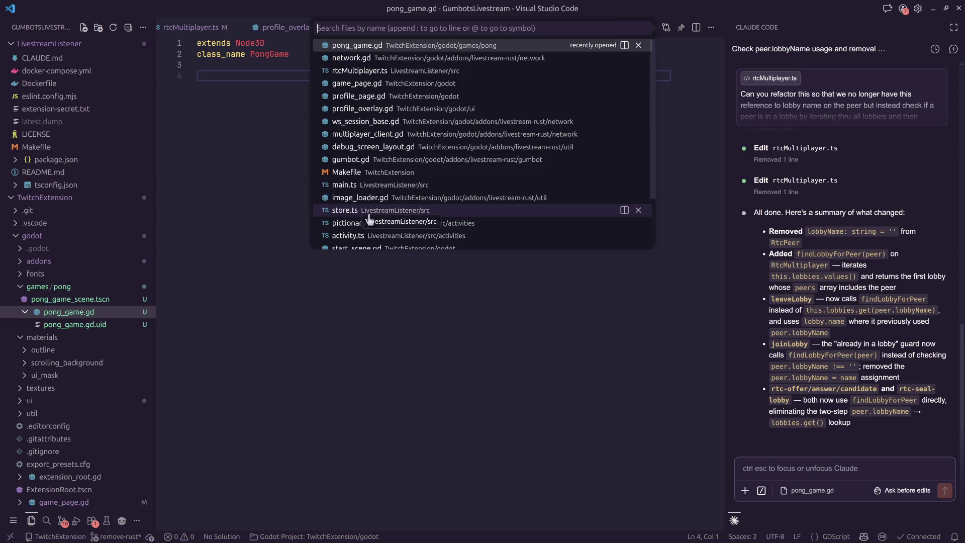
key("Down")
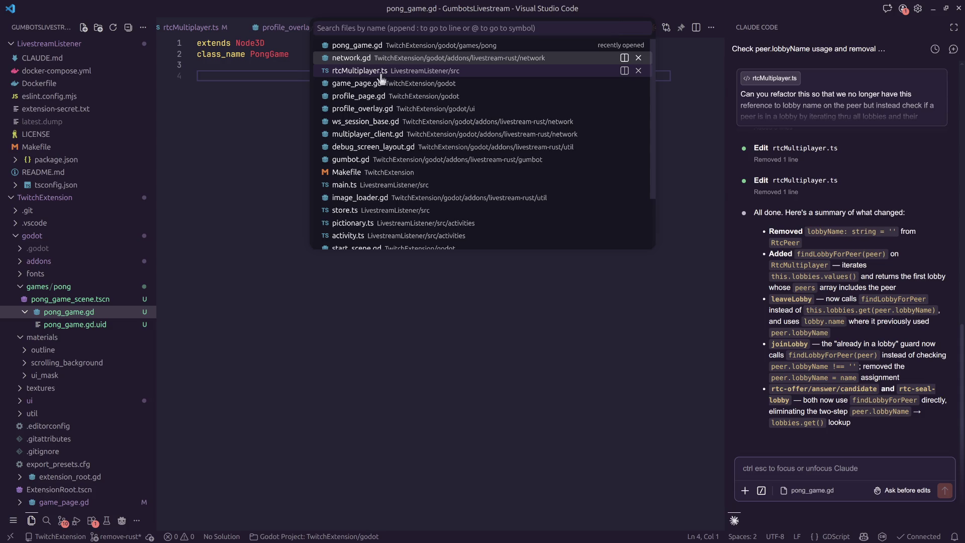
left_click(381, 74)
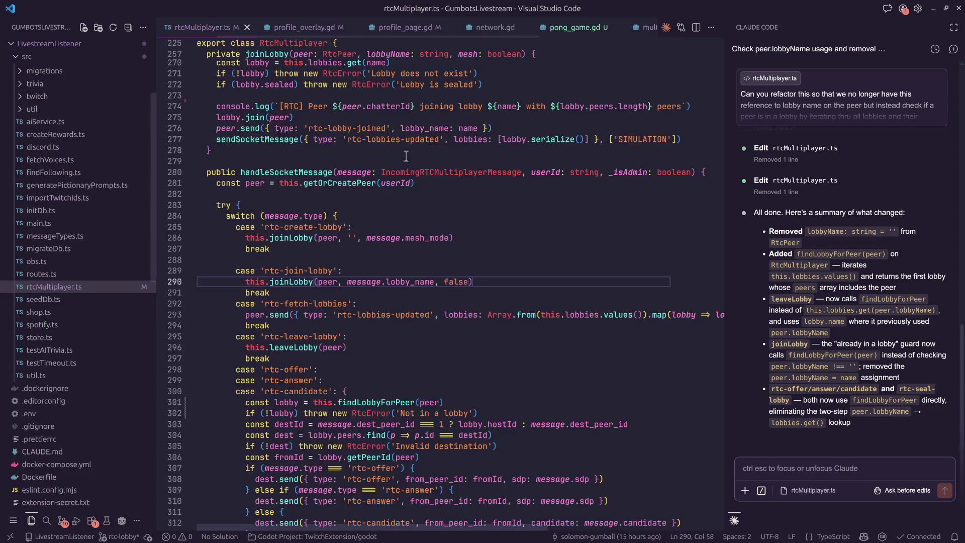
key("alt+Tab")
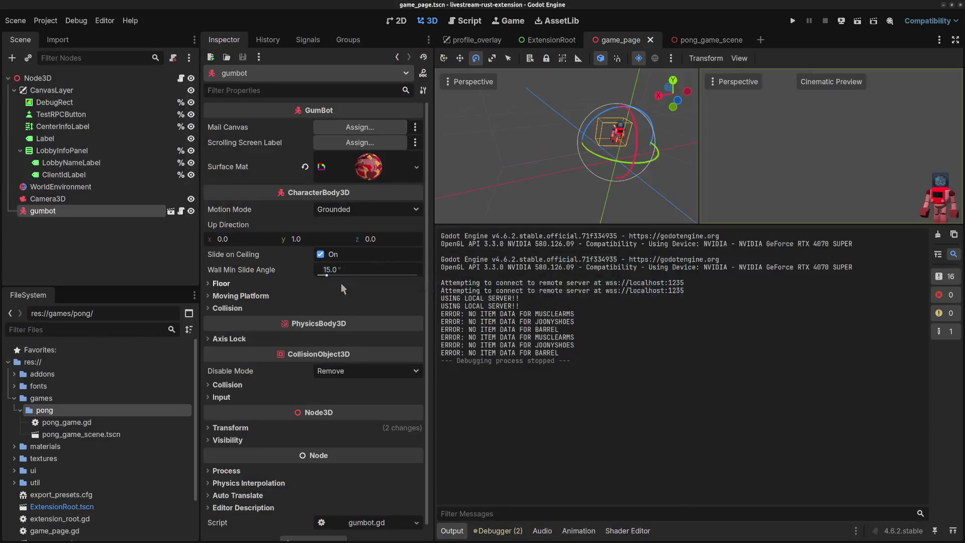
key("alt+Tab")
key("alt+Tab")
- Open figma.com in a new Chrome tab and dismiss the Make promotion popup
left_click(387, 327)
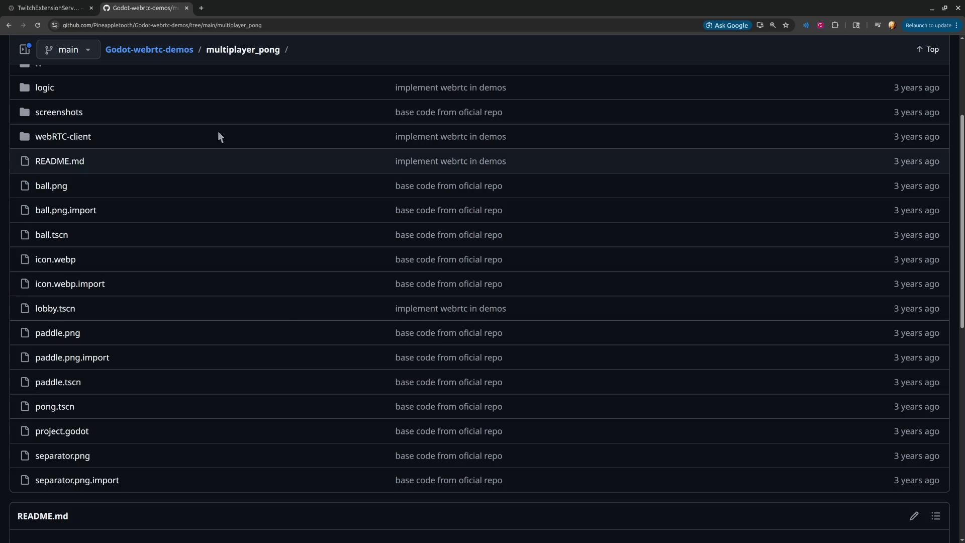
left_click(205, 15)
type("figma.com")
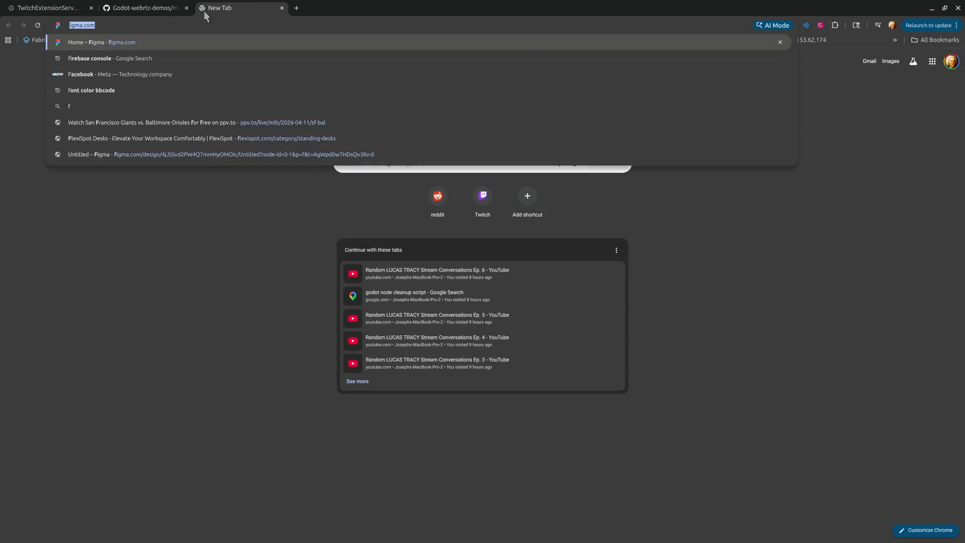
key("Return")
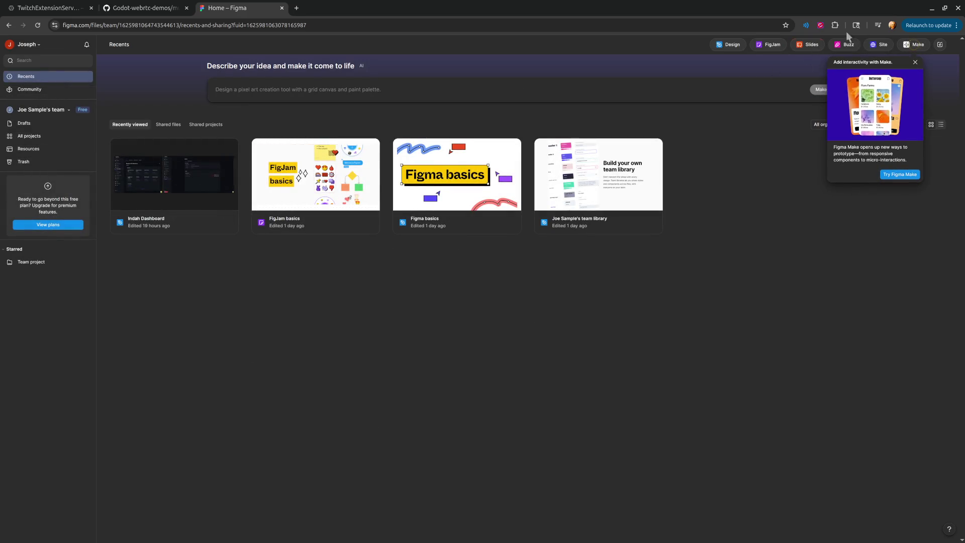
left_click(915, 62)
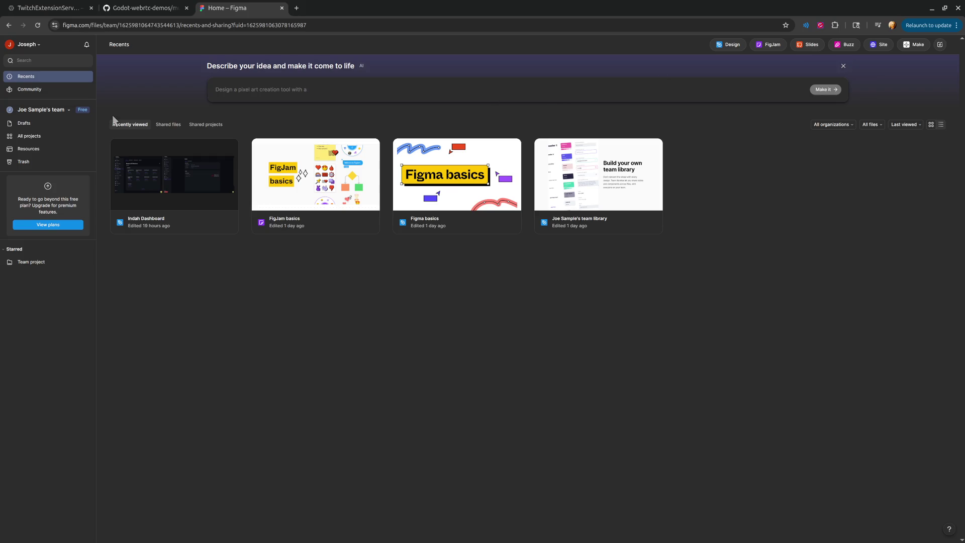
- Switch to the other Figma account, then open a new tab and return to Figma home
left_click(28, 44)
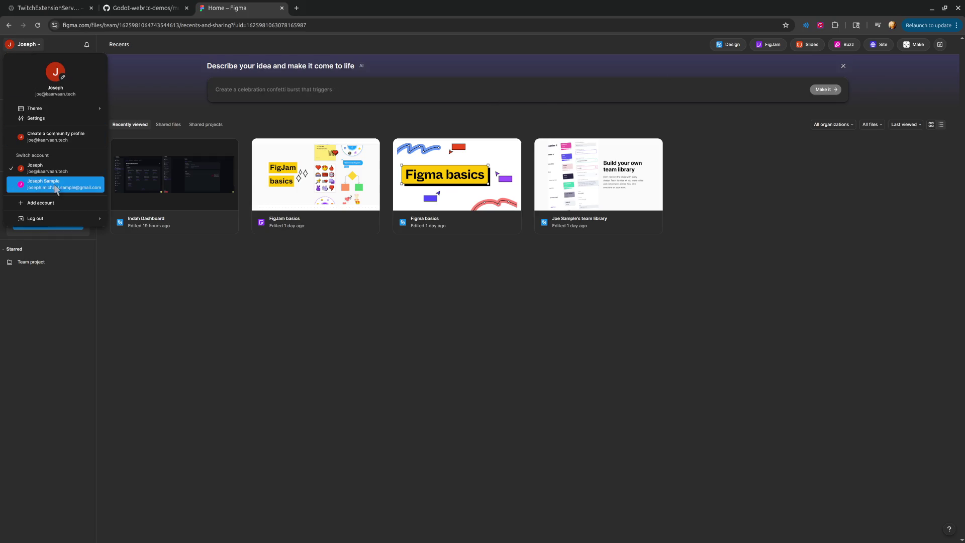
left_click(51, 184)
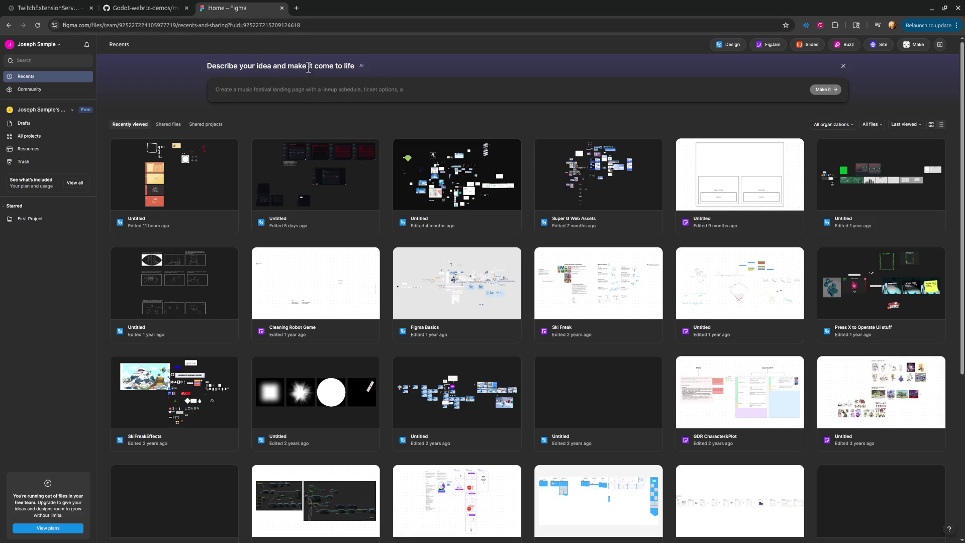
left_click(297, 8)
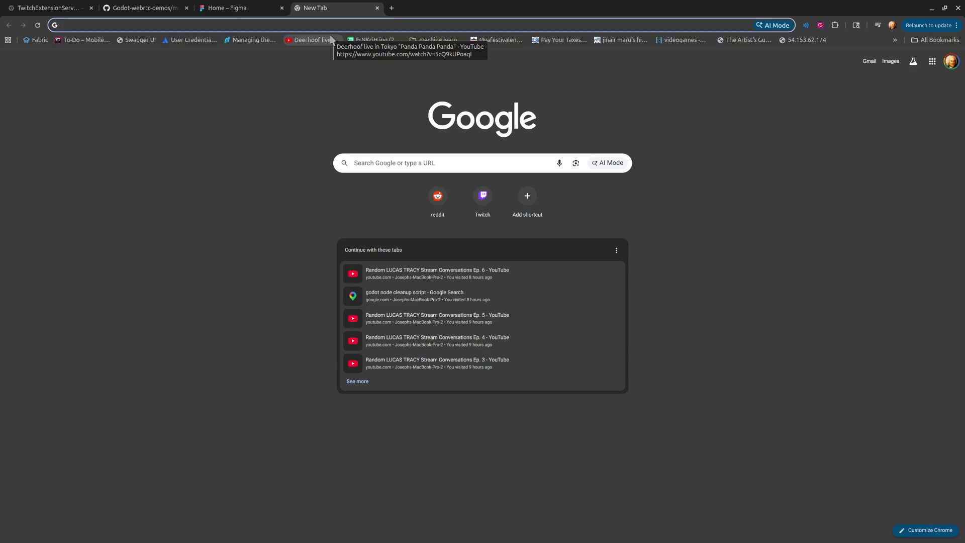
left_click(267, 11)
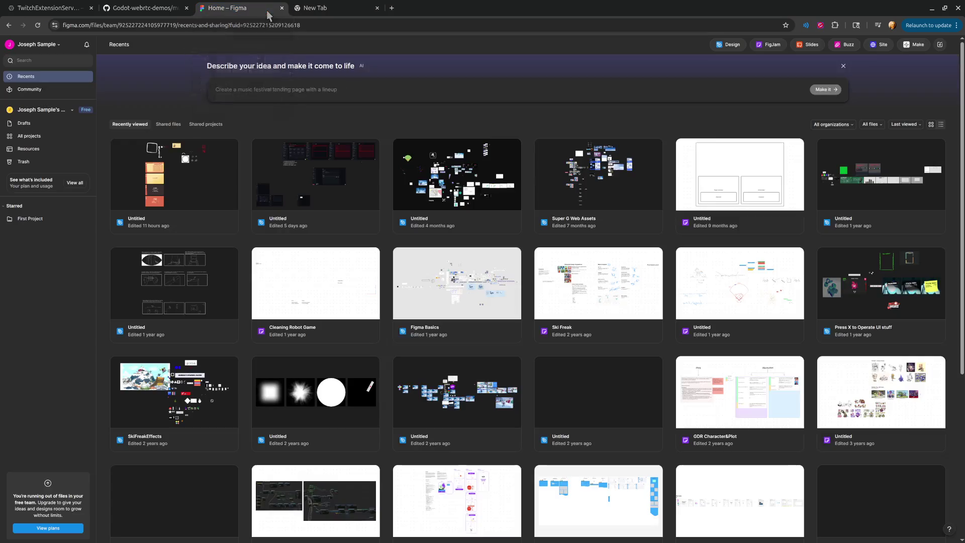
- Search 'who is youngest the youngest father or the youngest mother' in the new tab
left_click(325, 11)
left_click(328, 25)
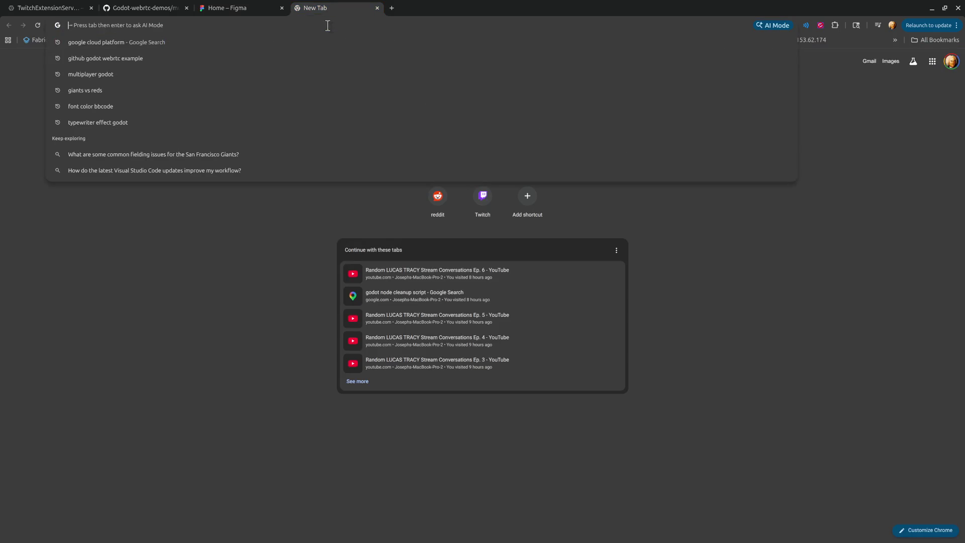
type("who is young")
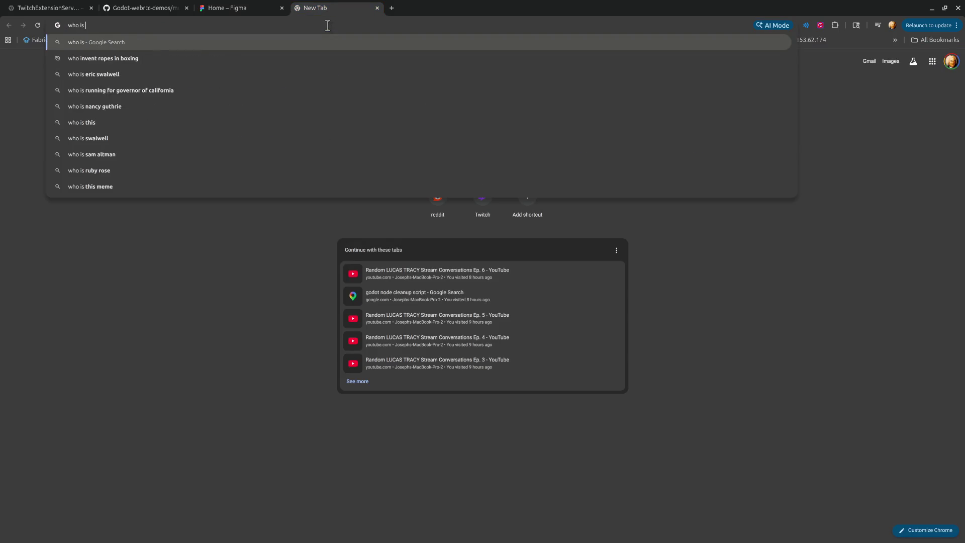
type("est the young")
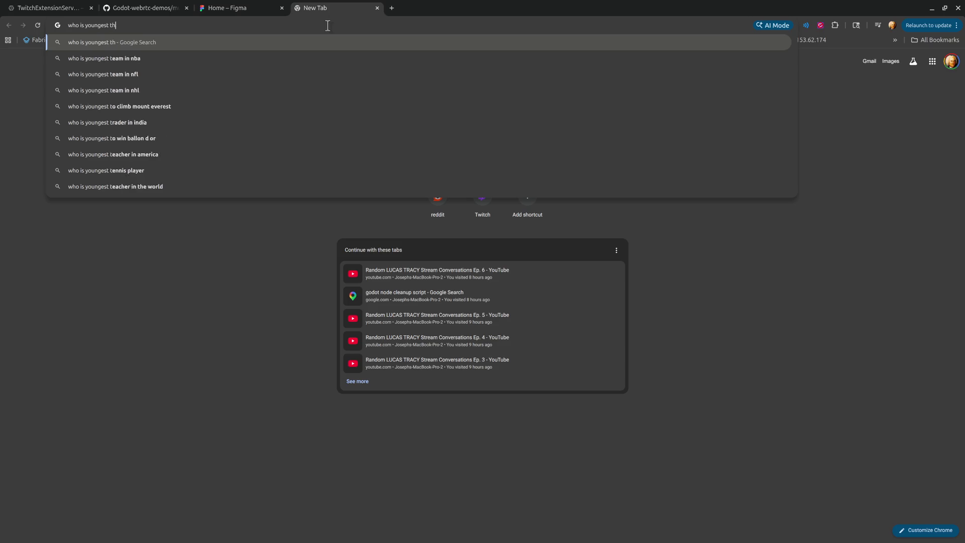
type("est father or the")
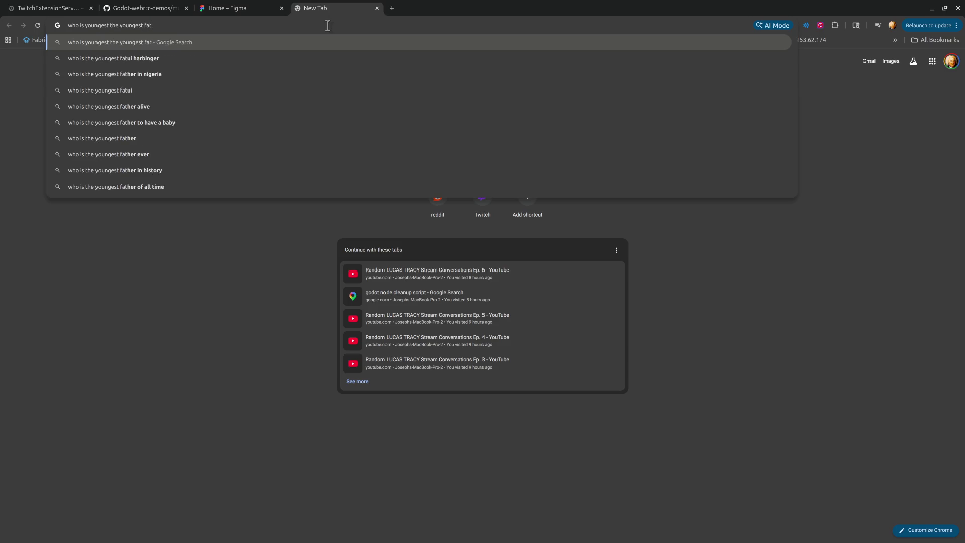
type(" youn")
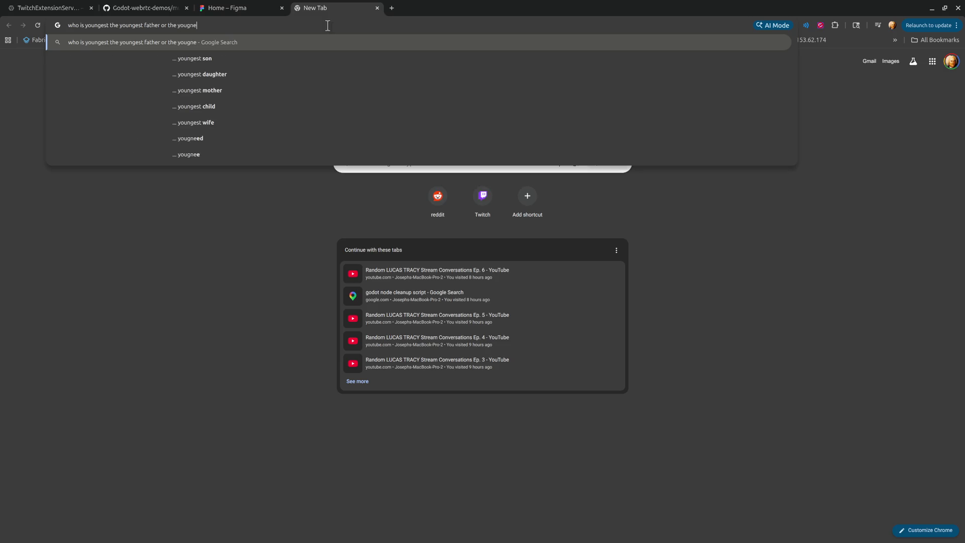
type("gest mother")
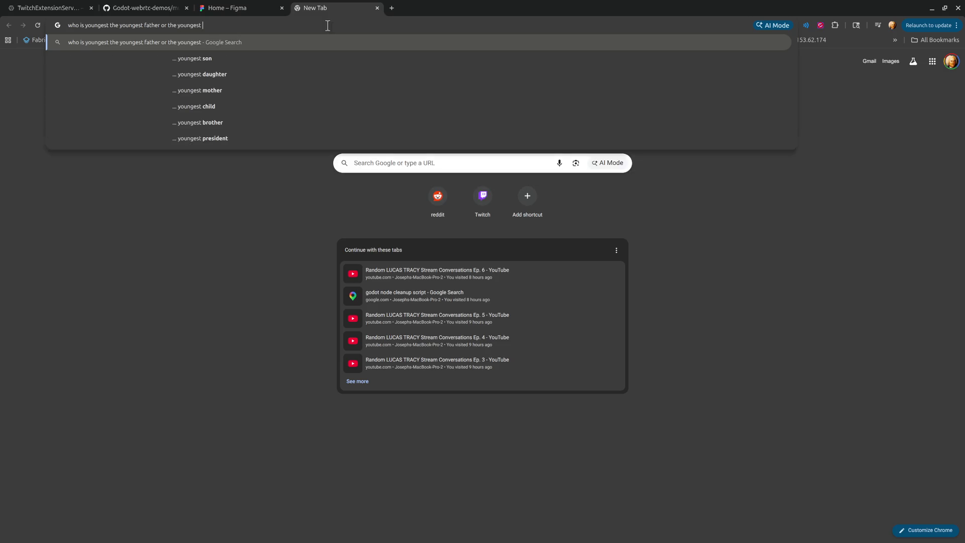
key("Return")
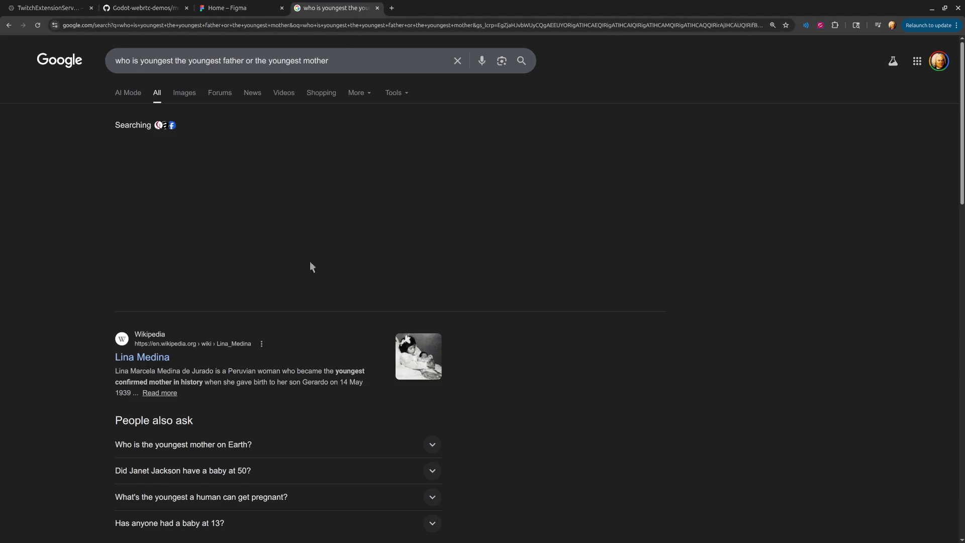
- Highlight the AI Overview passages on youngest parents' ages, then return to the Figma tab
left_click_drag(286, 372, 311, 375)
left_click(302, 385)
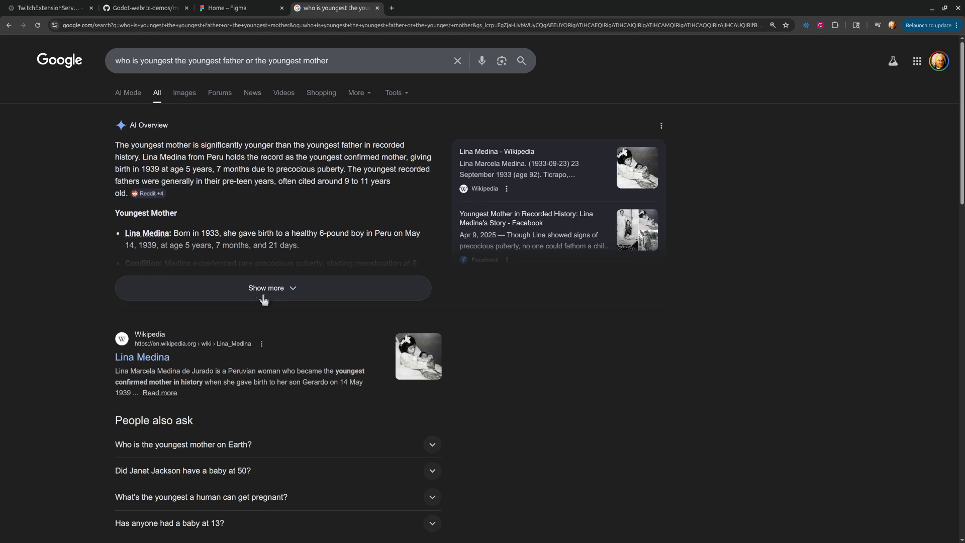
left_click_drag(155, 170, 288, 182)
left_click(208, 174)
left_click(397, 180)
left_click_drag(179, 174, 267, 179)
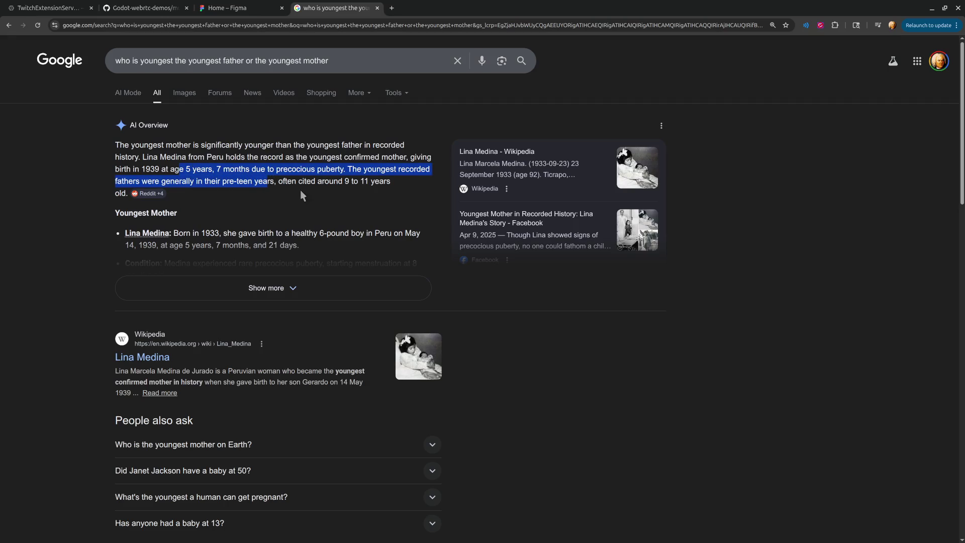
left_click(205, 176)
mouse_move(153, 157)
left_mouse_down()
mouse_move(191, 156)
mouse_move(205, 171)
mouse_move(345, 169)
left_mouse_up()
scroll(358, 310, "down", 5)
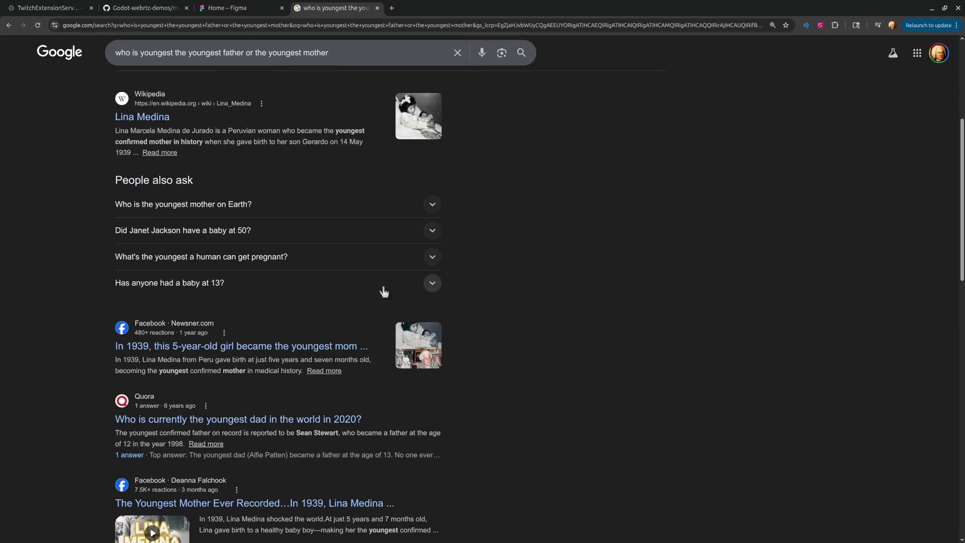
triple_click(399, 256)
key("ctrl+shift+Tab")
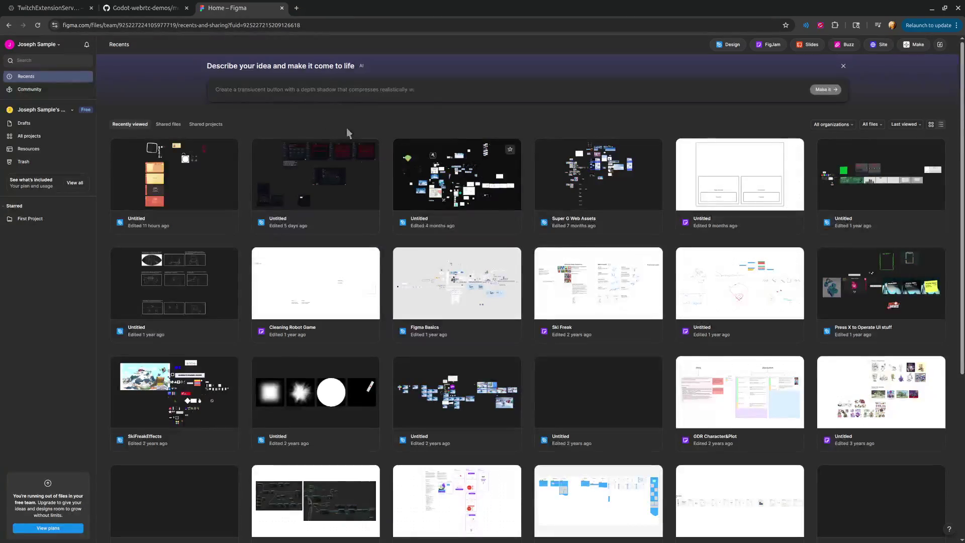
- Open the recent Untitled design file and center the view on the EXT_Concept frames
double_click(192, 179)
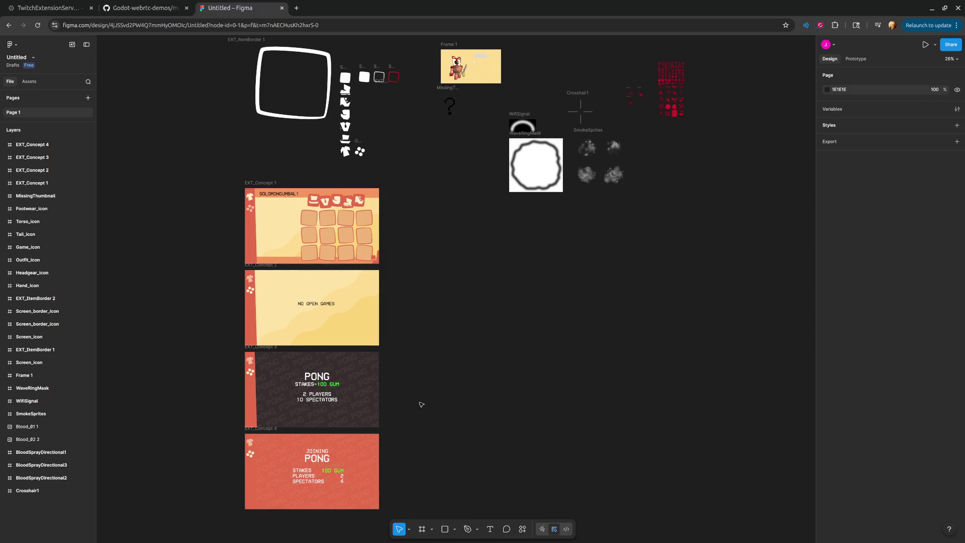
scroll(422, 404, "down", 3)
scroll(562, 346, "up", 10, "ctrl")
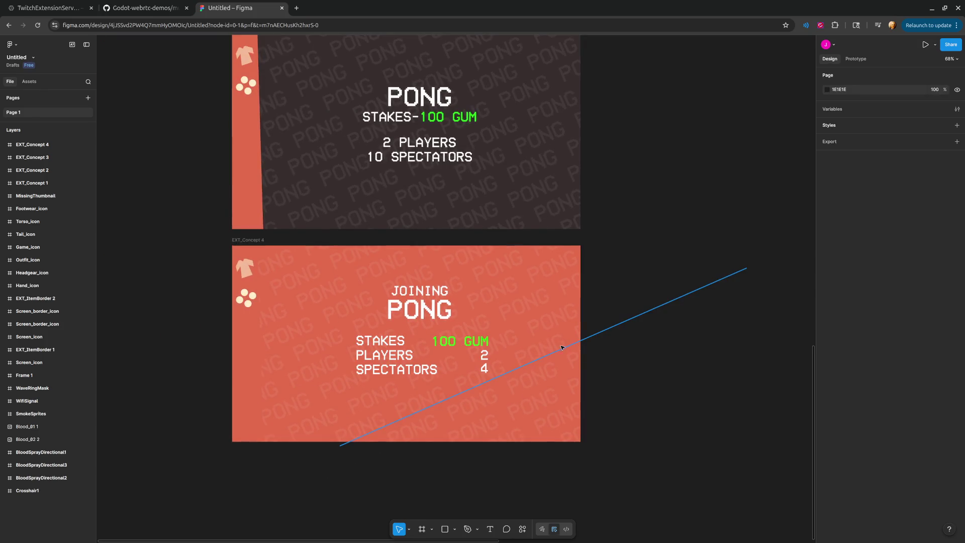
scroll(576, 340, "down", 5, "ctrl")
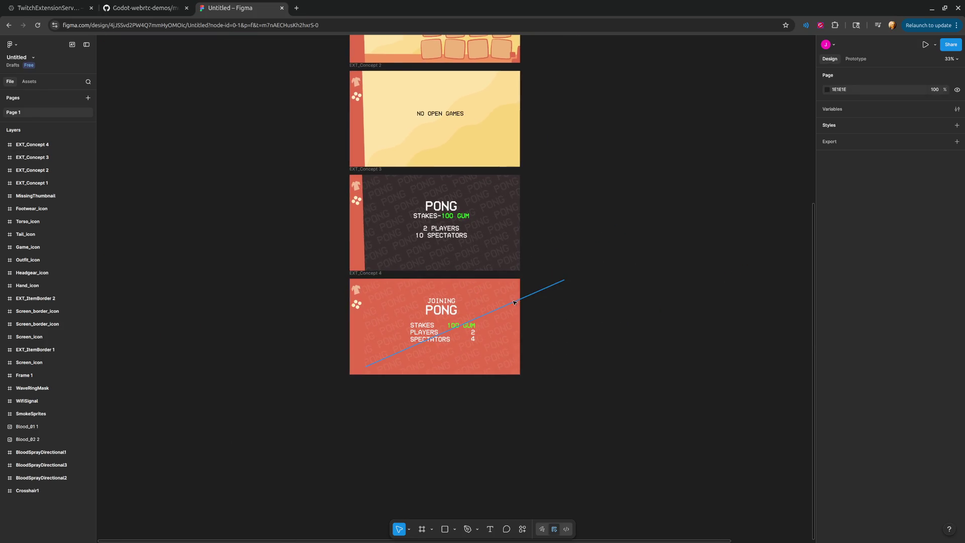
scroll(533, 279, "up", 2, "ctrl")
left_click_drag(532, 265, 503, 298)
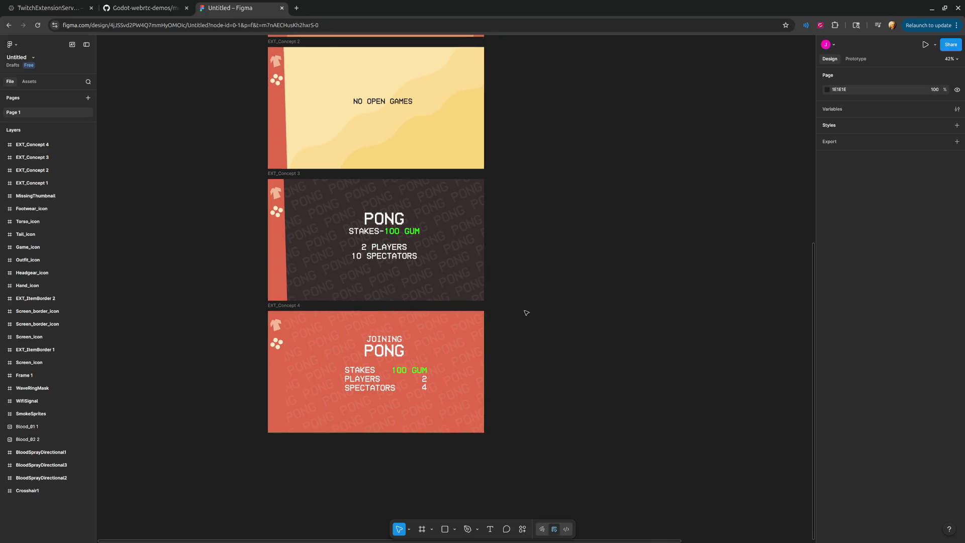
left_click_drag(535, 303, 530, 310)
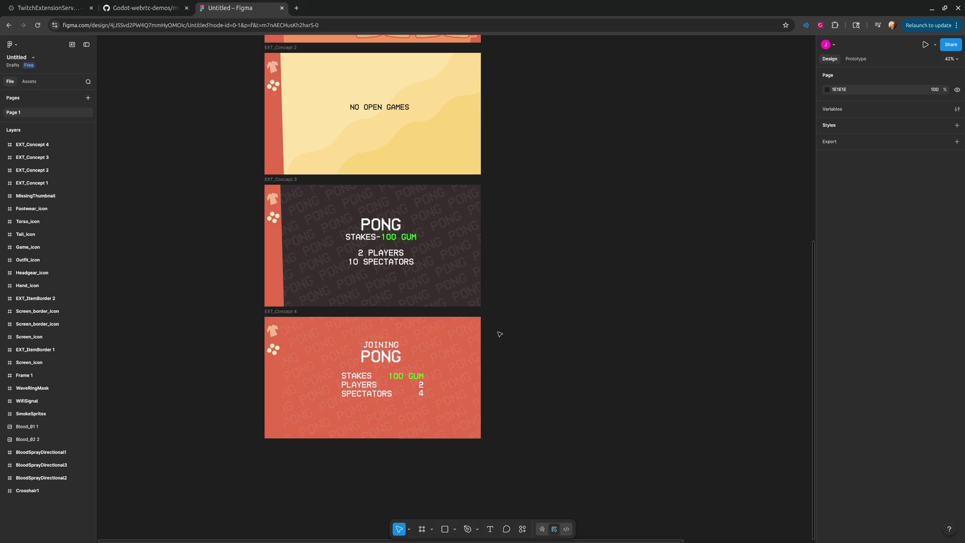
- Draw a 293 × 85 grey rectangle inside the EXT_Concept 3 PONG frame
left_click(480, 328)
left_click(479, 313)
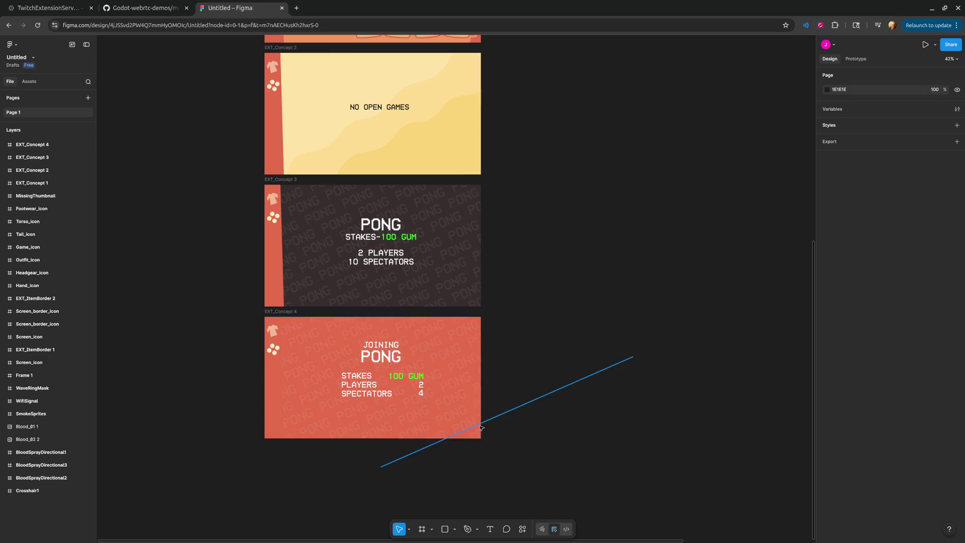
left_click(446, 529)
left_click_drag(356, 287, 403, 300)
- Move the new rectangle to the lower right of the PONG frame
scroll(428, 323, "up", 2)
scroll(428, 324, "up", 5)
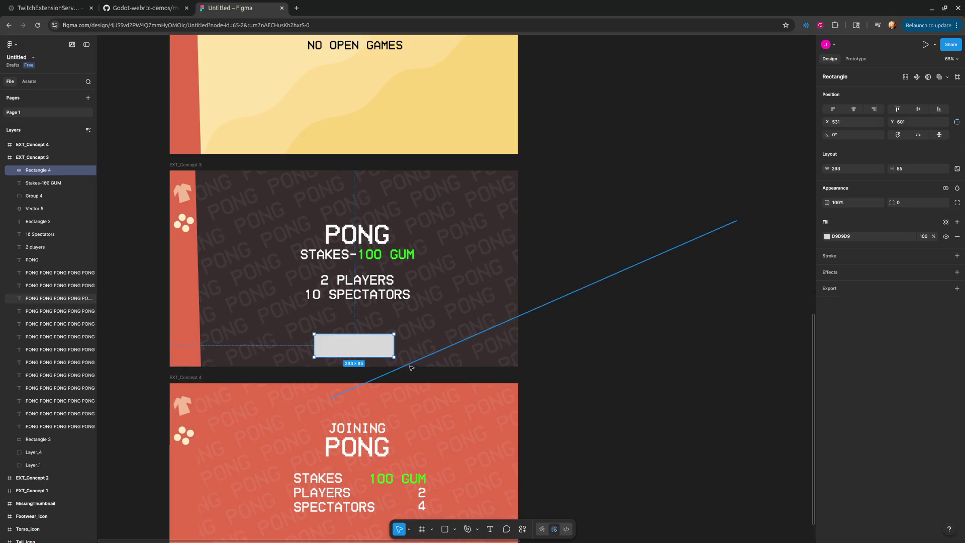
left_click_drag(367, 343, 482, 346)
- Select all thirteen background PONG text layers in EXT_Concept 3
scroll(502, 415, "up", 5)
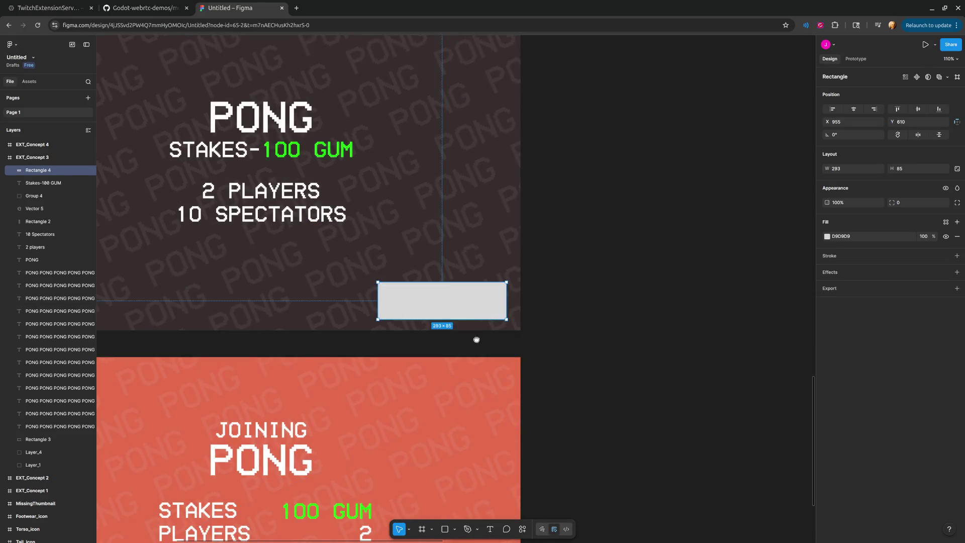
scroll(478, 519, "left", 2)
left_click(491, 529)
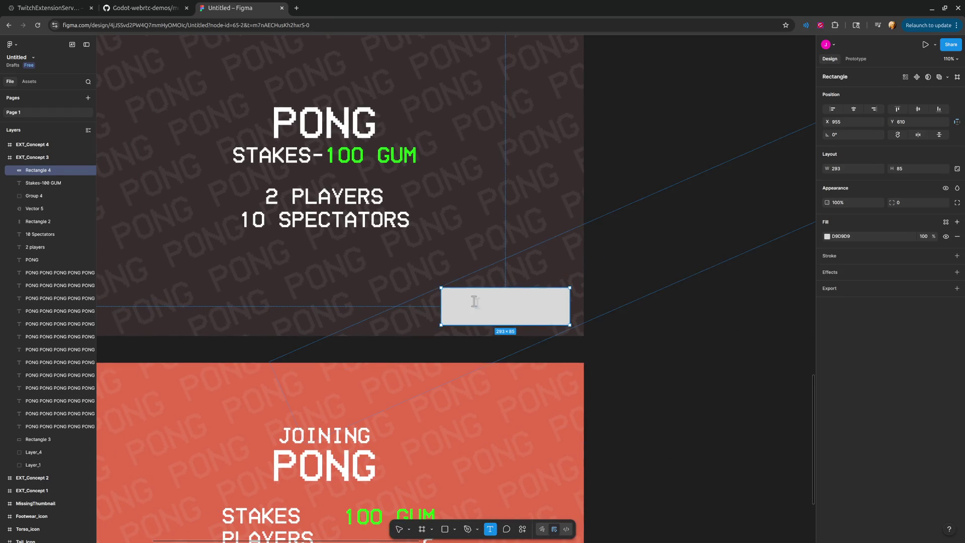
left_click(489, 300)
scroll(554, 321, "down", 5)
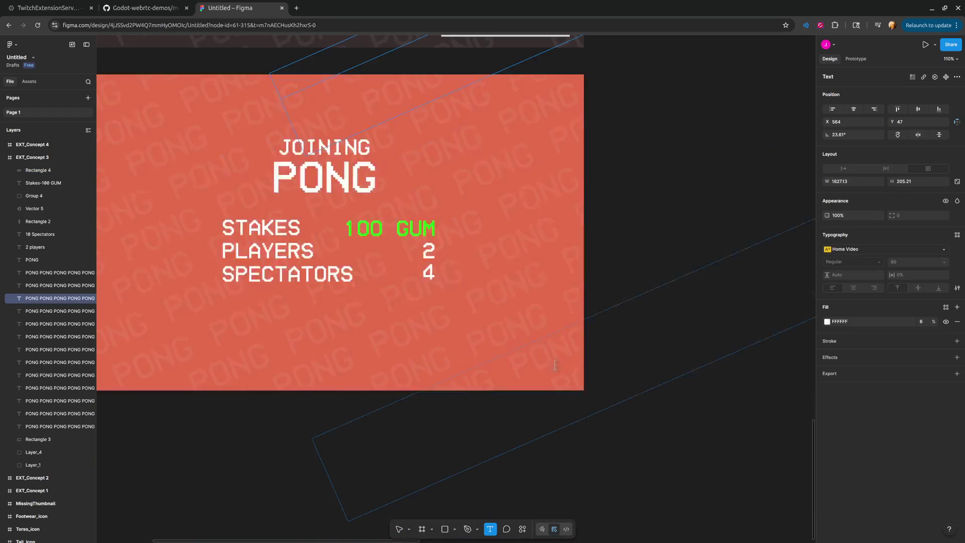
scroll(347, 97, "up", 2)
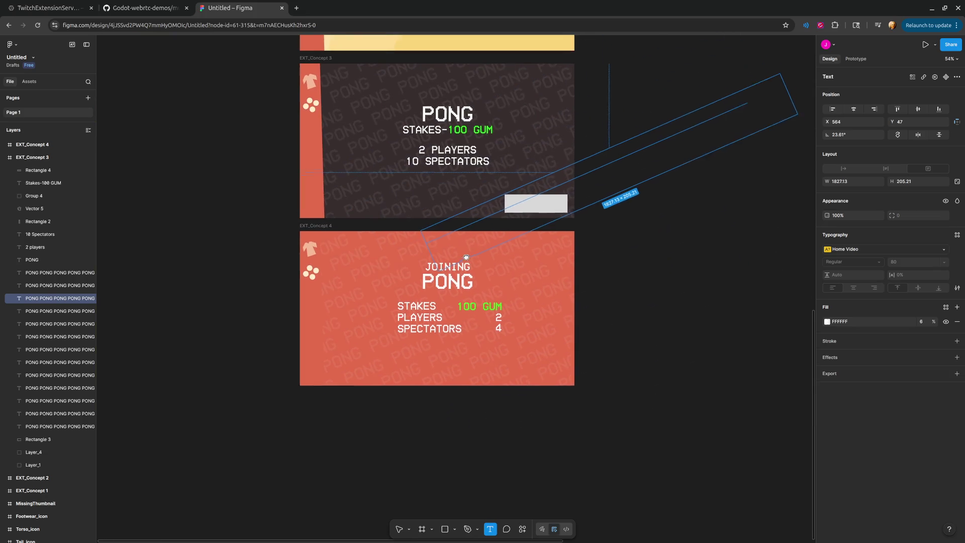
left_click(348, 97)
key("Escape")
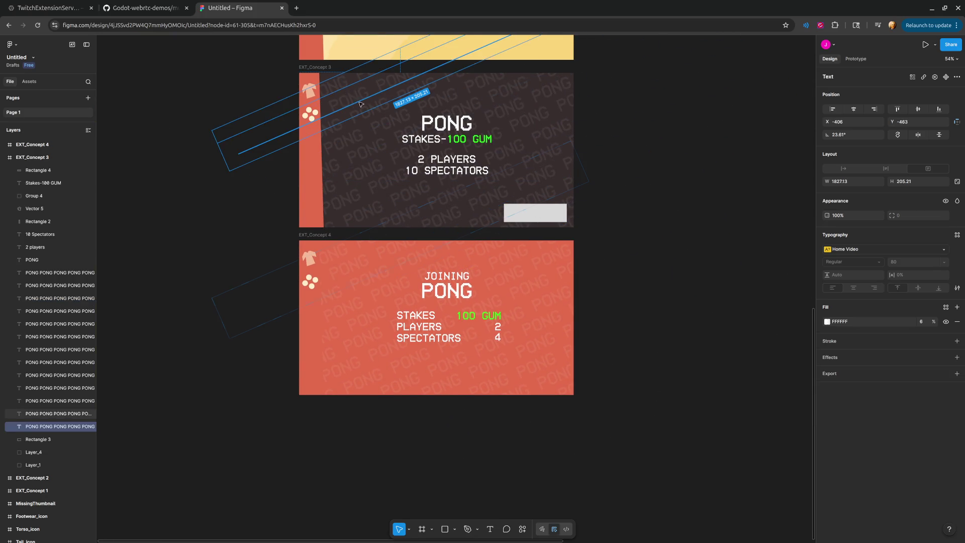
left_click(253, 215, "shift")
left_click(50, 274)
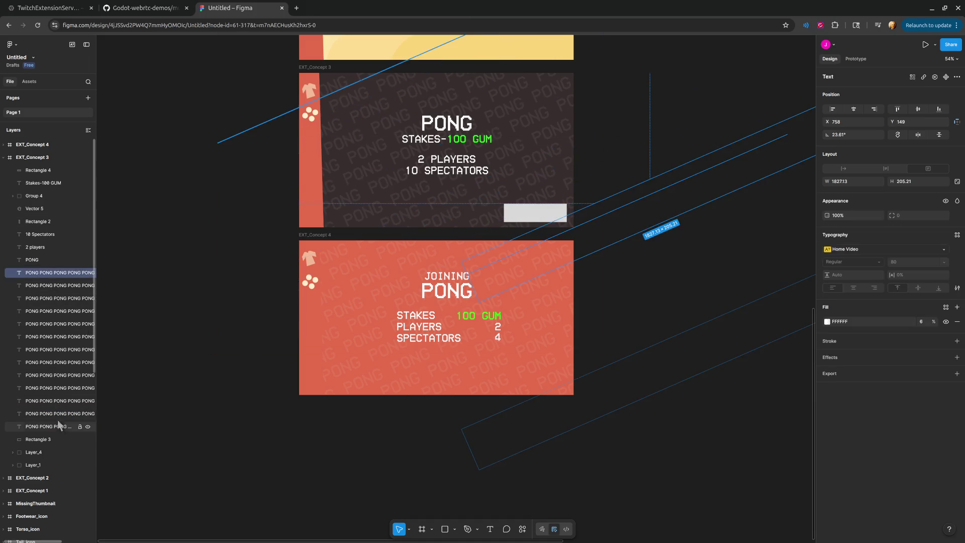
left_click(58, 426, "shift")
- Lock the PONG text layers, group them into Group 6, and lock the group
left_click(79, 427)
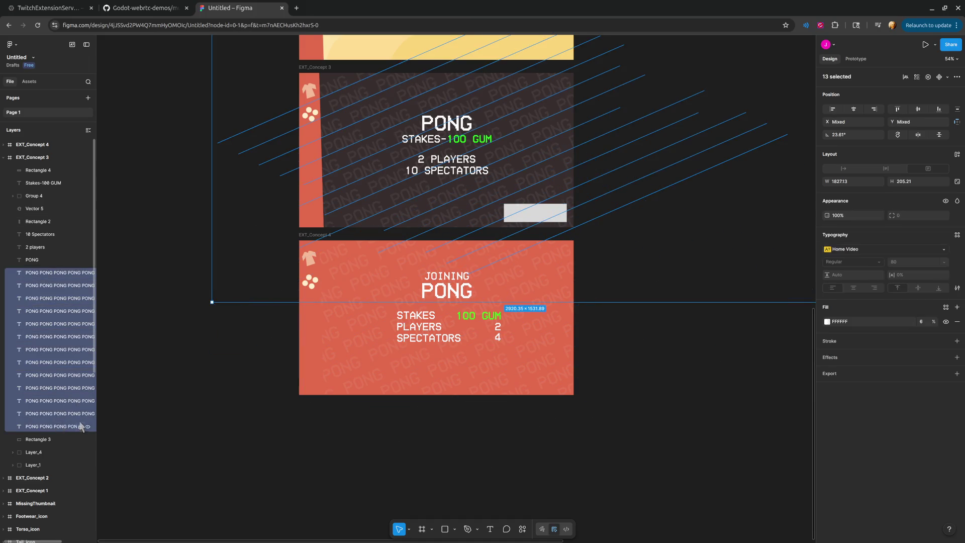
left_click(79, 413)
left_click(79, 400)
key("ctrl+g")
left_click(80, 273)
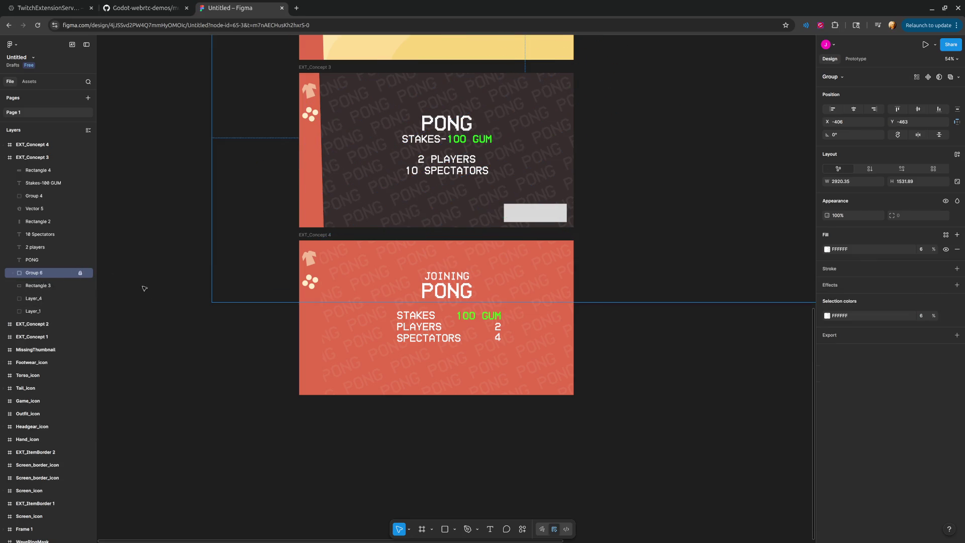
scroll(302, 282, "up", 5)
left_click(479, 257)
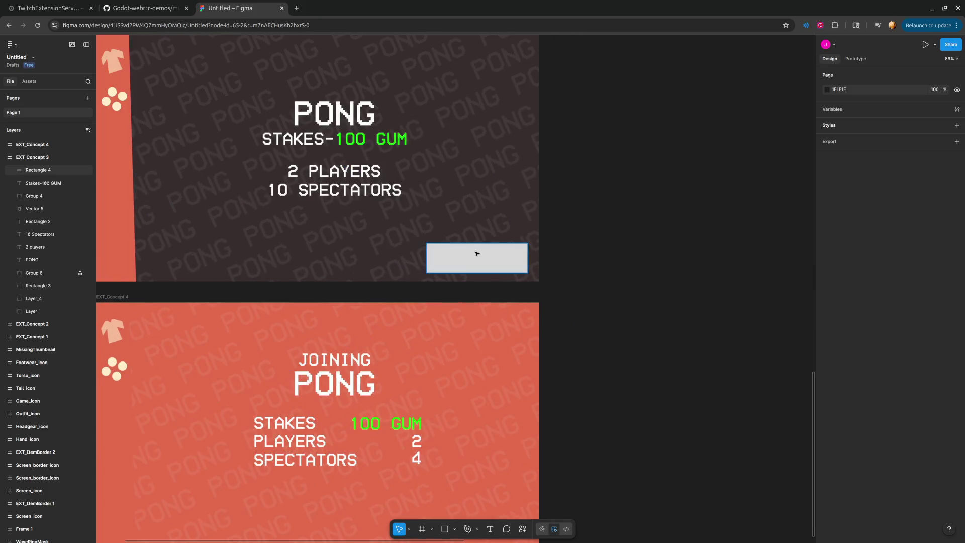
- Add a START label text box inside the grey rectangle
left_click(490, 529)
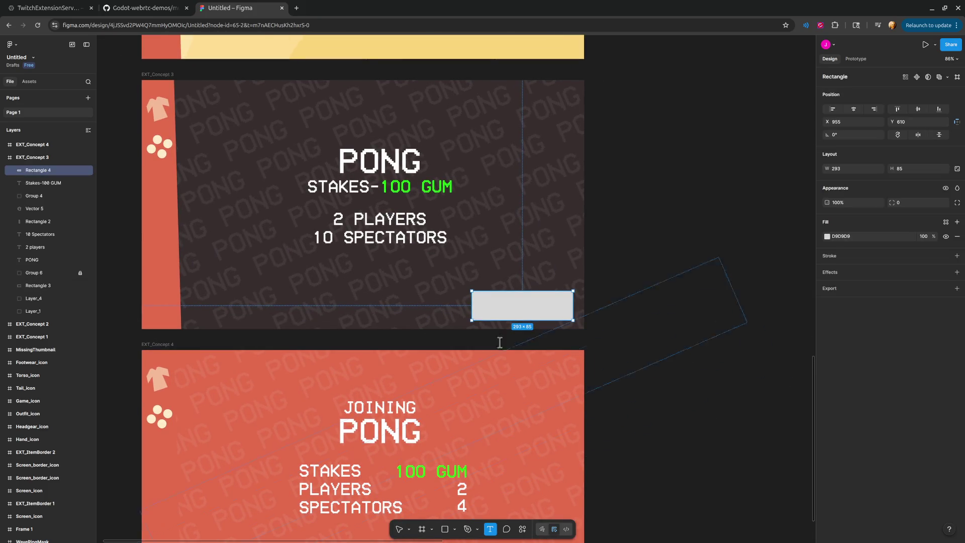
left_click_drag(487, 298, 561, 314)
type("STAR")
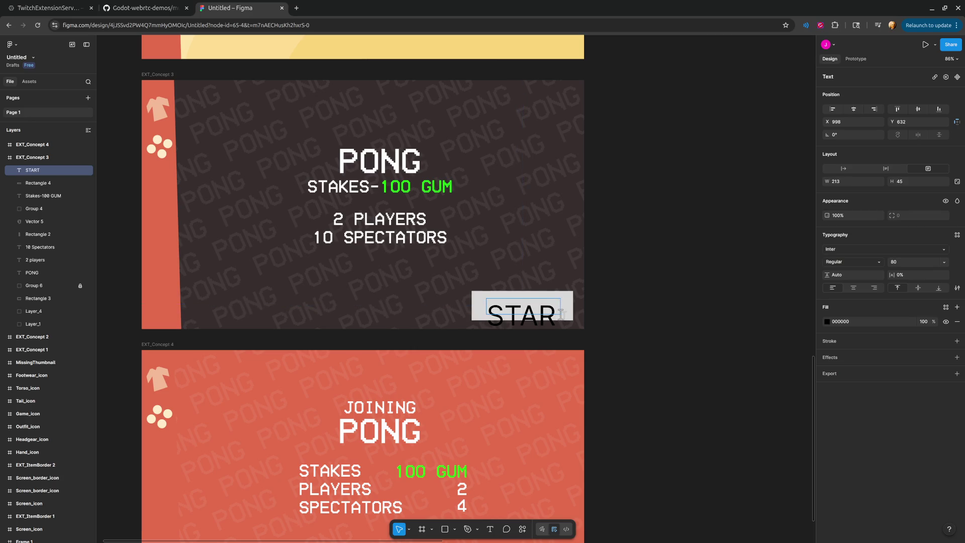
key("Escape")
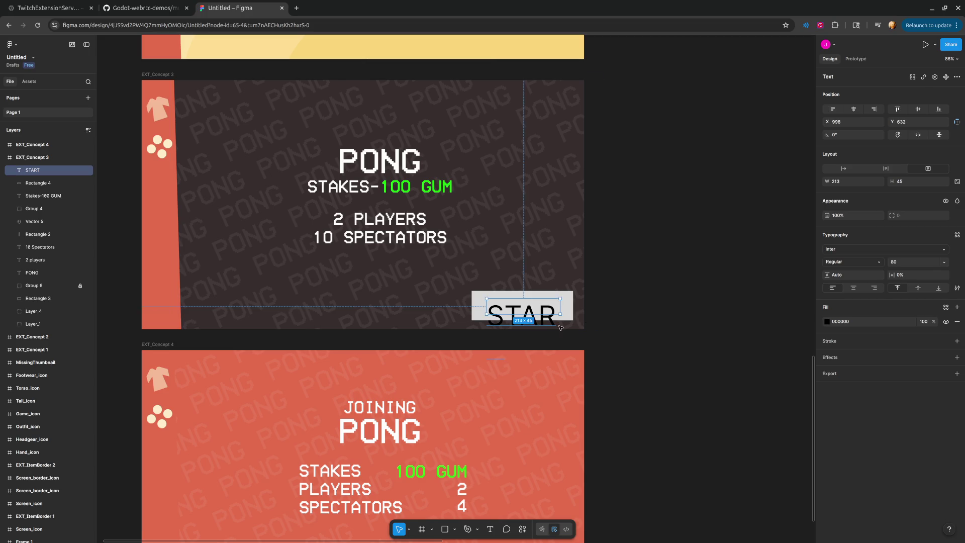
- Try the Homenaje Regular font on the label and compare with the 10 SPECTATORS font
left_click(850, 261)
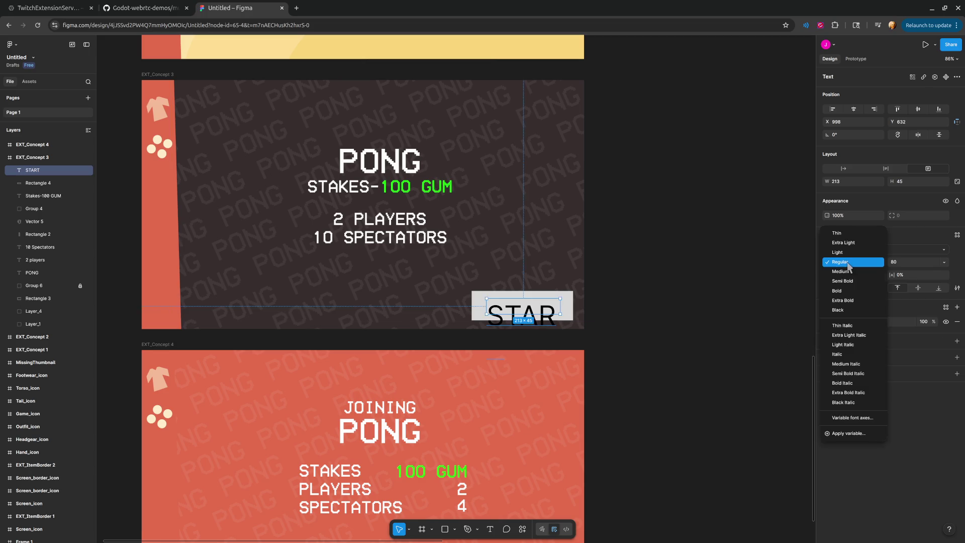
left_click(804, 288)
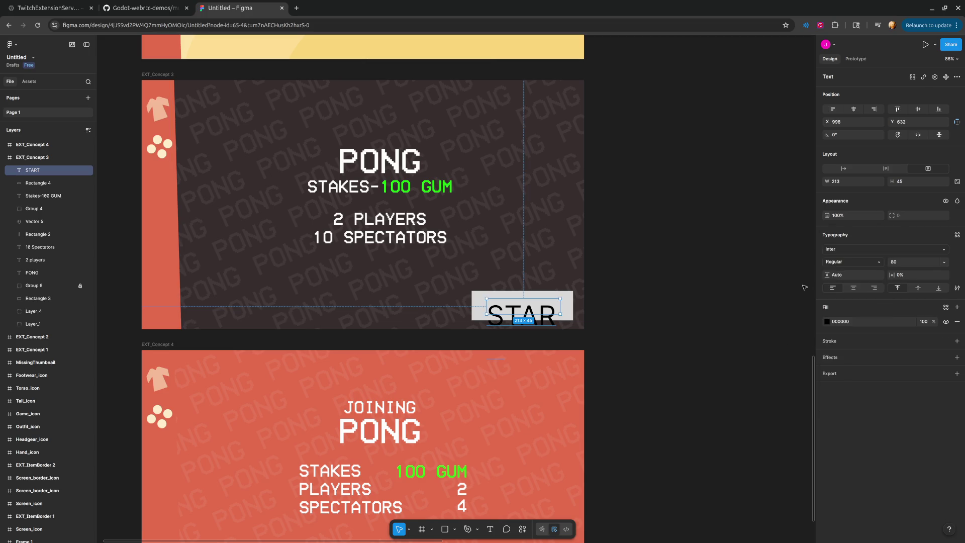
left_click(856, 247)
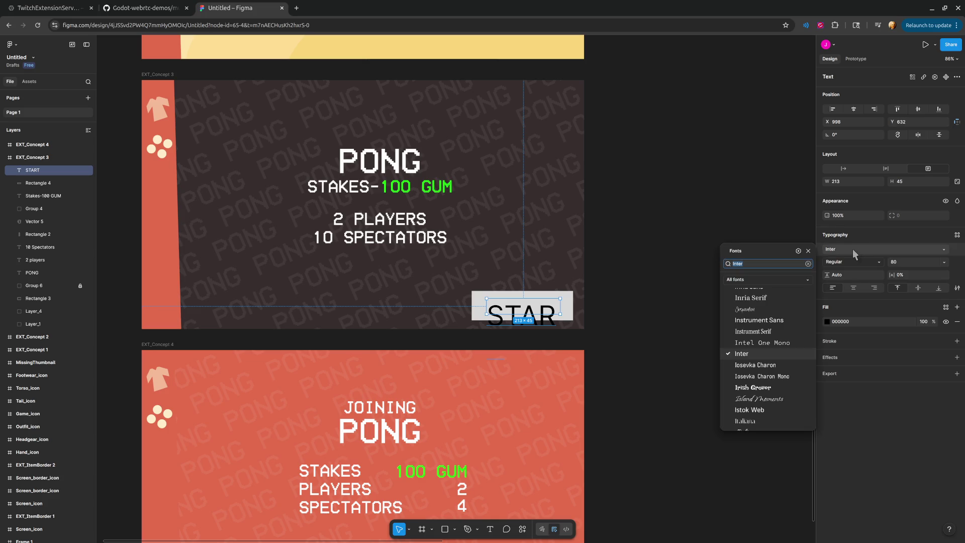
type("homve")
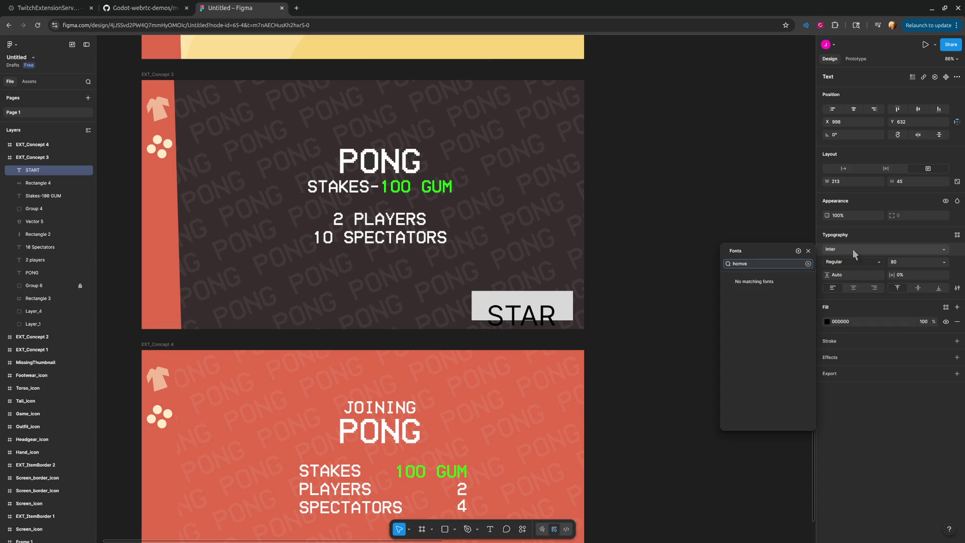
key("BackSpace")
key("BackSpace")
type("e")
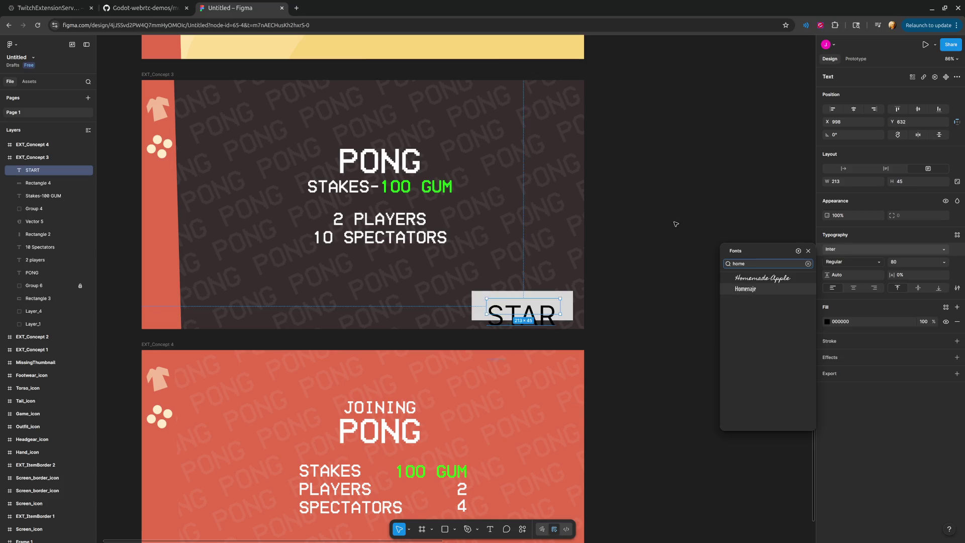
key("Return")
left_click(608, 291)
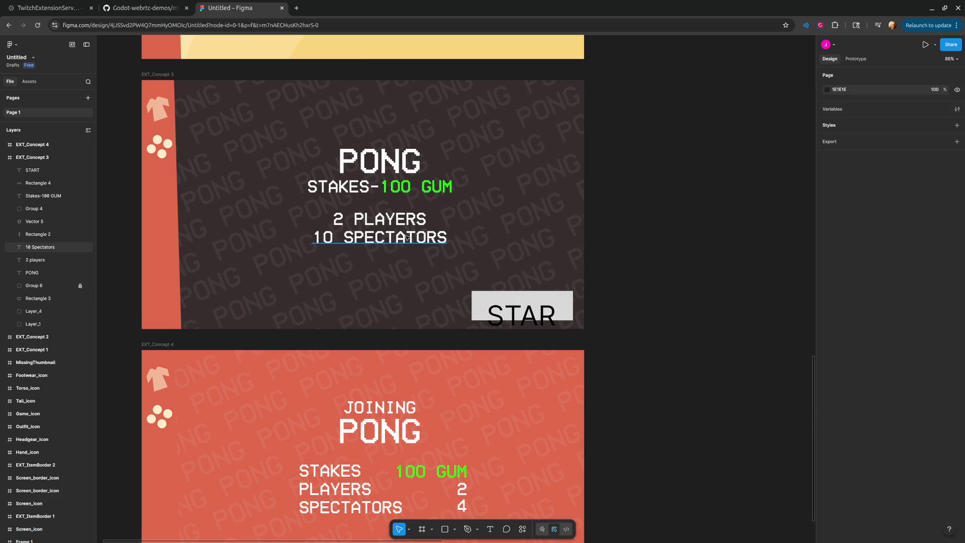
left_click(382, 237)
left_click(862, 253)
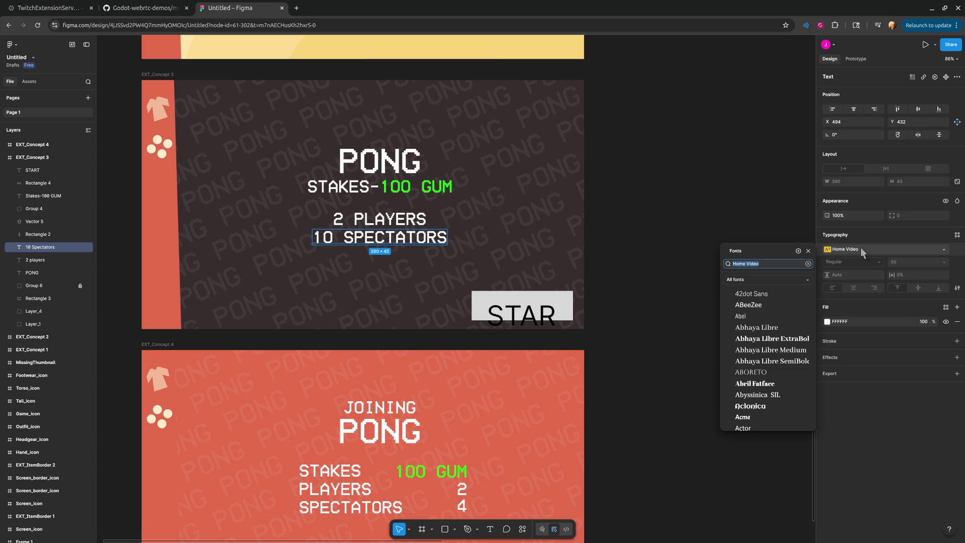
left_click(624, 292)
- Keep Inter for the START label and set its font size to 40
left_click(541, 309)
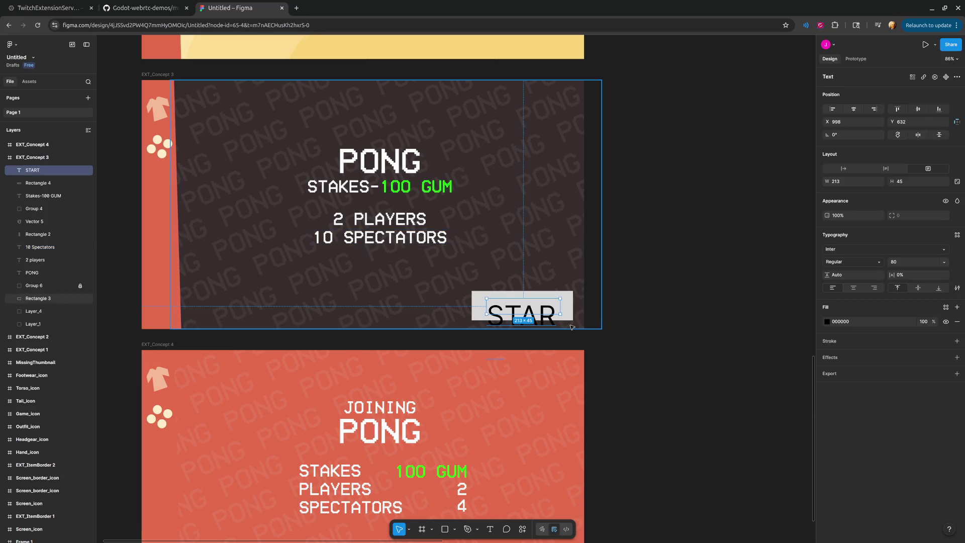
left_click(853, 251)
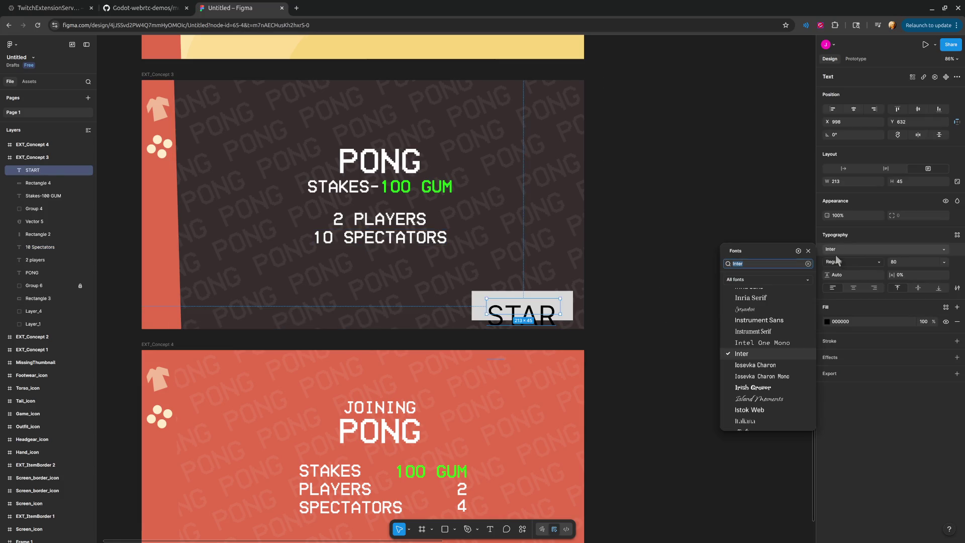
type(";homve")
key("BackSpace")
key("BackSpace")
key("BackSpace")
type("home")
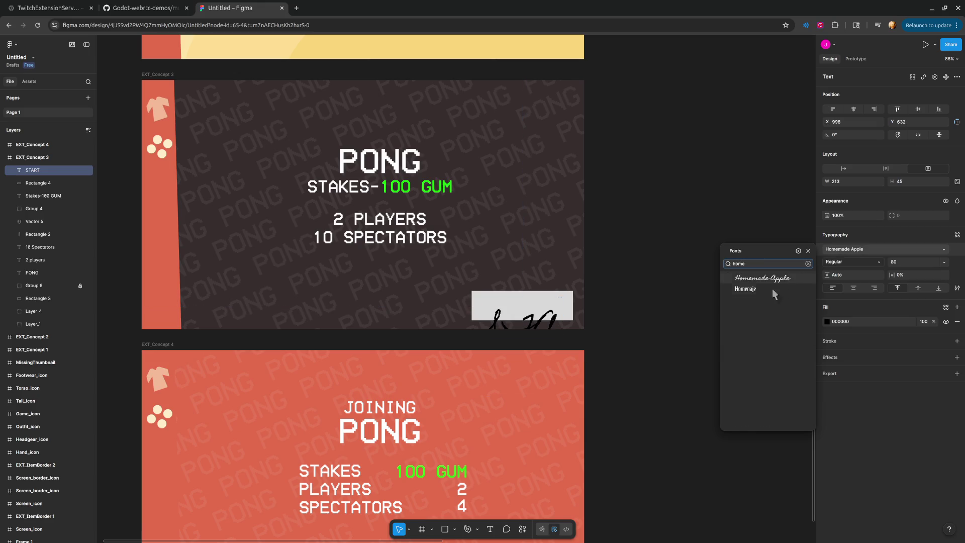
key("Escape")
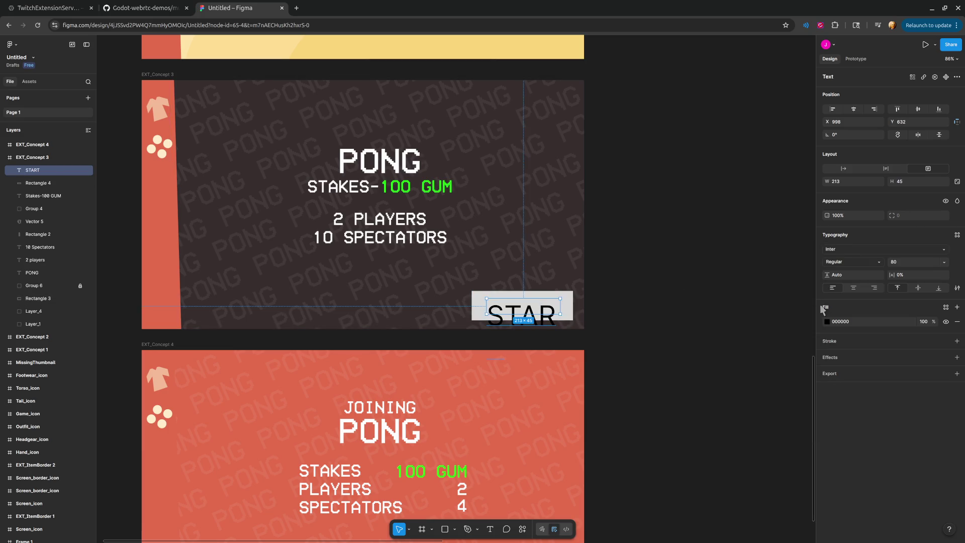
left_click(921, 263)
type("4")
key("Return")
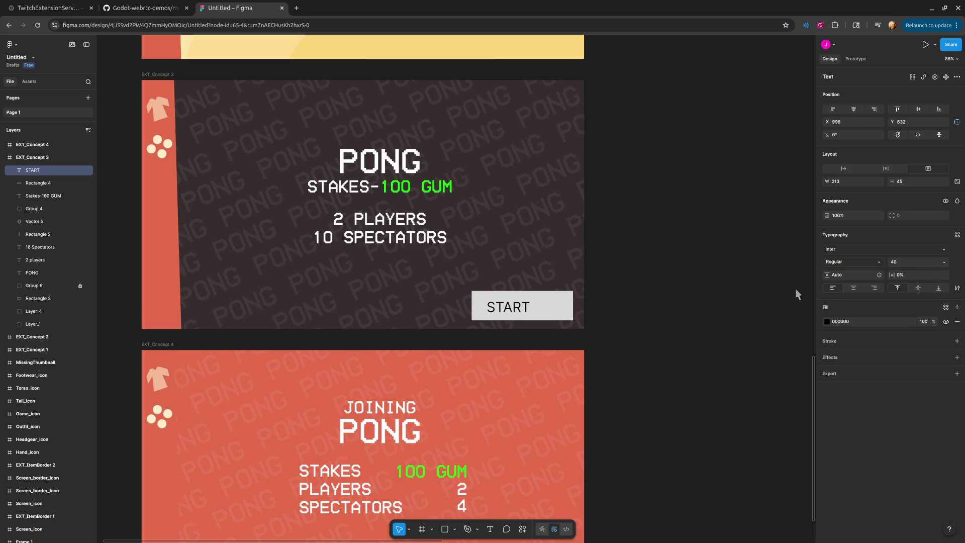
- Center START inside the button and narrow the grey background to fit it
left_click(630, 323)
left_click_drag(513, 309, 531, 309)
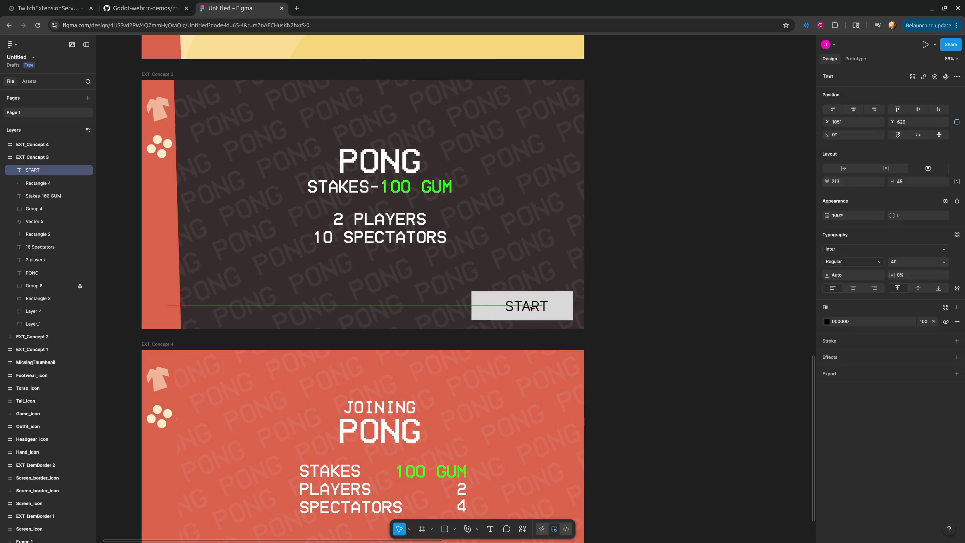
left_click(484, 310)
left_click_drag(472, 304, 549, 309)
left_click(541, 309)
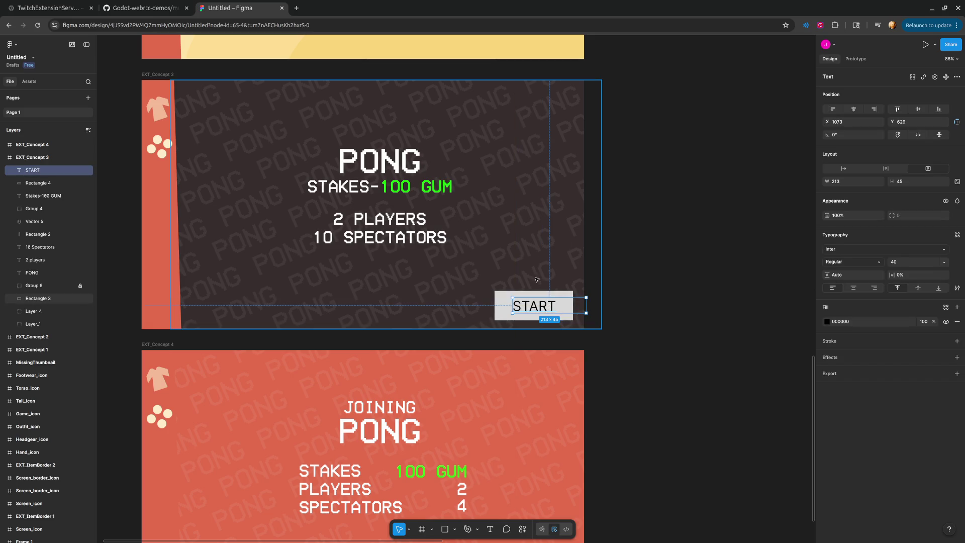
- Edit Rectangle 4's points, shifting a top vertex to skew it and straightening the left edge
scroll(573, 291, "up", 5)
scroll(562, 282, "up", 5, "ctrl")
scroll(563, 282, "down", 5, "ctrl")
scroll(553, 261, "up", 3)
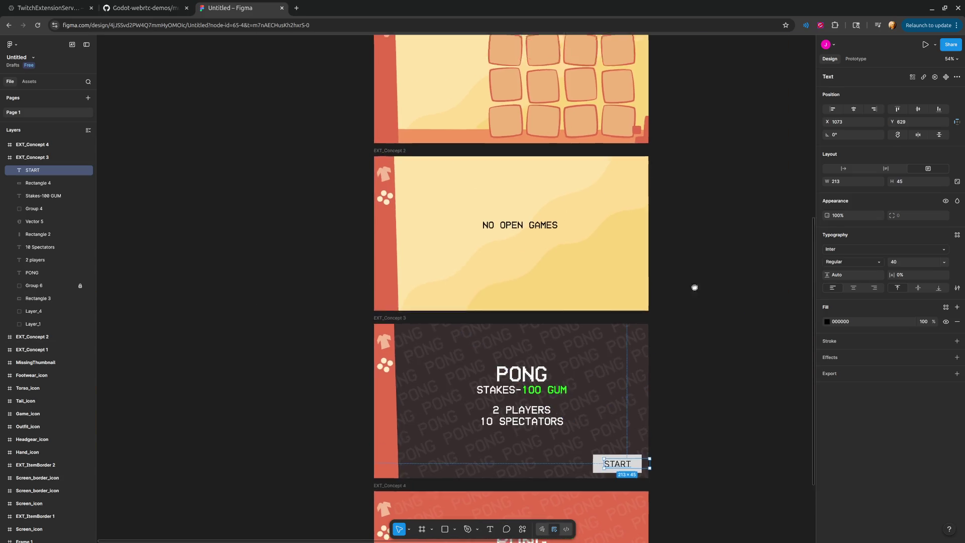
scroll(685, 254, "down", 5)
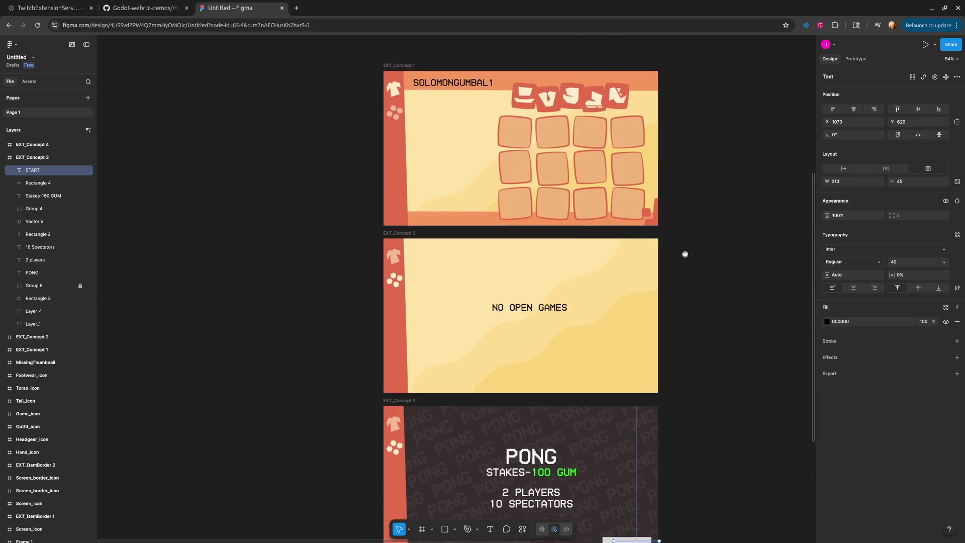
scroll(652, 448, "up", 5, "ctrl")
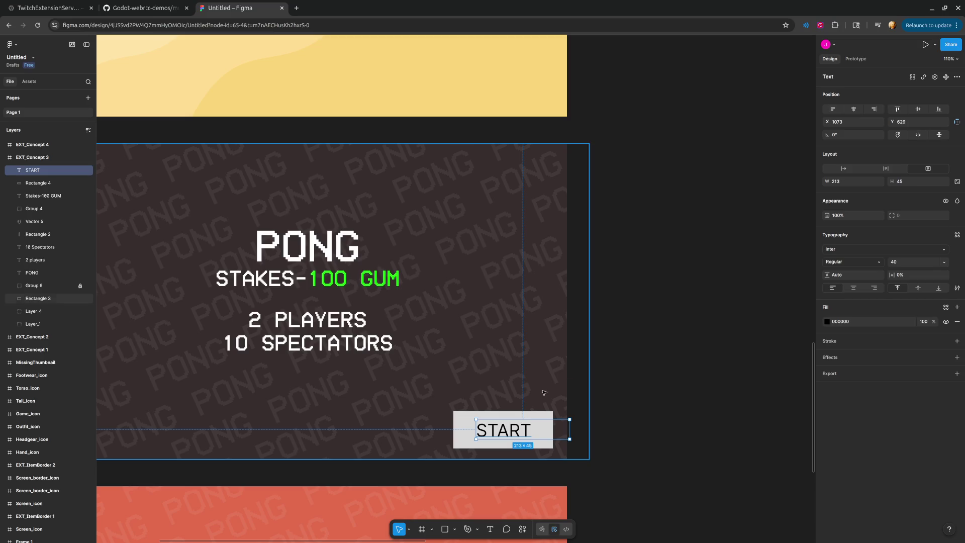
scroll(520, 412, "down", 2)
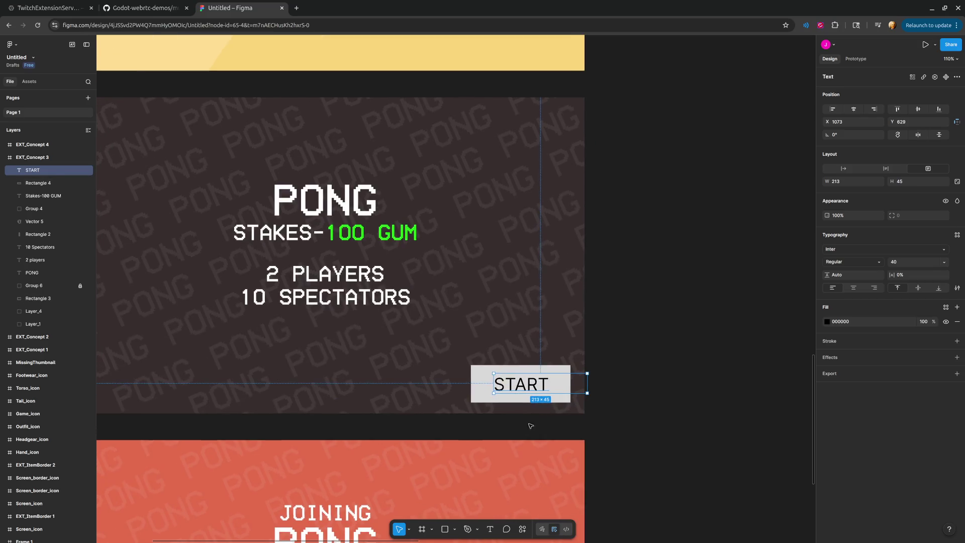
scroll(501, 370, "left", 2)
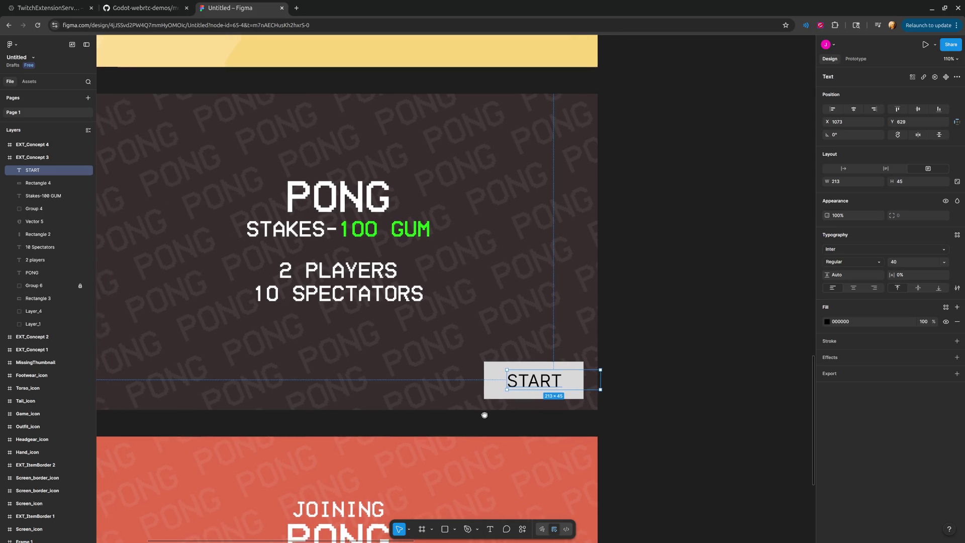
double_click(555, 361)
left_click_drag(559, 357, 517, 357)
left_click_drag(511, 392, 518, 393)
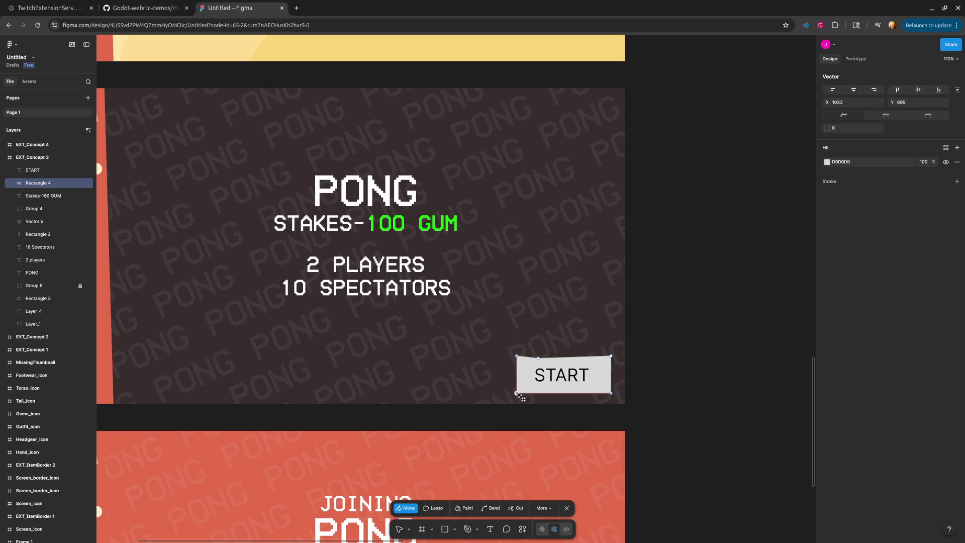
- Push a bottom vertex of the button right to tilt its edge
key("Escape")
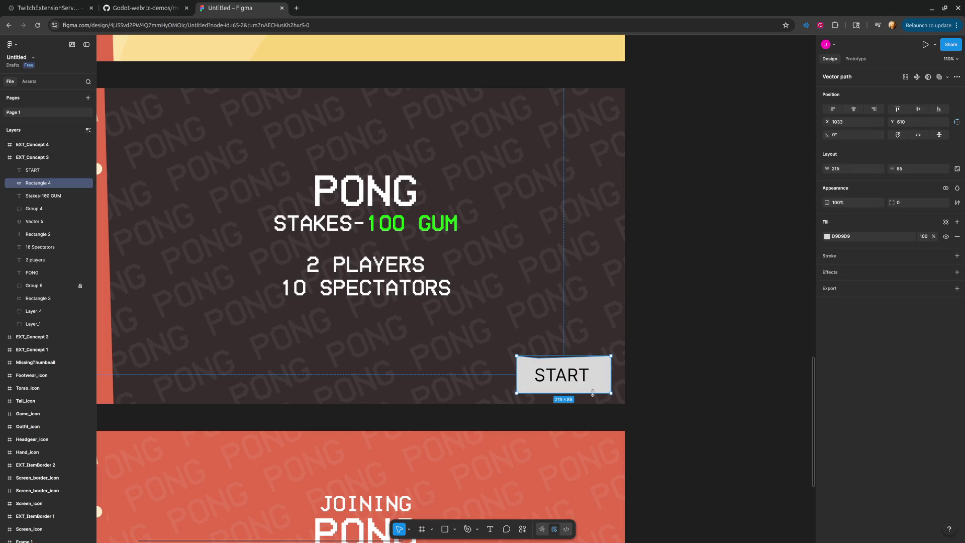
double_click(602, 387)
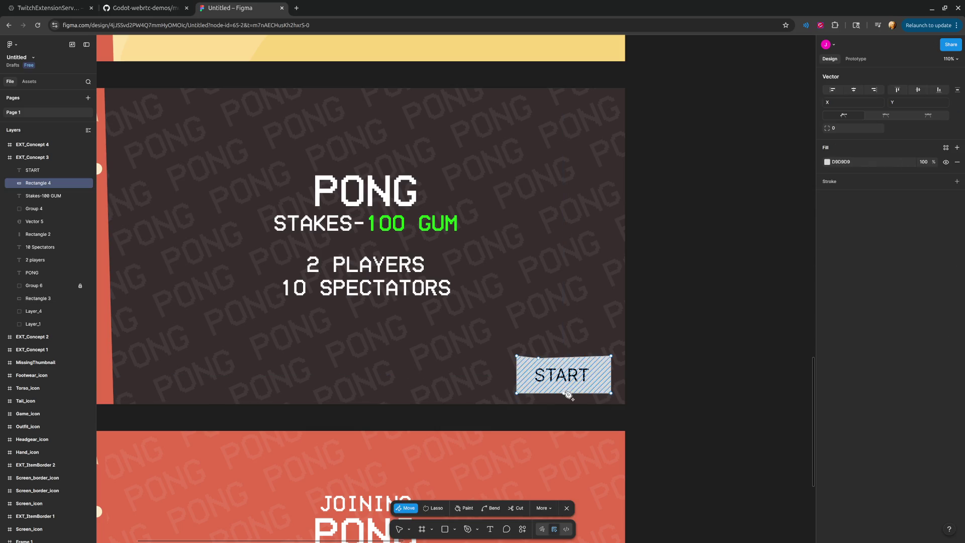
mouse_move(577, 394)
left_mouse_down()
mouse_move(594, 390)
mouse_move(583, 390)
left_mouse_up()
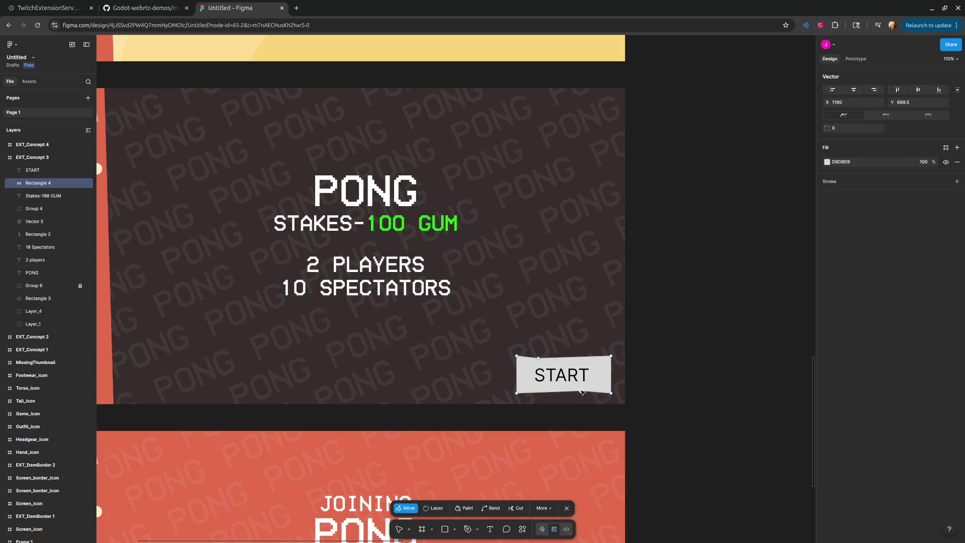
left_click(647, 391)
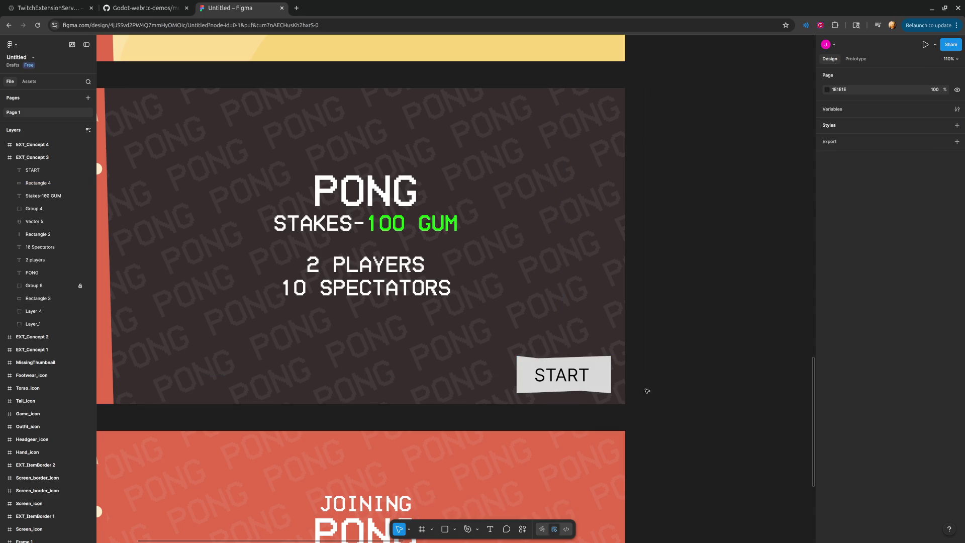
- Duplicate the START label and background, placing the copy left of the original
left_click(583, 377)
scroll(603, 392, "up", 3)
scroll(642, 429, "right", 2)
scroll(642, 428, "down", 1)
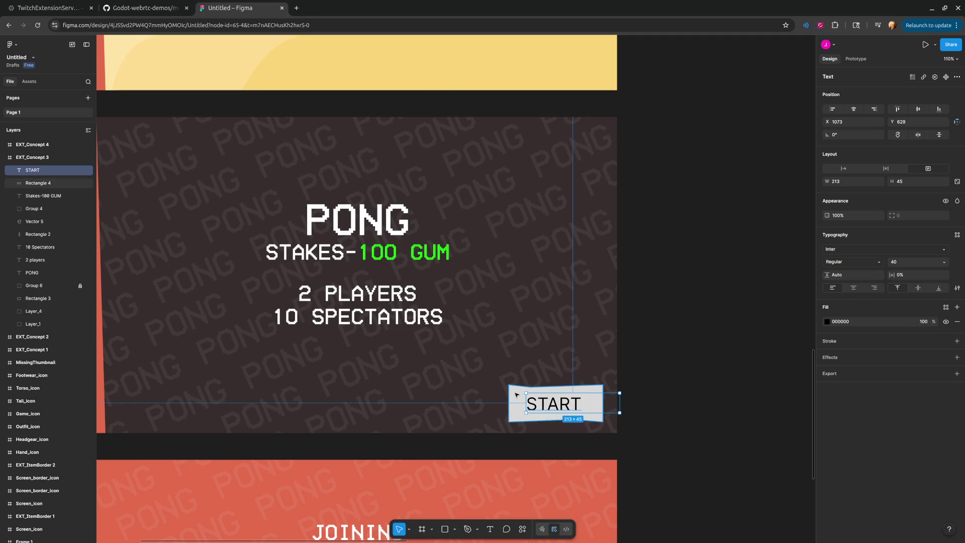
left_click(598, 388)
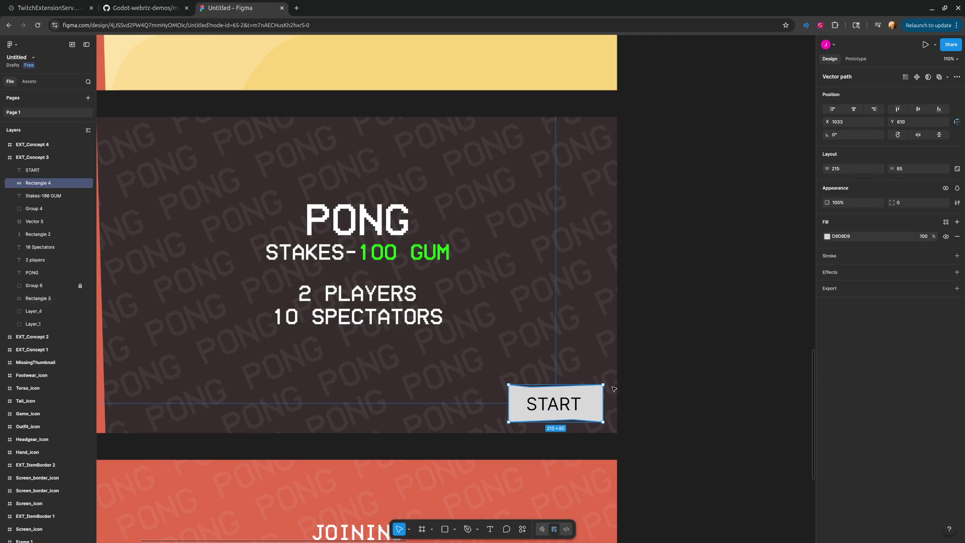
left_click(586, 402, "shift")
key("ctrl+d")
left_click_drag(591, 398, 482, 397)
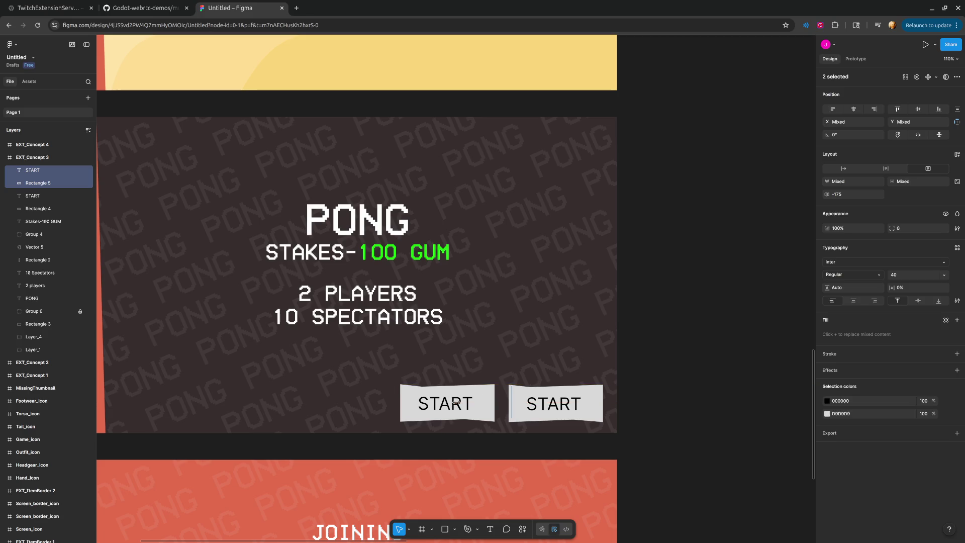
- Change the copied button's label text to CLOSE LOBBY
left_click(493, 407)
double_click(467, 404)
type("CLOSE")
left_click(667, 401)
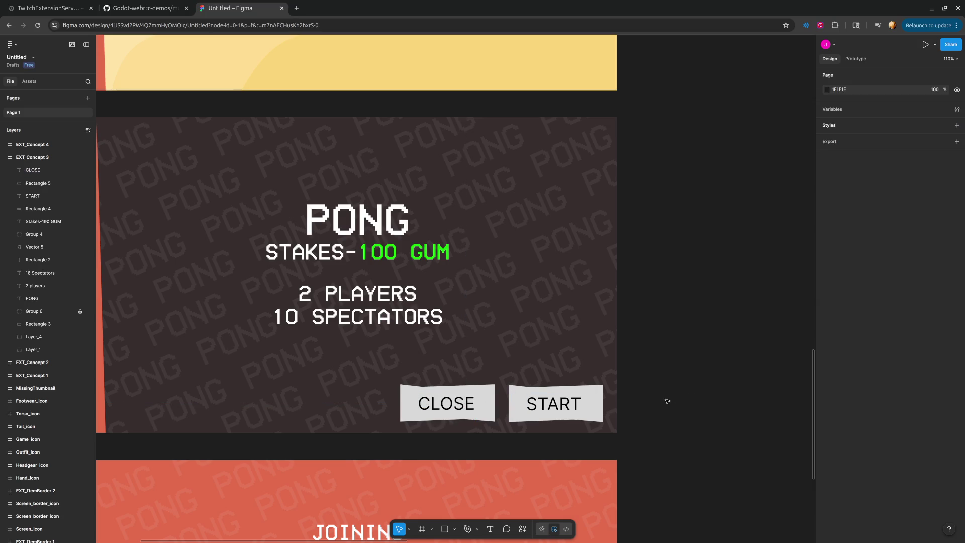
scroll(538, 400, "left", 3)
left_click(537, 405)
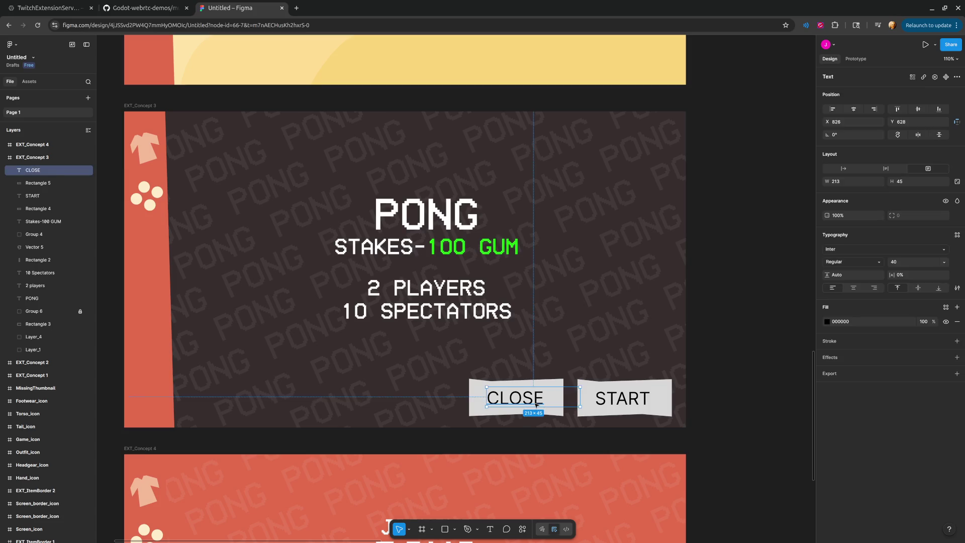
double_click(536, 405)
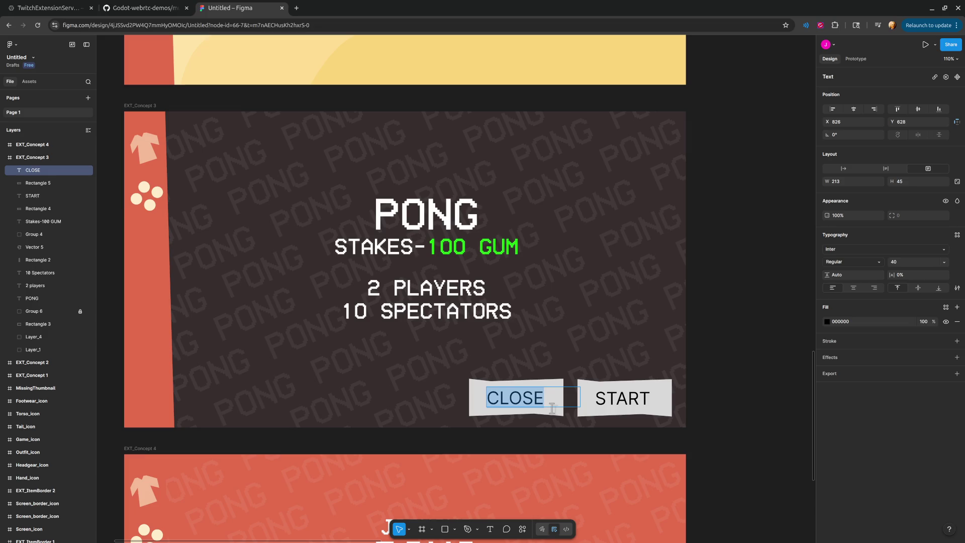
left_click(552, 409)
type("LOBBY")
key("Escape")
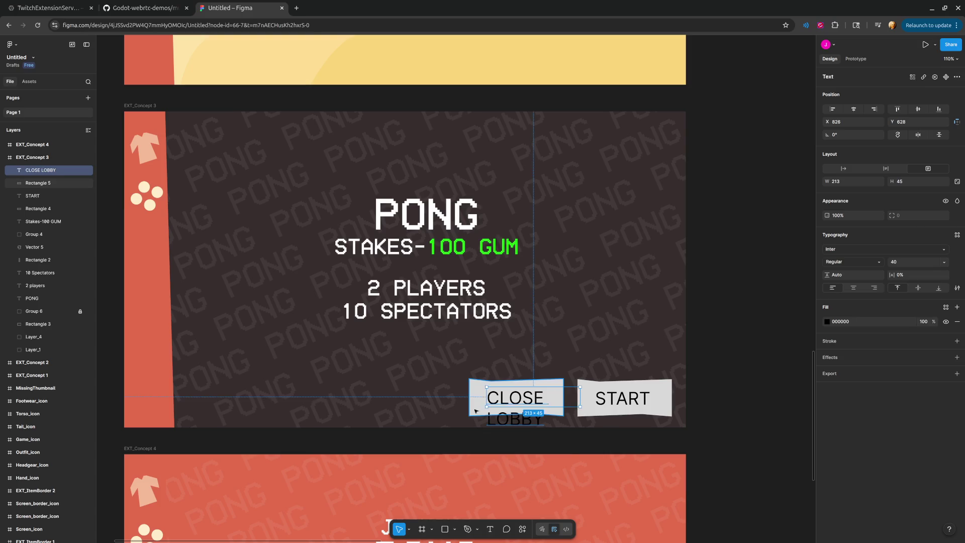
- Widen Rectangle 5 leftward and fit CLOSE LOBBY on one line at size 35
left_click(476, 410)
mouse_move(469, 399)
left_mouse_down()
mouse_move(432, 400)
mouse_move(445, 395)
left_mouse_up()
left_click(519, 399)
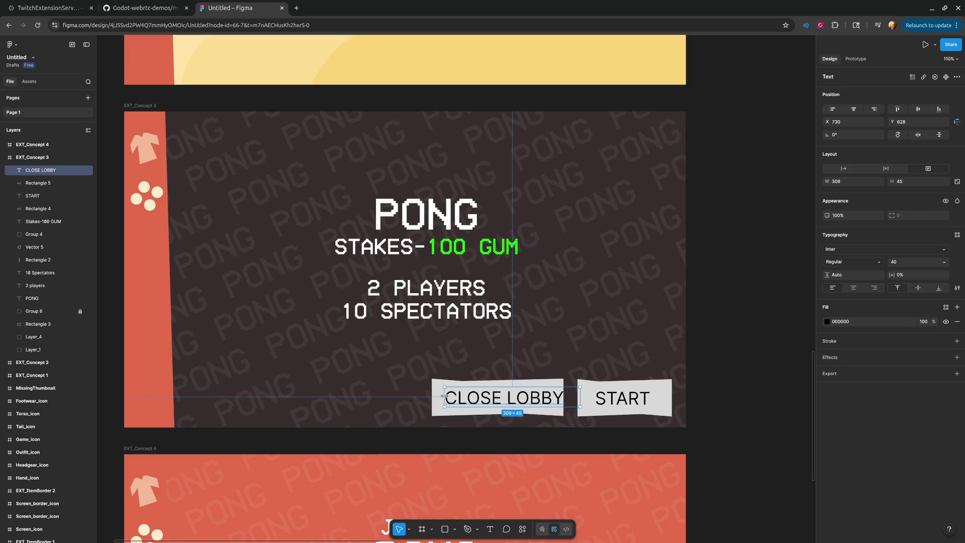
left_click_drag(573, 399, 558, 398)
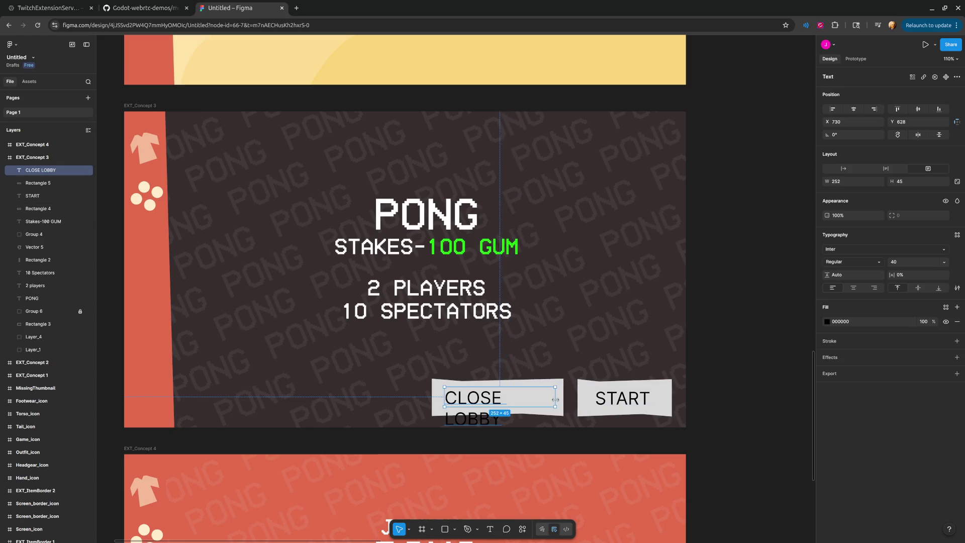
left_click(911, 259)
type("35")
key("Return")
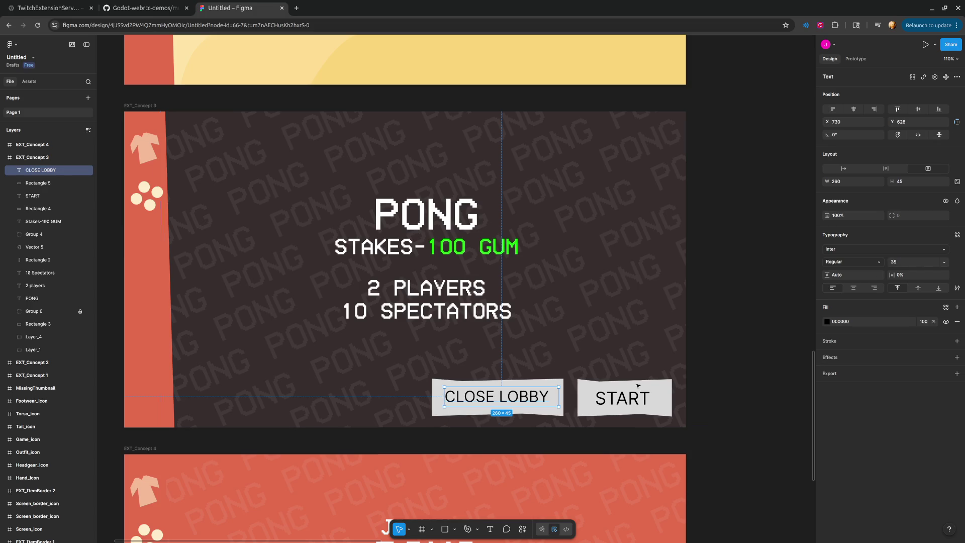
left_click(552, 414)
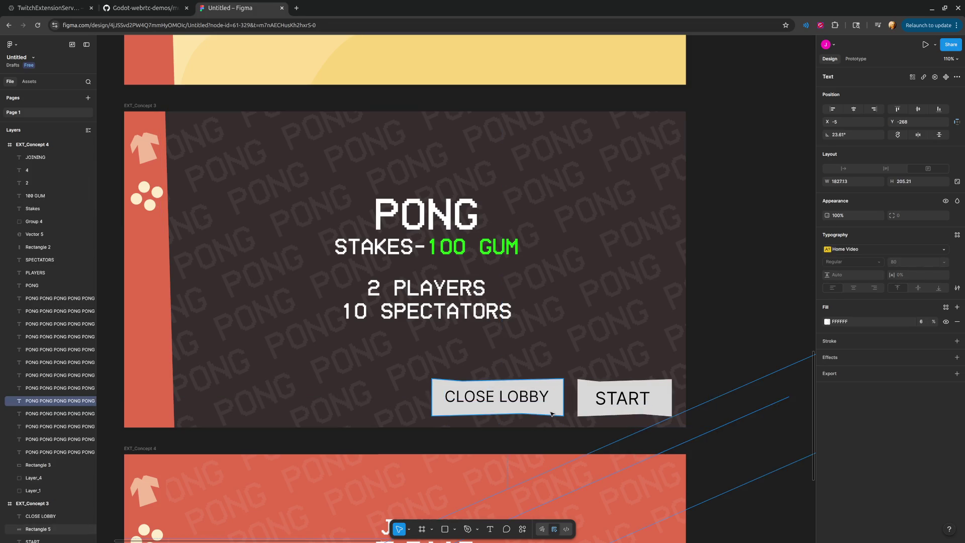
- Move the CLOSE LOBBY button further left
left_click(552, 413)
left_click(529, 403, "shift")
mouse_move(530, 403)
left_mouse_down()
mouse_move(470, 403)
mouse_move(491, 402)
left_mouse_up()
- Widen the START rectangle and relabel it START GAME on one line
left_click(589, 405)
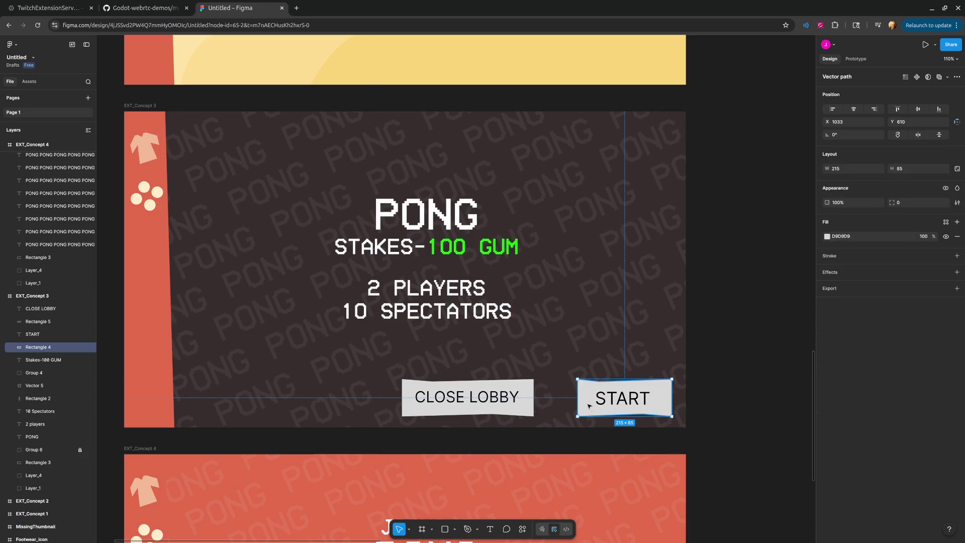
left_click_drag(578, 402, 548, 402)
left_click(621, 401)
double_click(621, 401)
key("Right")
type("GAM")
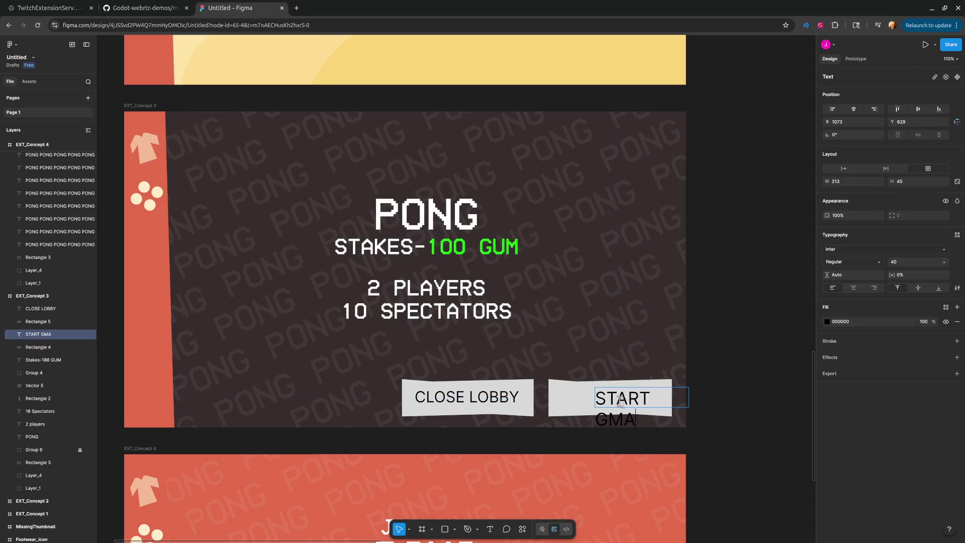
key("BackSpace")
type("ME")
key("Escape")
left_click_drag(595, 398, 556, 398)
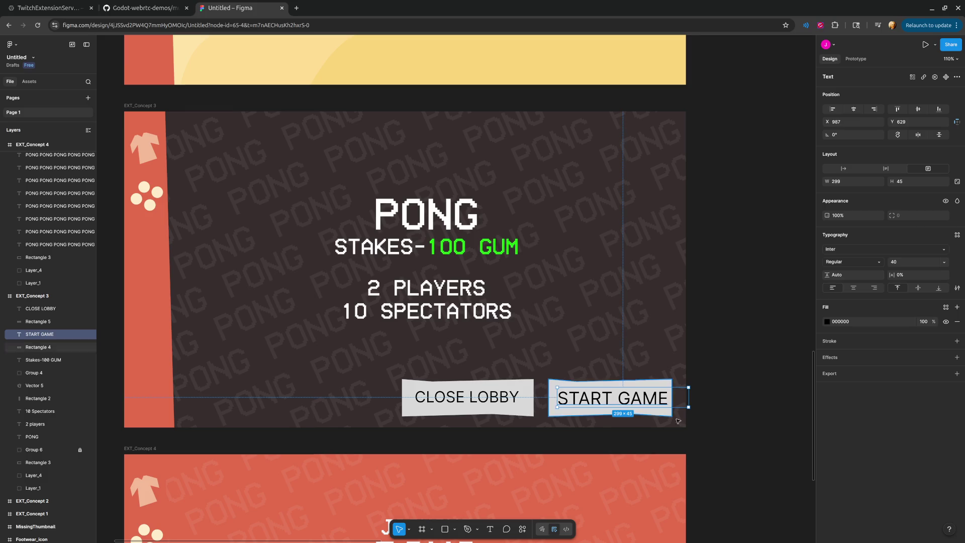
- Review the finished buttons on the canvas, then return to the Godot editor
left_click(593, 420)
scroll(598, 432, "left", 2)
scroll(599, 431, "down", 3)
scroll(598, 431, "down", 5)
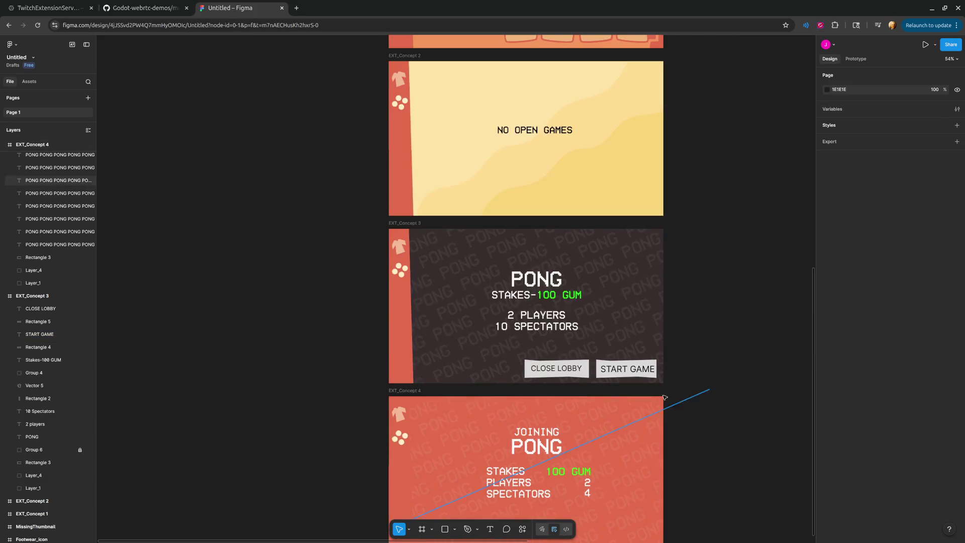
scroll(669, 397, "up", 3)
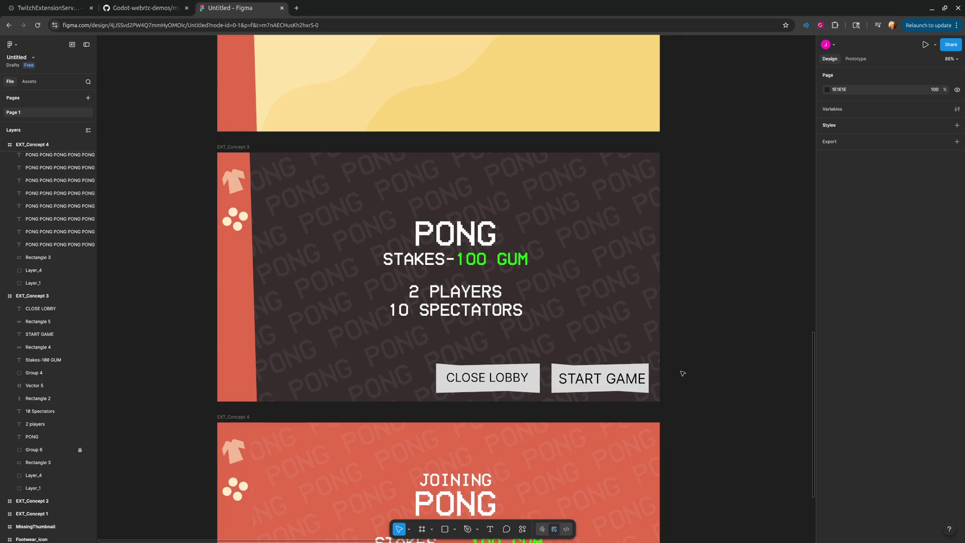
scroll(627, 388, "left", 2)
scroll(626, 388, "up", 1)
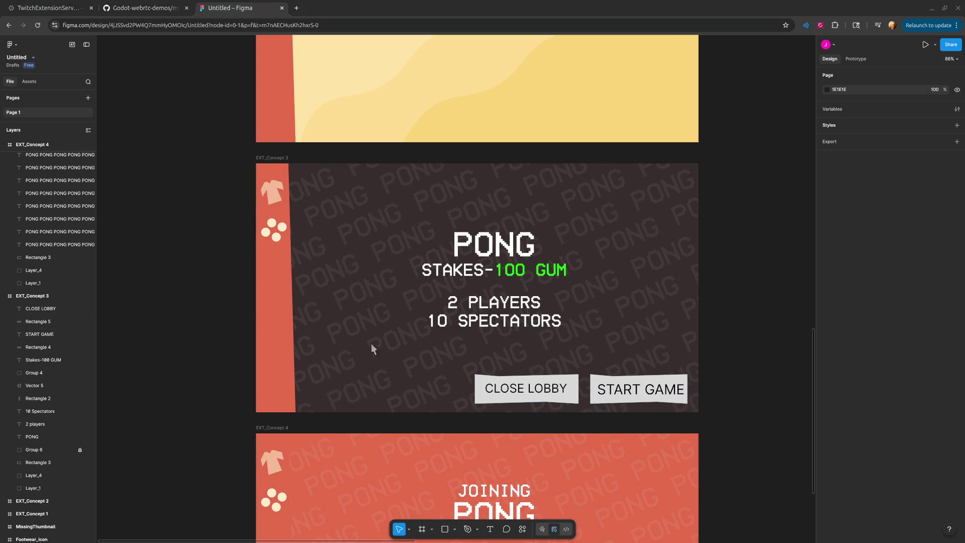
key("alt+Tab")
left_click(327, 271)
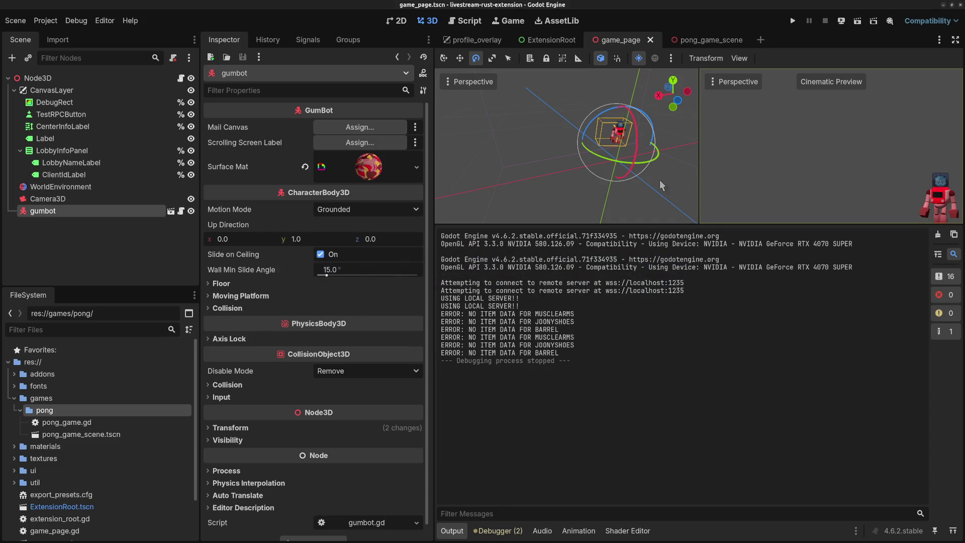
- Open game_page.tscn through Quick Open in the 2D view and select its TEST RPC button
mouse_move(769, 225)
left_mouse_down()
mouse_move(769, 397)
mouse_move(769, 319)
left_mouse_up()
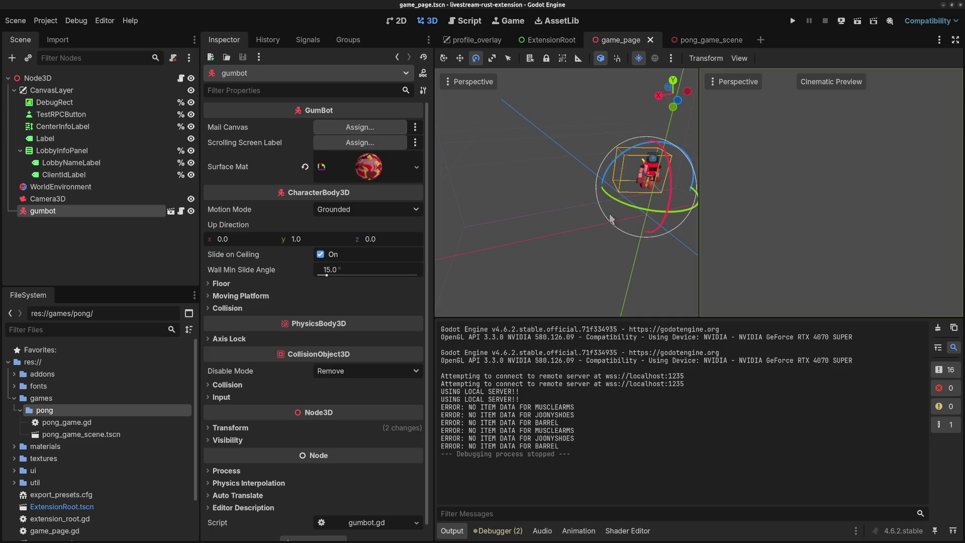
key("shift+alt+o")
type("game_")
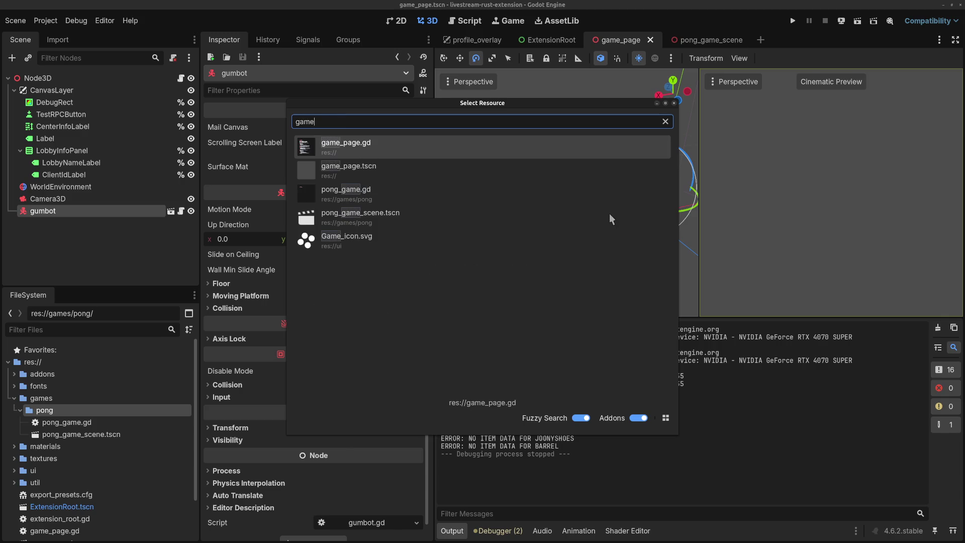
key("Down")
key("Return")
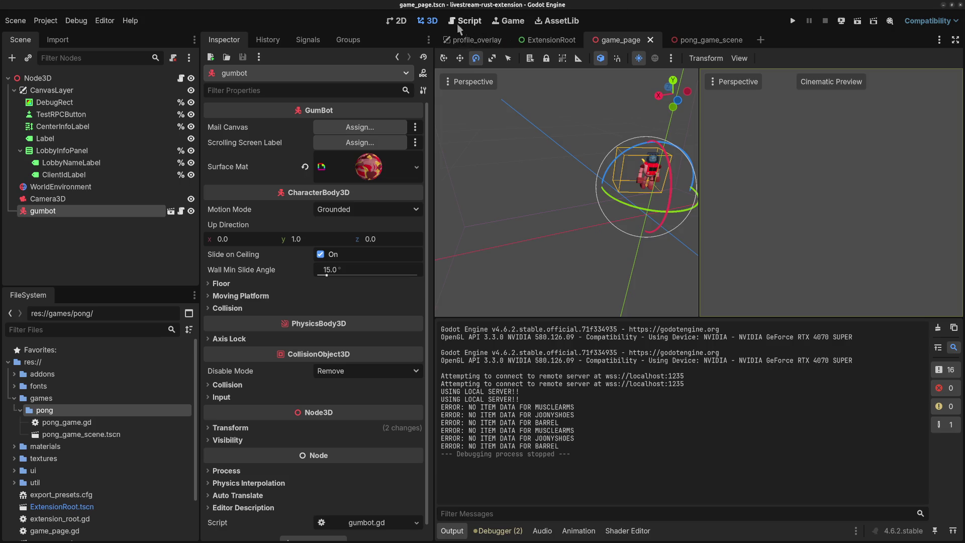
left_click(401, 21)
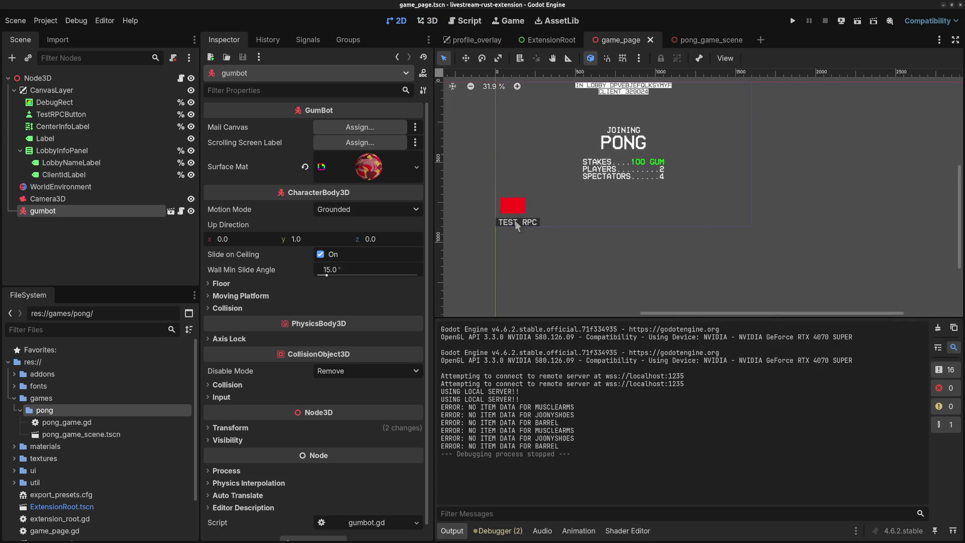
left_click(525, 224)
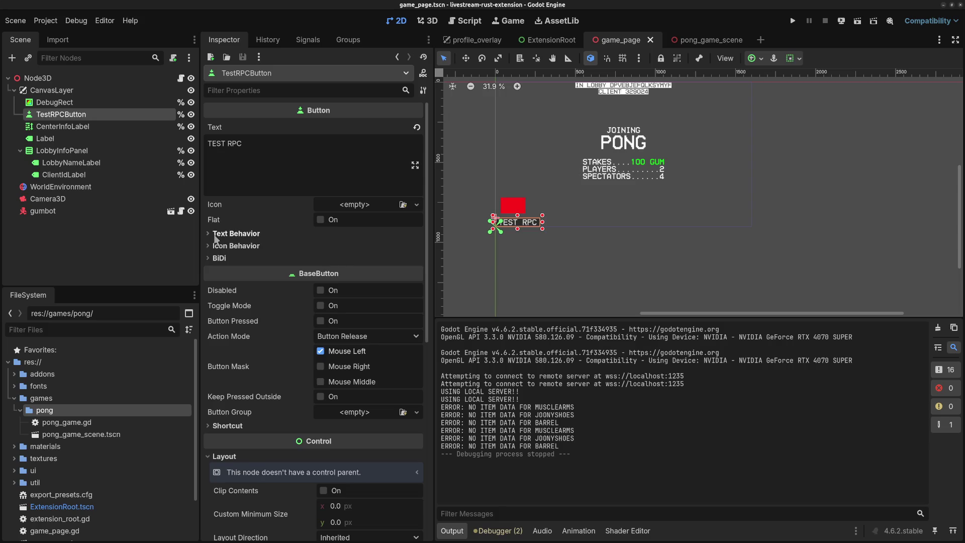
- Set TestRPCButton's Anchors Preset to Bottom Right
scroll(320, 375, "down", 5)
scroll(327, 364, "down", 2)
scroll(338, 347, "up", 2)
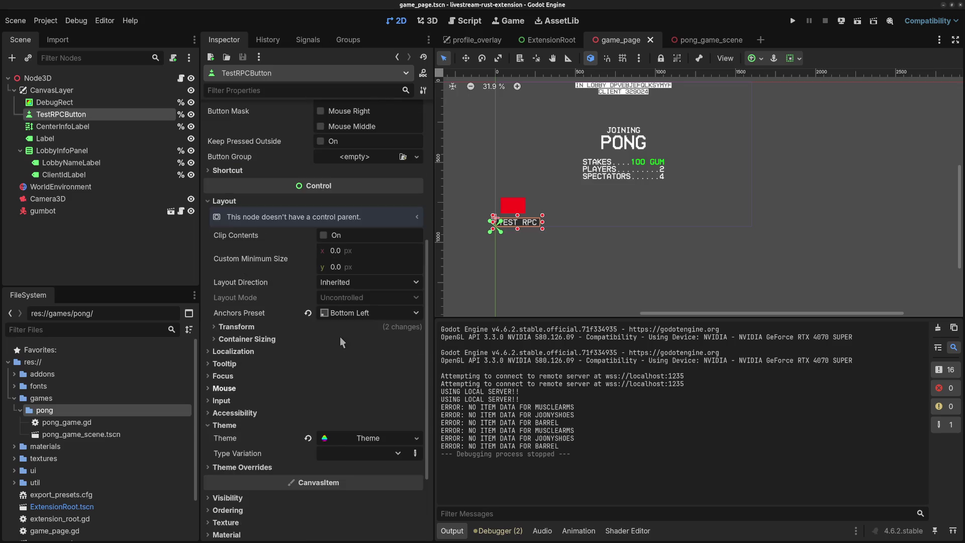
left_click(351, 312)
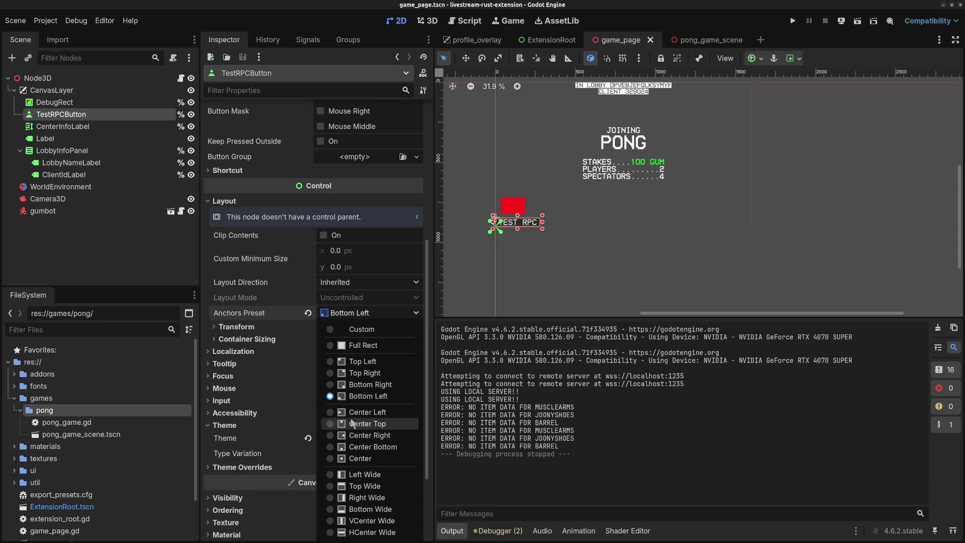
left_click(366, 387)
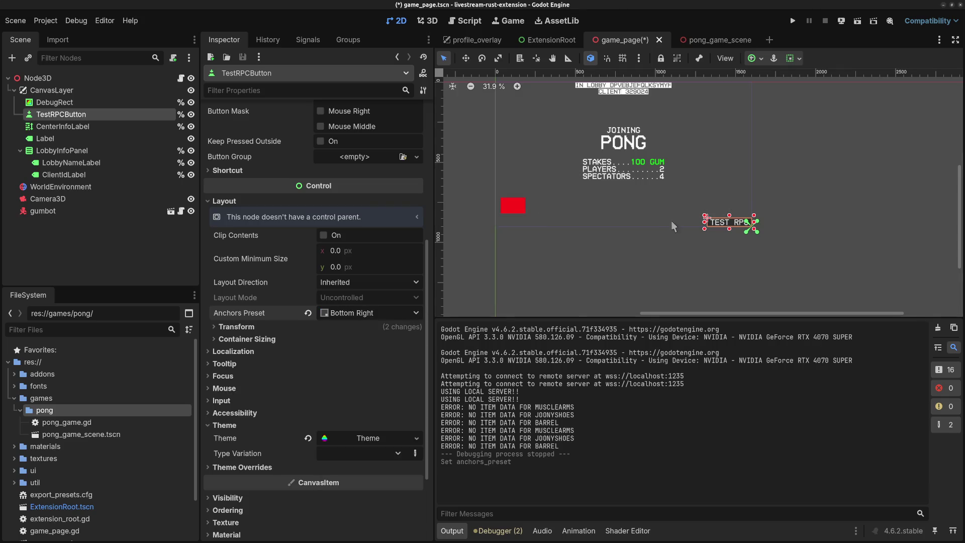
- Reparent TestRPCButton into a new HBoxContainer node
scroll(672, 222, "up", 2)
scroll(642, 271, "right", 1)
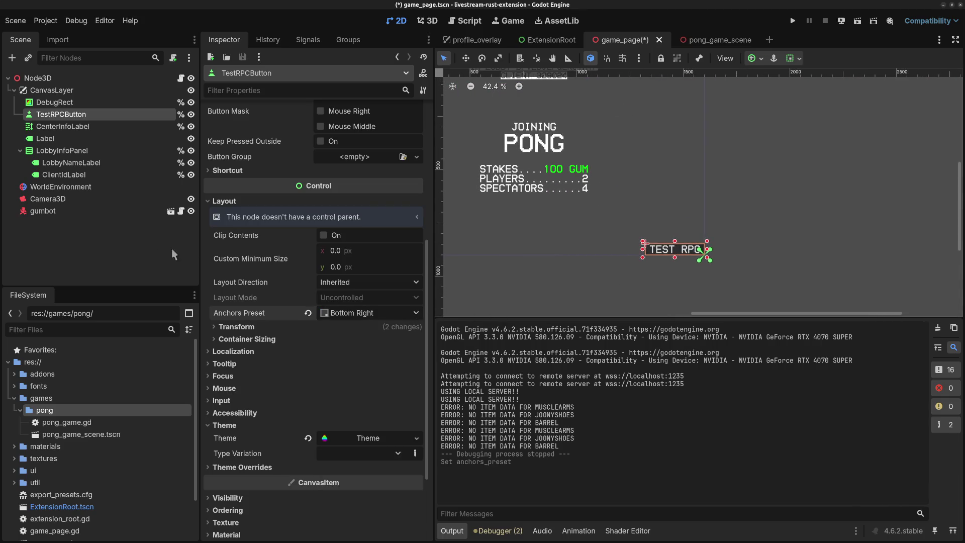
right_click(84, 116)
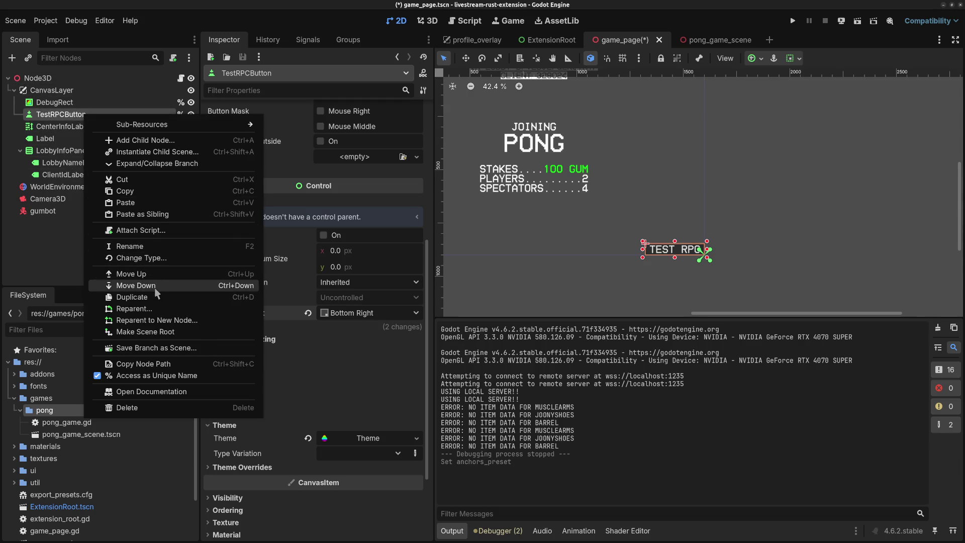
left_click(164, 321)
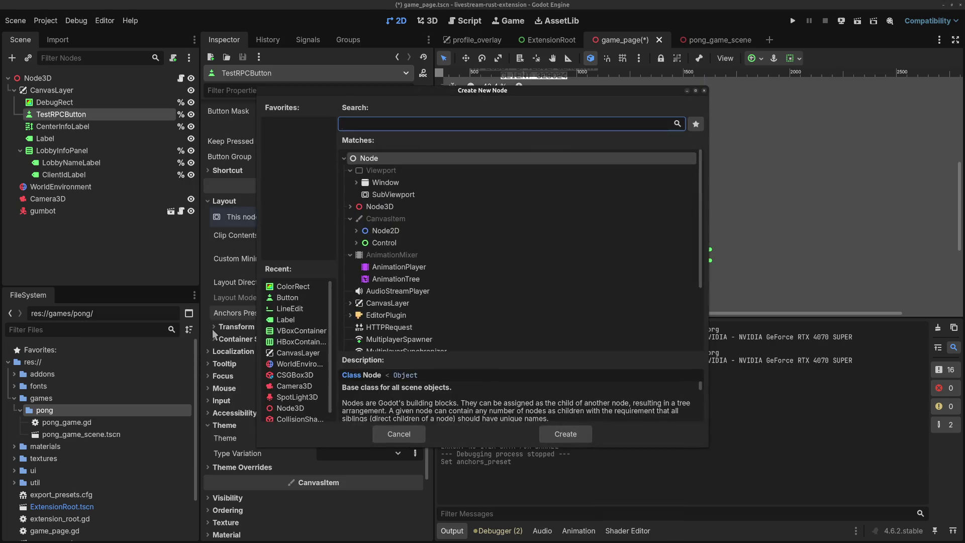
type("hbox")
key("Return")
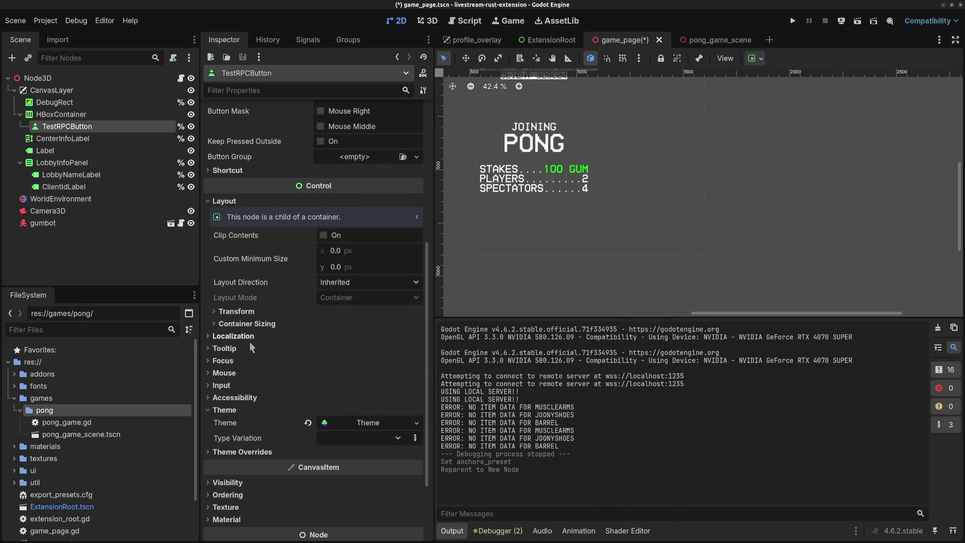
- Anchor the HBoxContainer to Bottom Right and duplicate TestRPCButton inside it
left_click(79, 115)
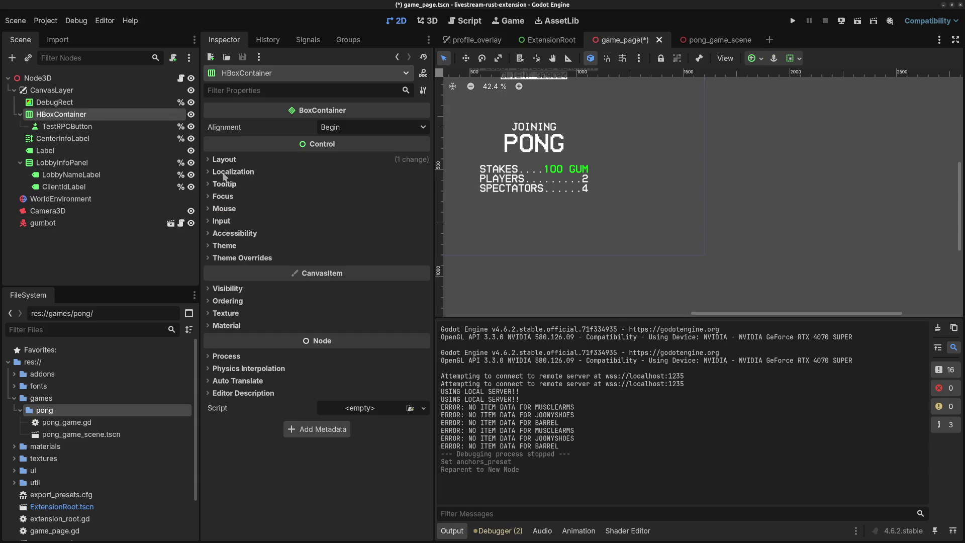
left_click(224, 160)
left_click(361, 274)
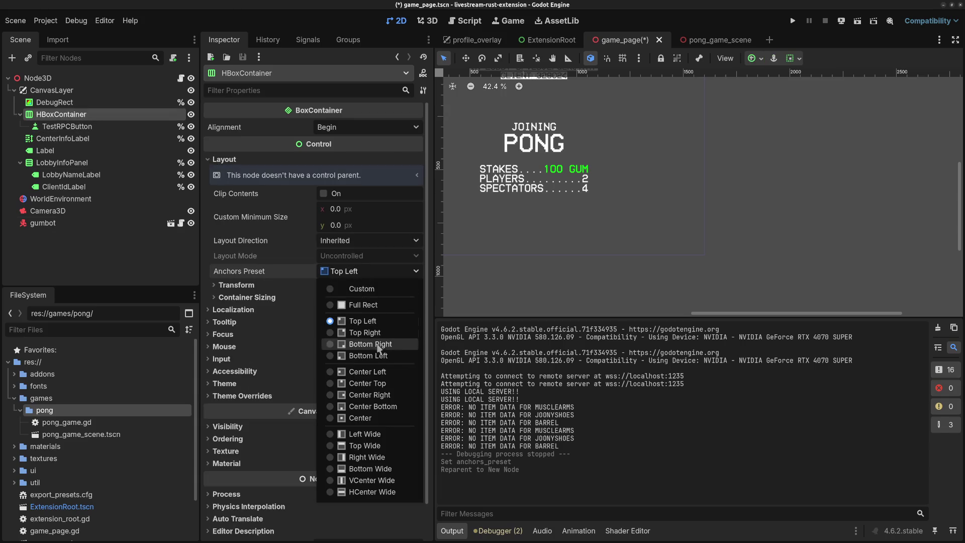
left_click(387, 347)
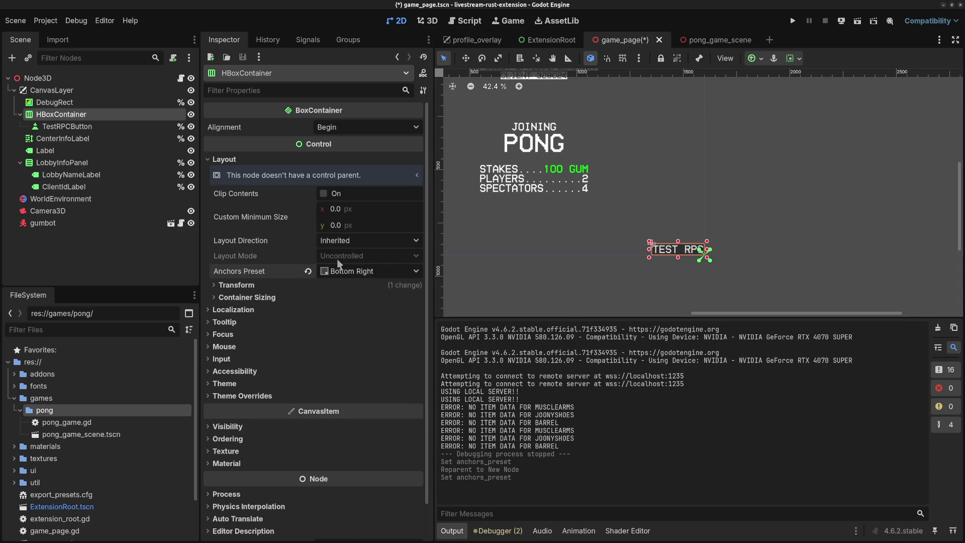
left_click(70, 128)
key("ctrl+d")
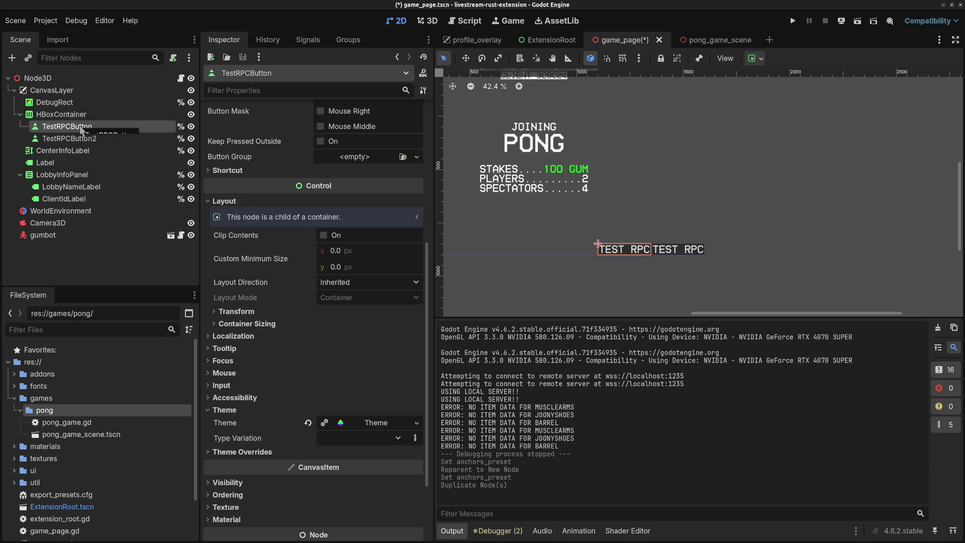
- Rename the original TestRPCButton node to CloseLobbyButton, then select TestRPCButton2
double_click(81, 126)
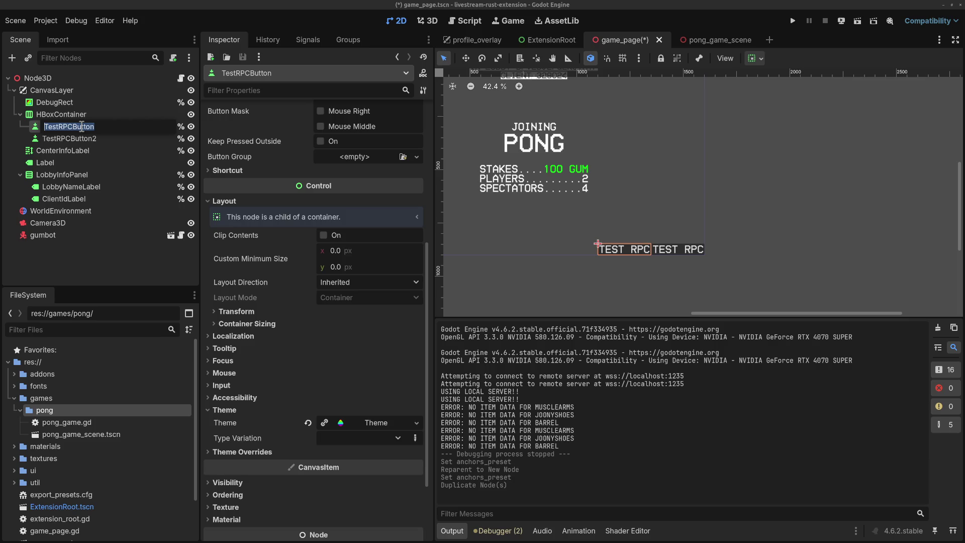
type("ExitLobby")
key("ctrl+a")
type("CloseL")
type("obbyButto")
type("n")
key("Return")
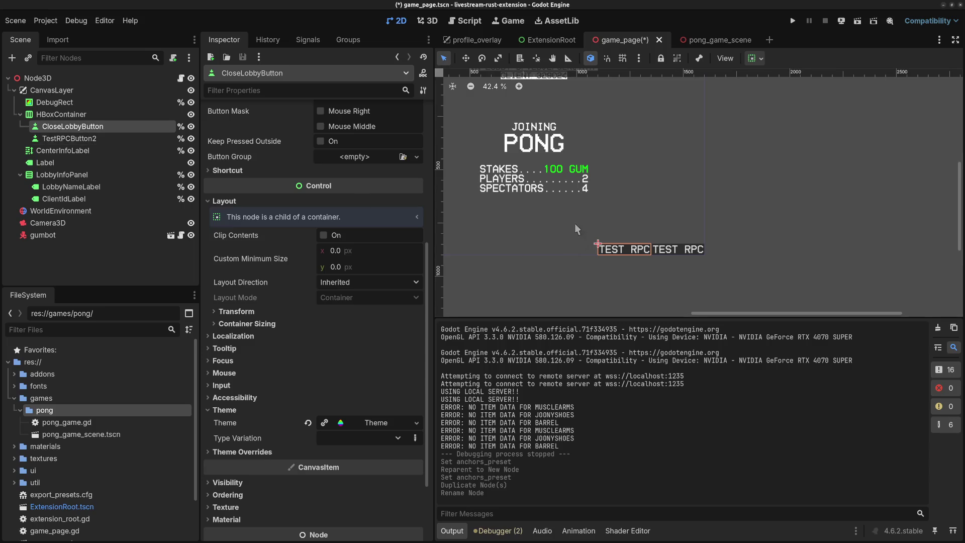
left_click_drag(558, 236, 612, 265)
left_click(86, 140)
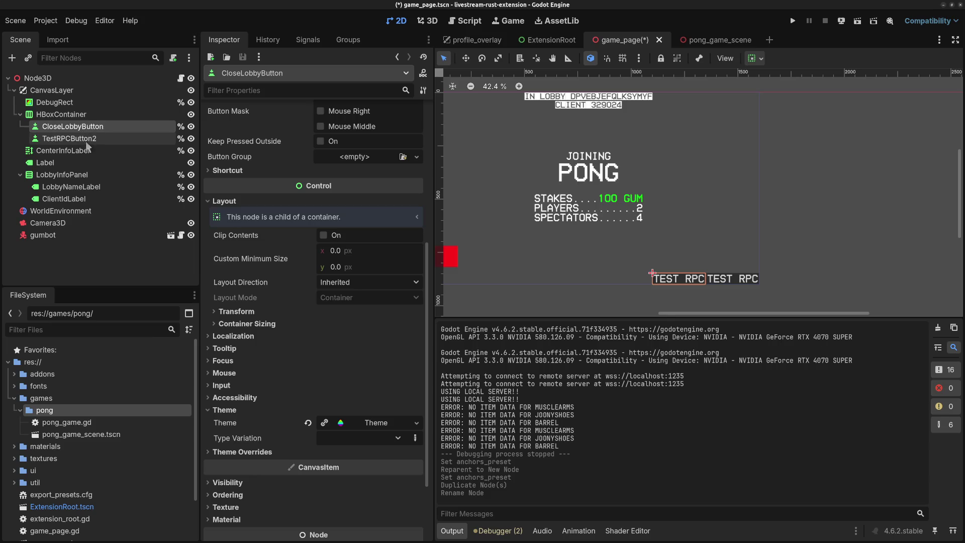
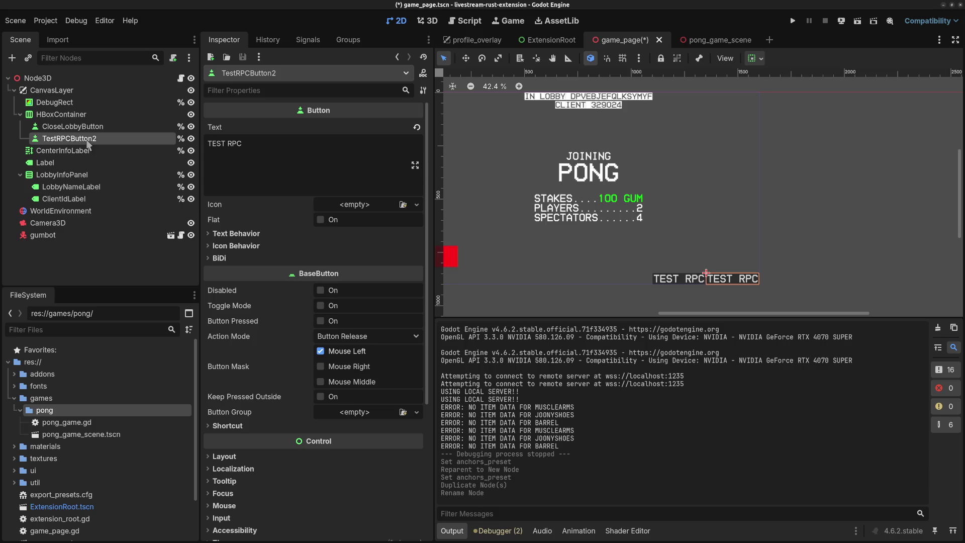
- Rename the TestRPCButton2 node to StartGameButton and select the lobby button container
double_click(84, 139)
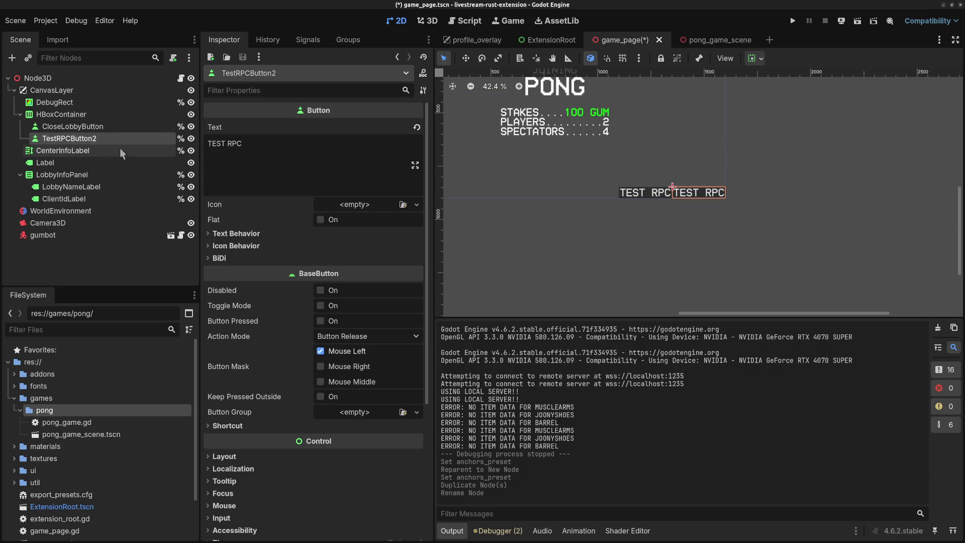
left_click(84, 139)
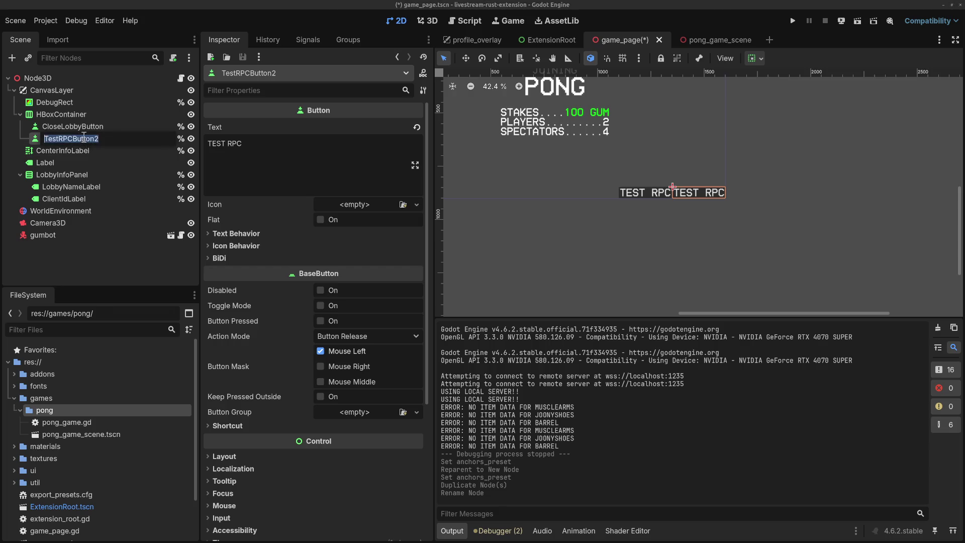
type("Start")
type("GameButton")
key("Return")
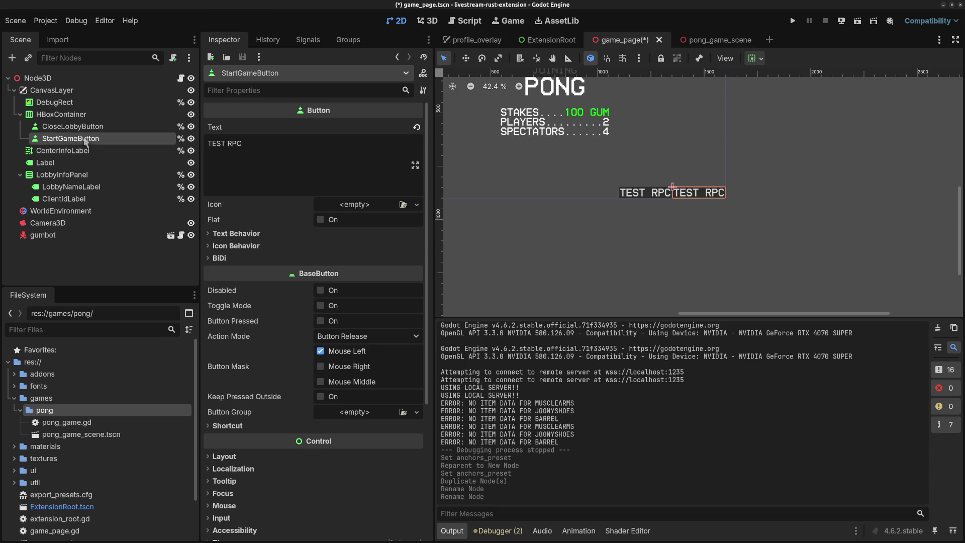
left_click_drag(573, 211, 610, 251)
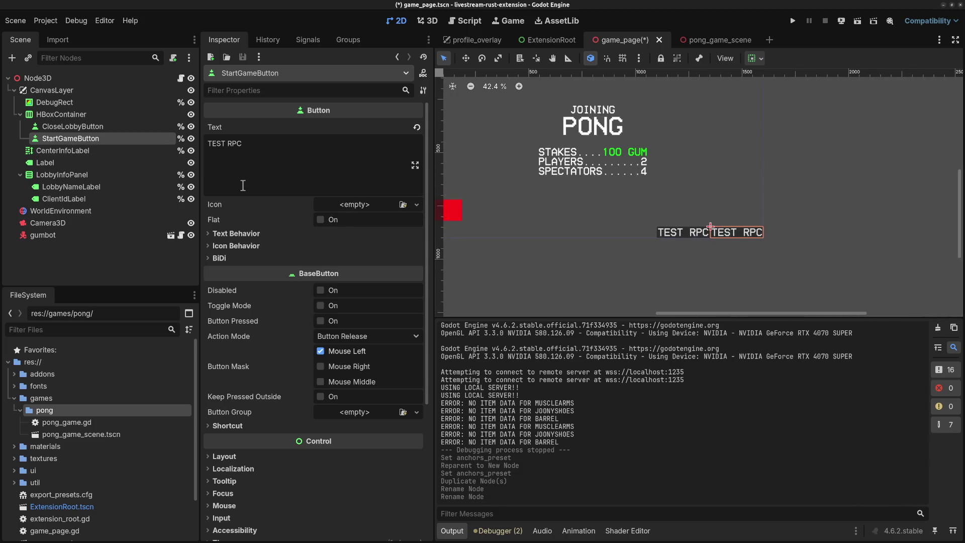
left_click(91, 115)
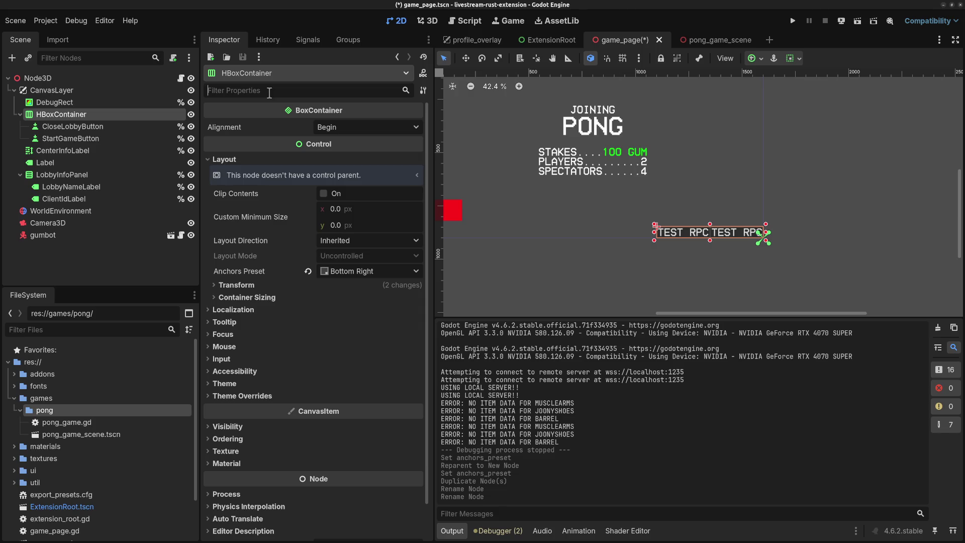
- Set the HBoxContainer's Separation theme constant override to 10 and save the scene
left_click(269, 91)
type("separ")
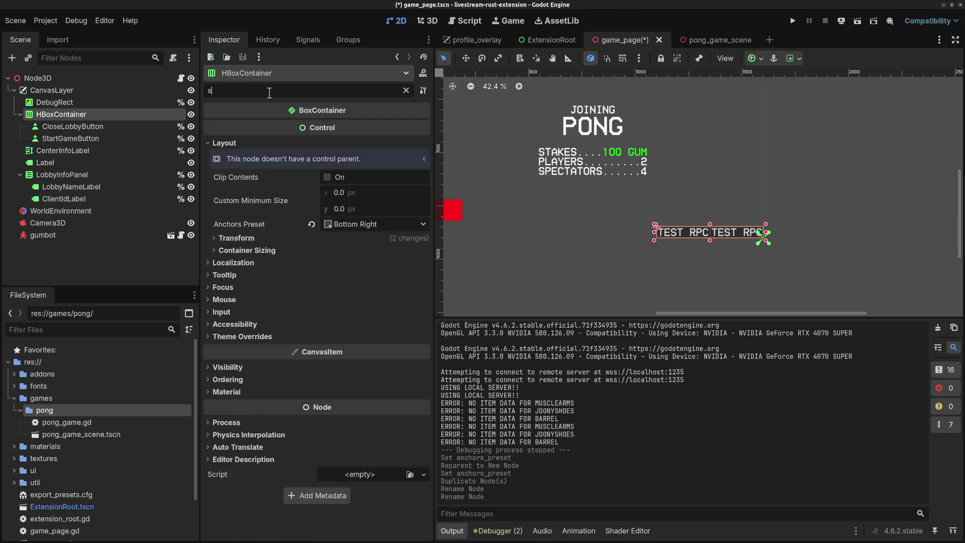
type("at")
left_click(232, 144)
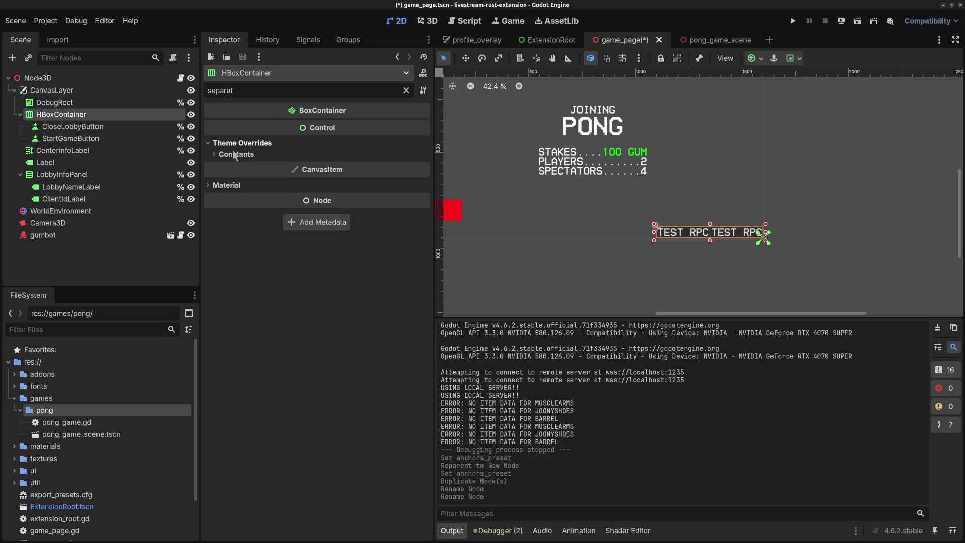
left_click(226, 155)
left_click(225, 167)
left_click(366, 169)
type("10")
key("Return")
key("ctrl+s")
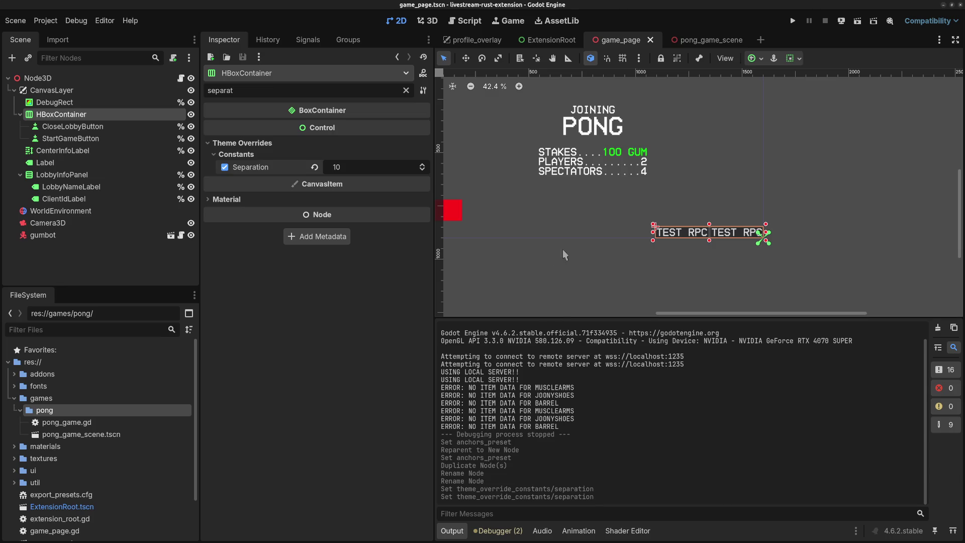
- Select the leftmost button, then switch between the CloseLobbyButton and StartGameButton nodes
left_click(691, 231)
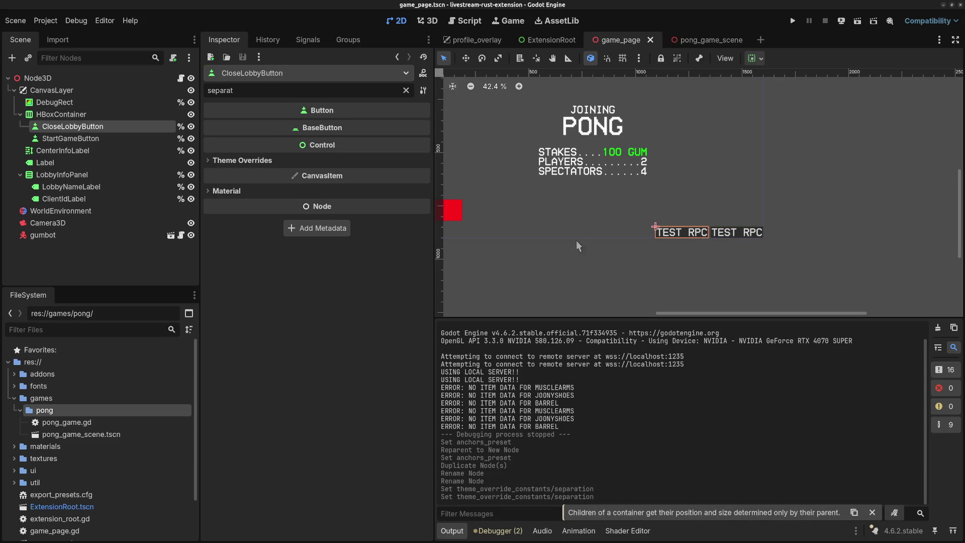
left_click(95, 137)
left_click(97, 130)
left_click(94, 138)
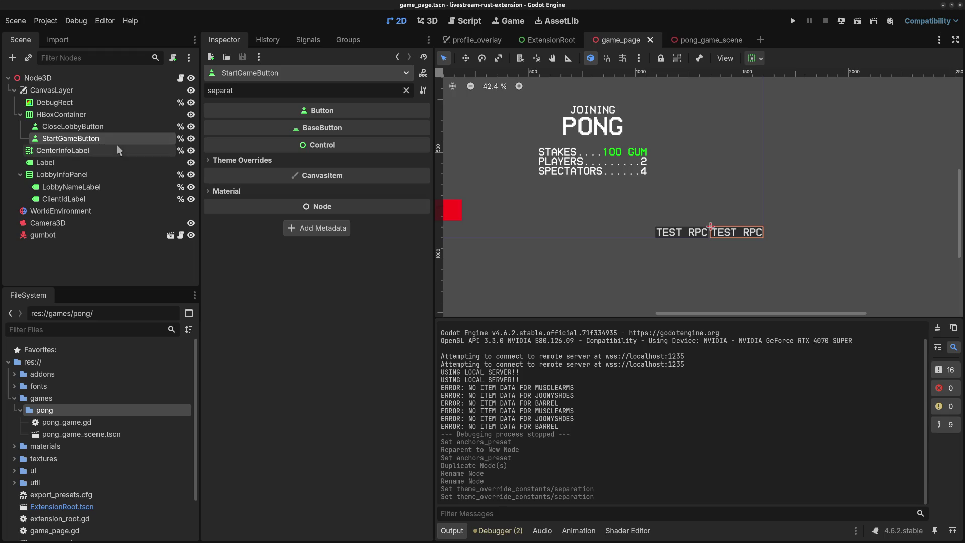
- Duplicate StartGameButton and rename the StartGameButton2 copy to HostGameButton
key("ctrl+d")
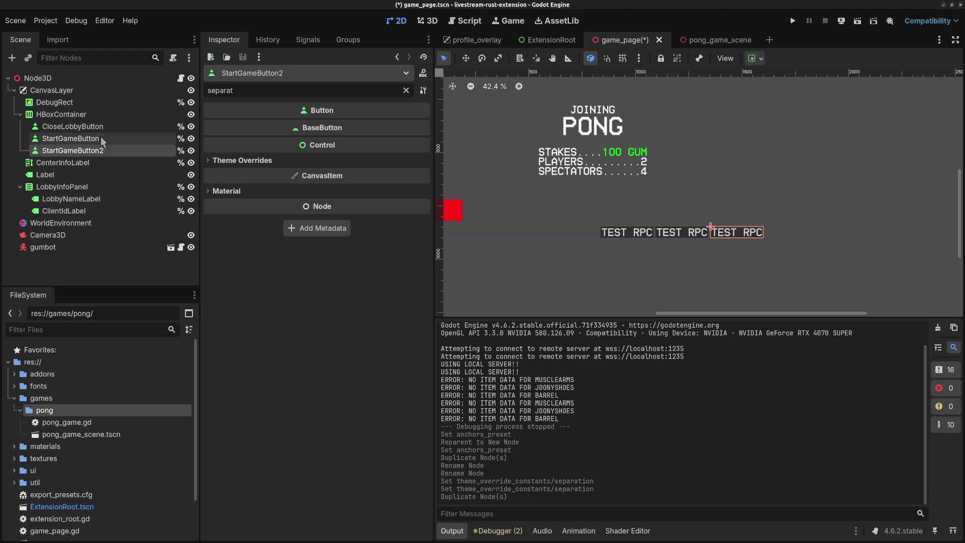
left_click(102, 142)
left_click(99, 151)
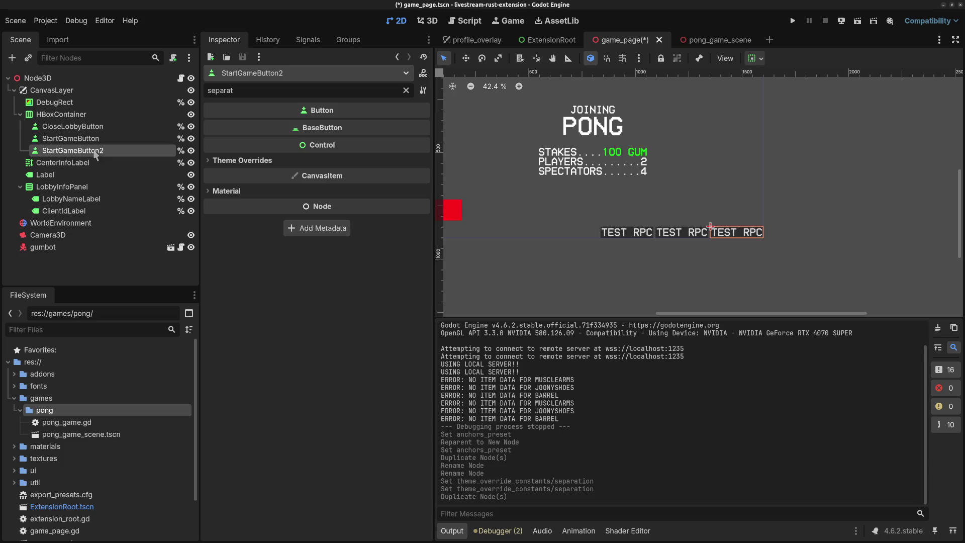
double_click(95, 154)
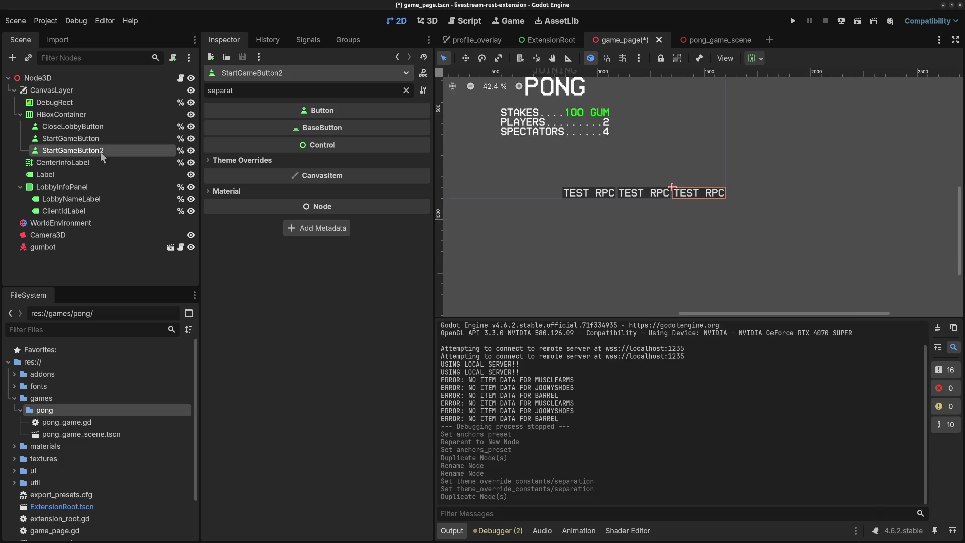
left_click(107, 152)
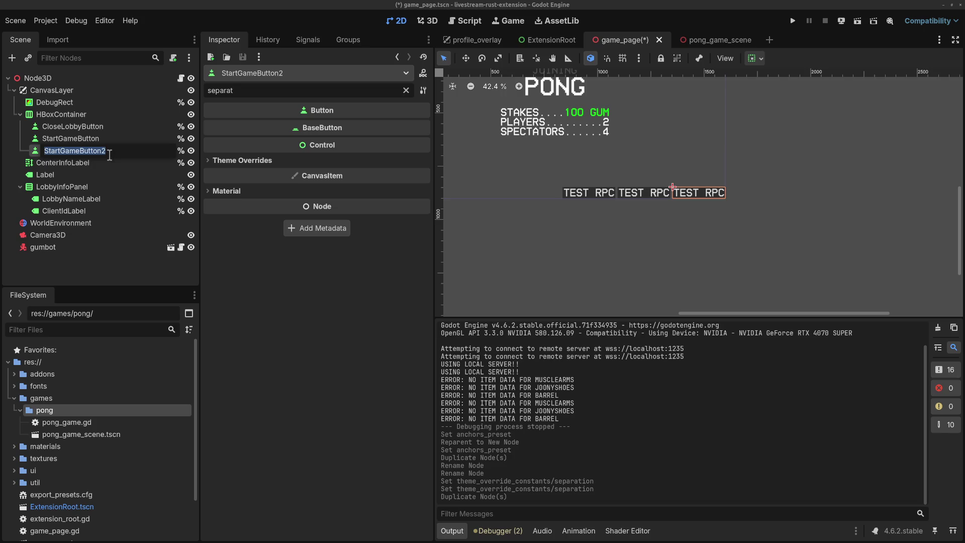
type("HO")
type("ton")
key("Return")
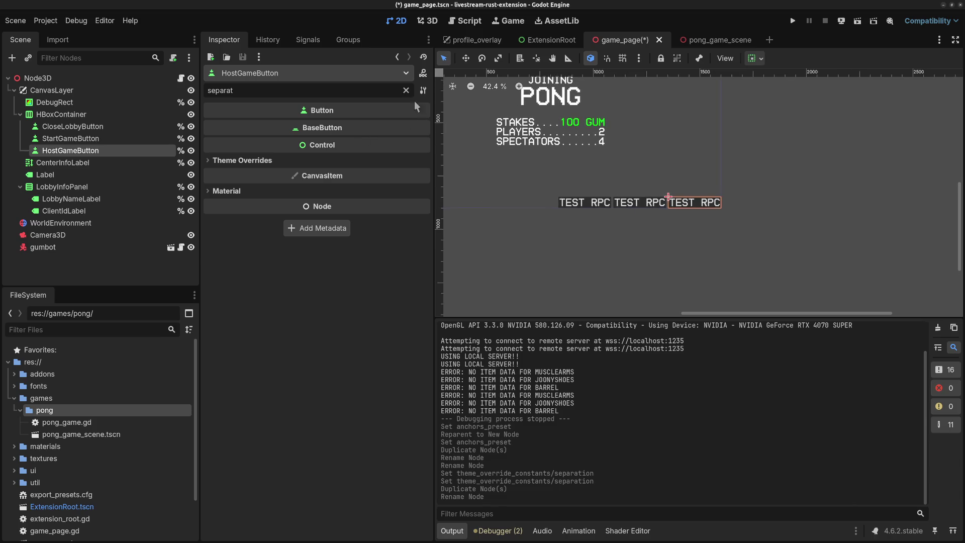
left_click(406, 90)
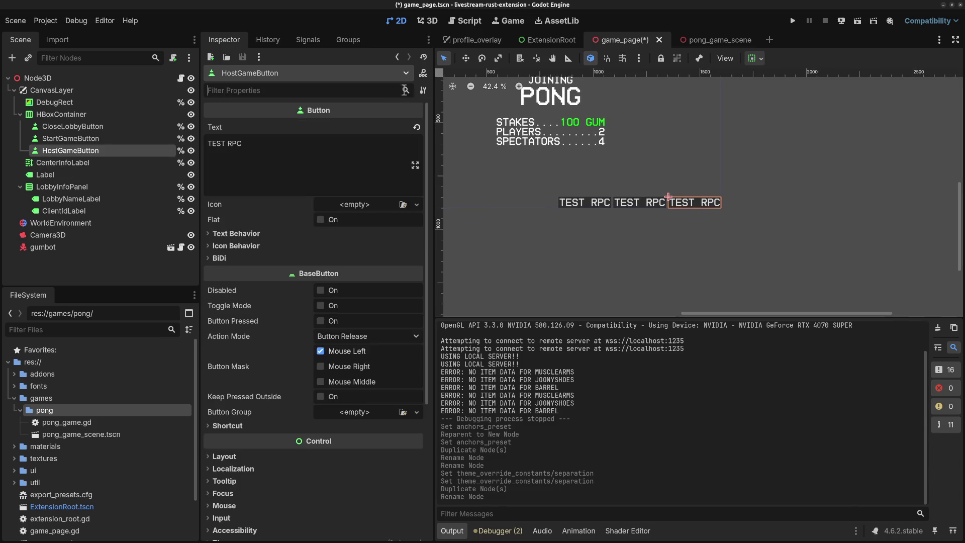
- Change the button labels to HOST GAME on HostGameButton and START GAME on StartGameButton
triple_click(254, 146)
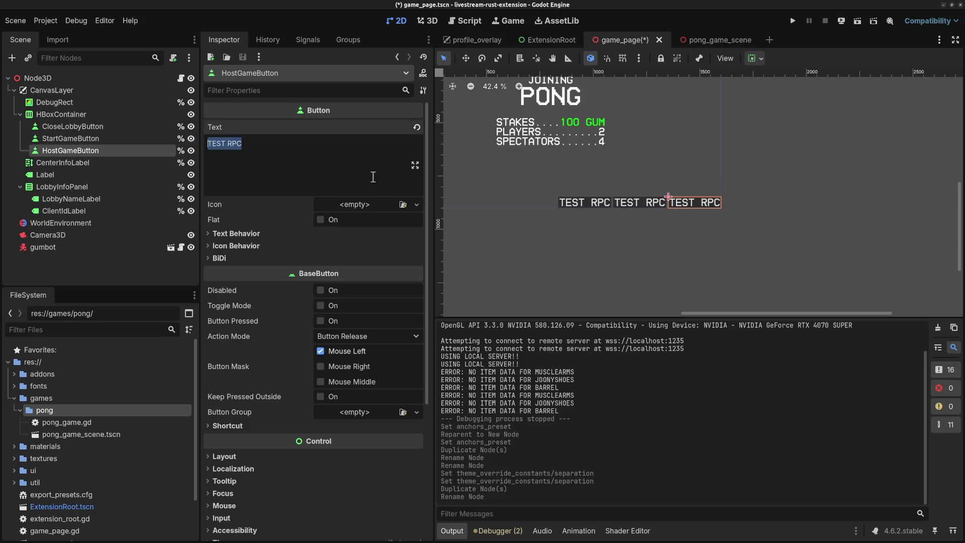
type("HOST GAM")
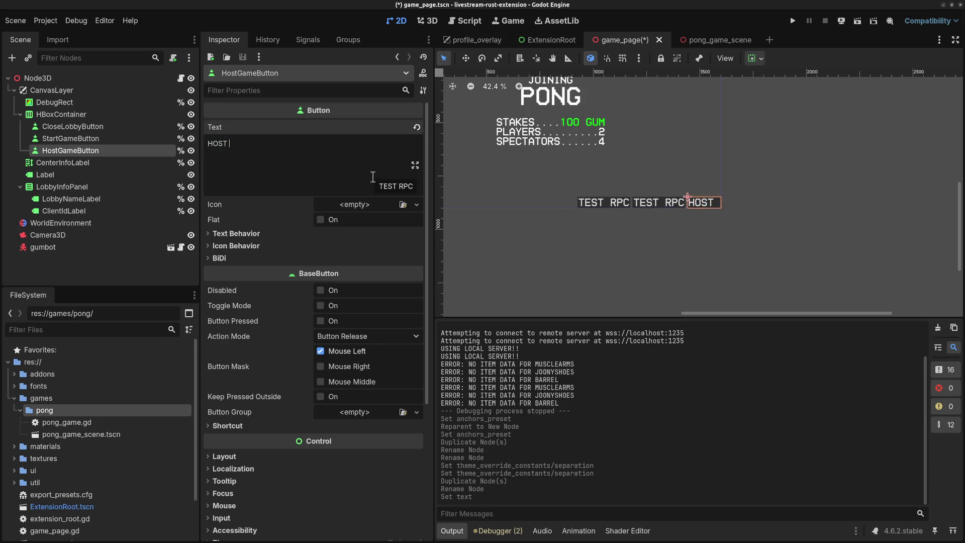
type("E")
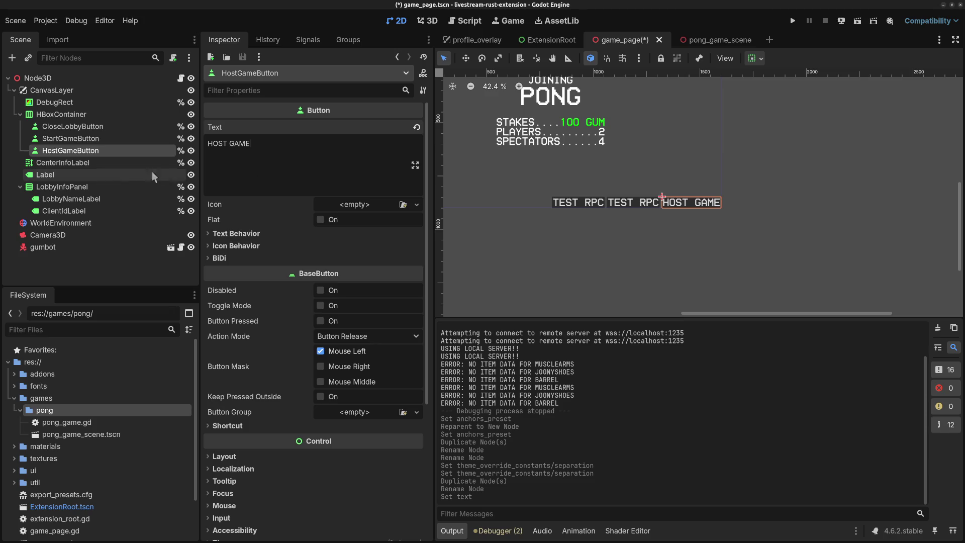
left_click(90, 139)
left_click(279, 147)
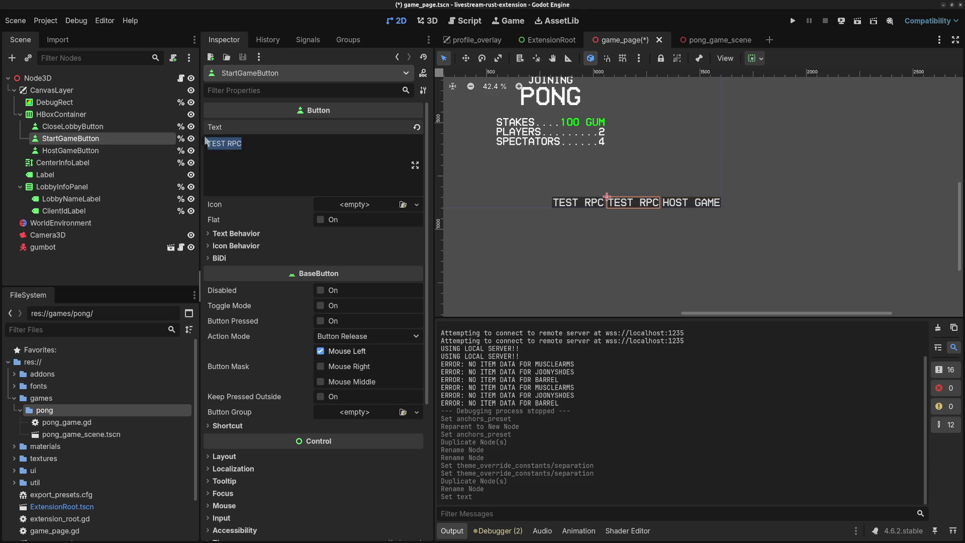
type("STAR")
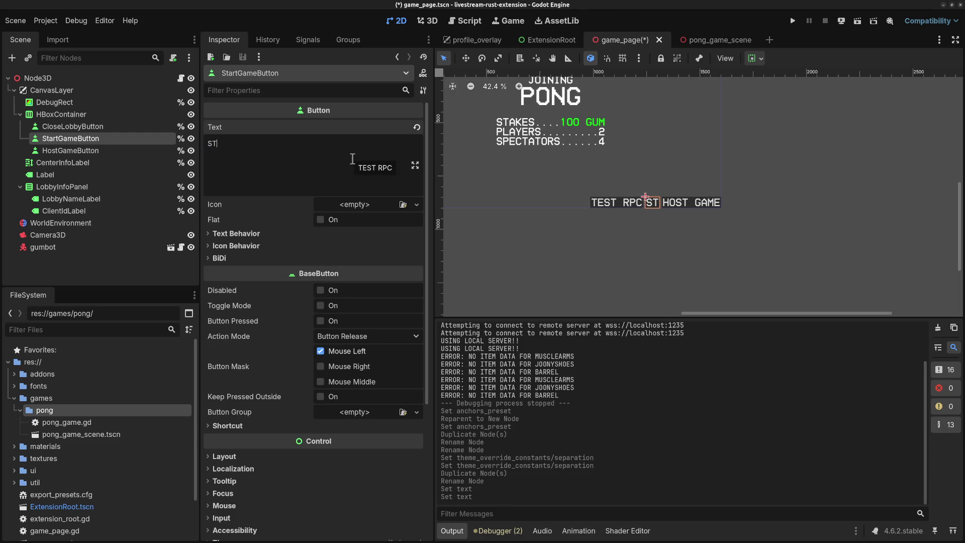
type("T GAME")
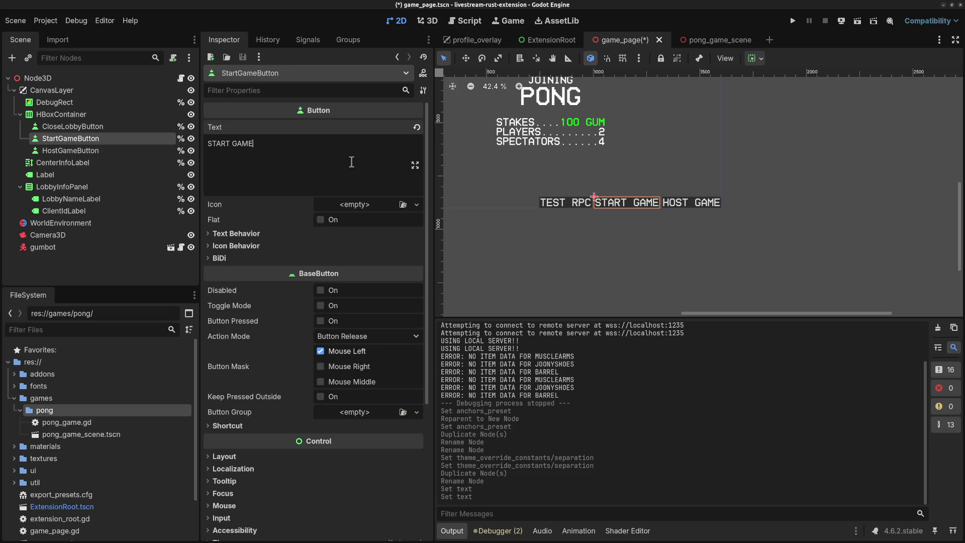
- Replace CloseLobbyButton's TEST RPC text with CLOSE LOBBY
left_click(116, 127)
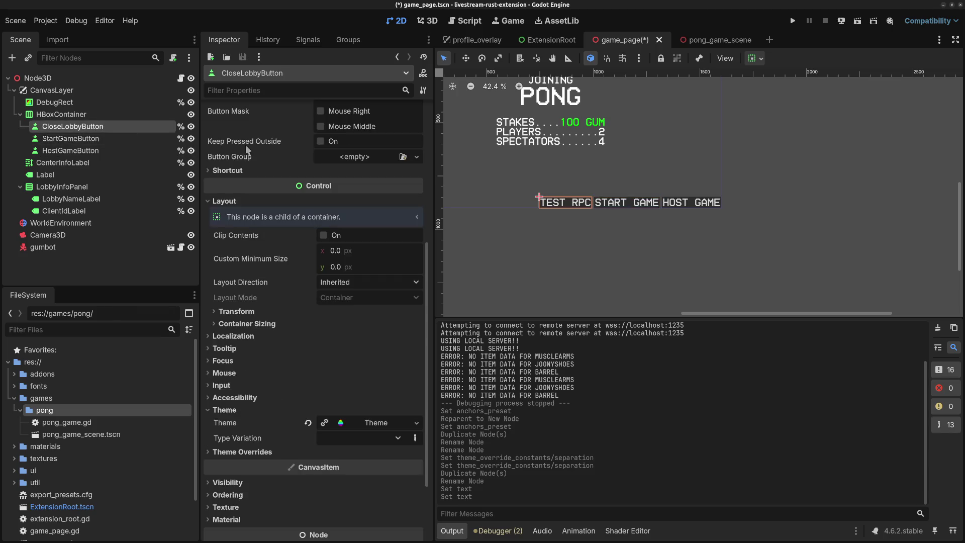
scroll(267, 166, "up", 2)
scroll(290, 188, "up", 5)
left_click(270, 146)
key("ctrl+a")
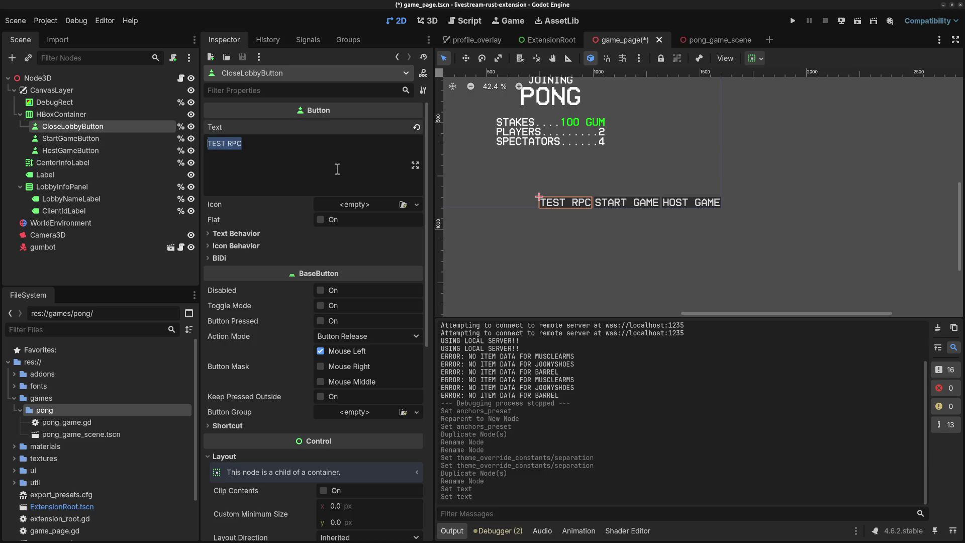
type("CLOSE")
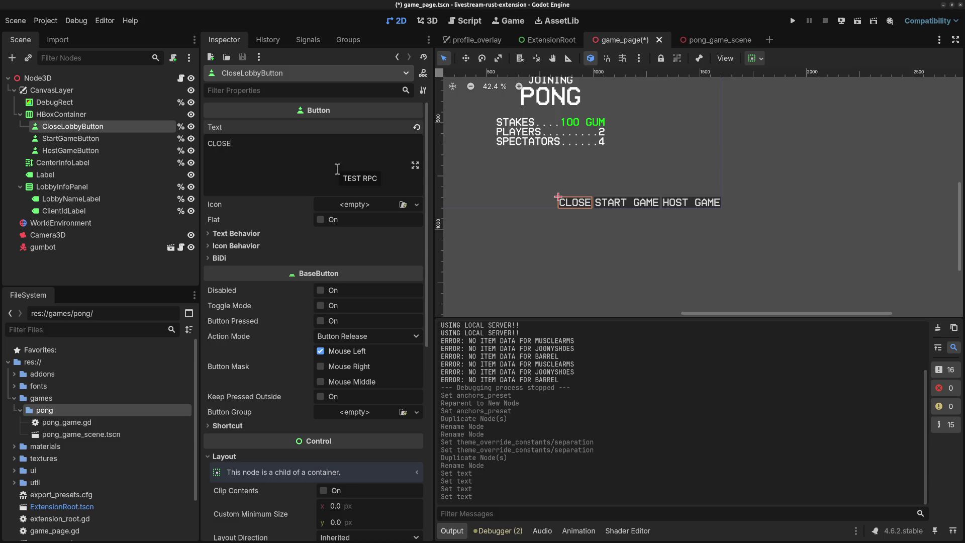
type(" LOBBY")
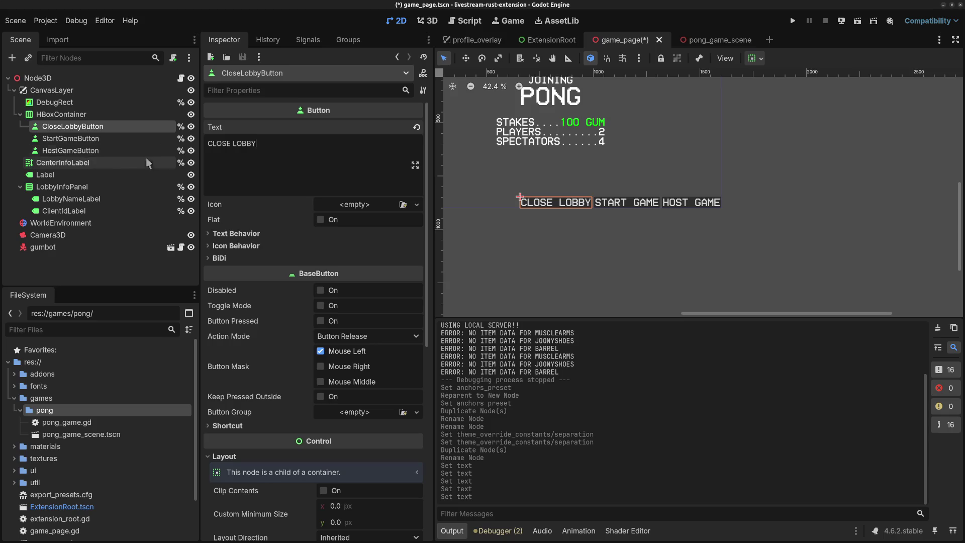
left_click(104, 136)
left_click(106, 126)
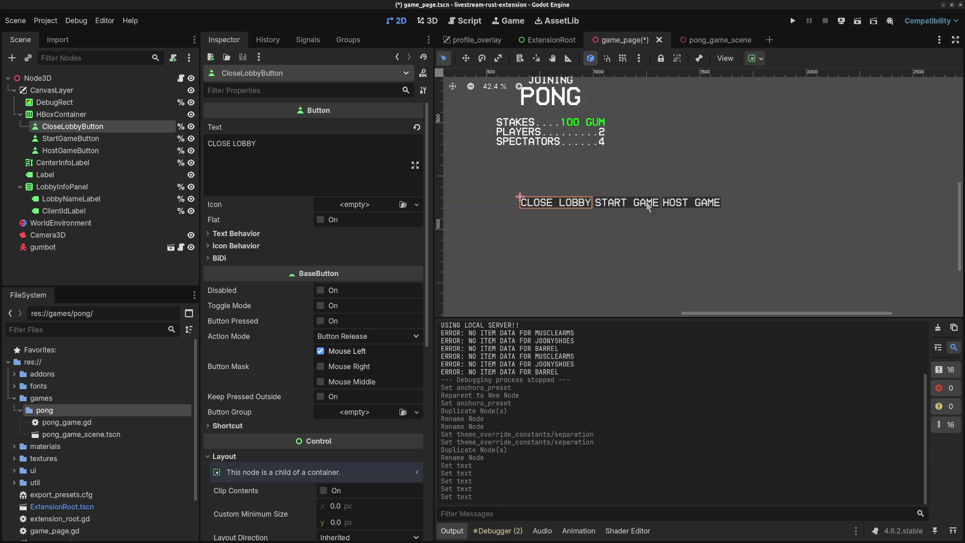
scroll(633, 224, "up", 5)
- Save the relabelled game_page scene with HostGameButton selected, then switch to Visual Studio Code
scroll(668, 273, "down", 7)
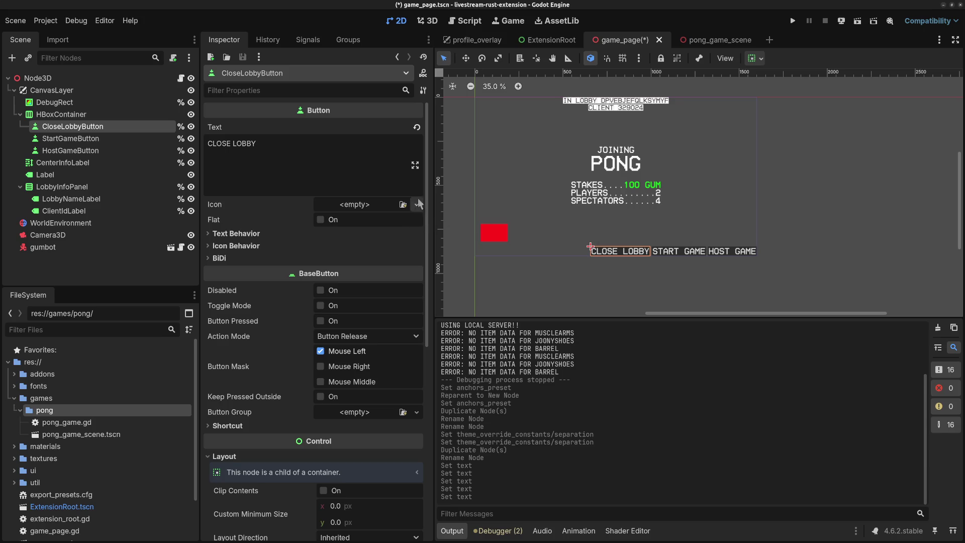
left_click(281, 155)
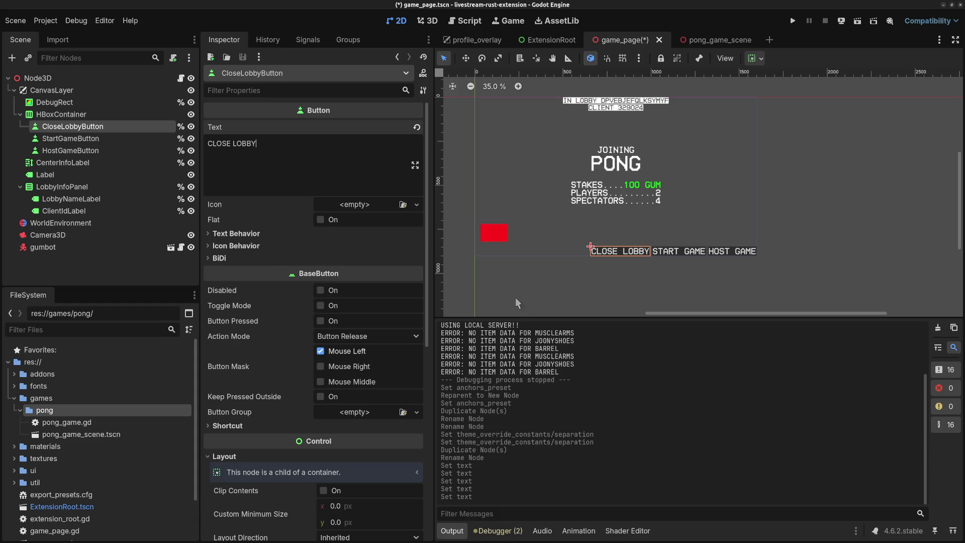
scroll(583, 376, "up", 3)
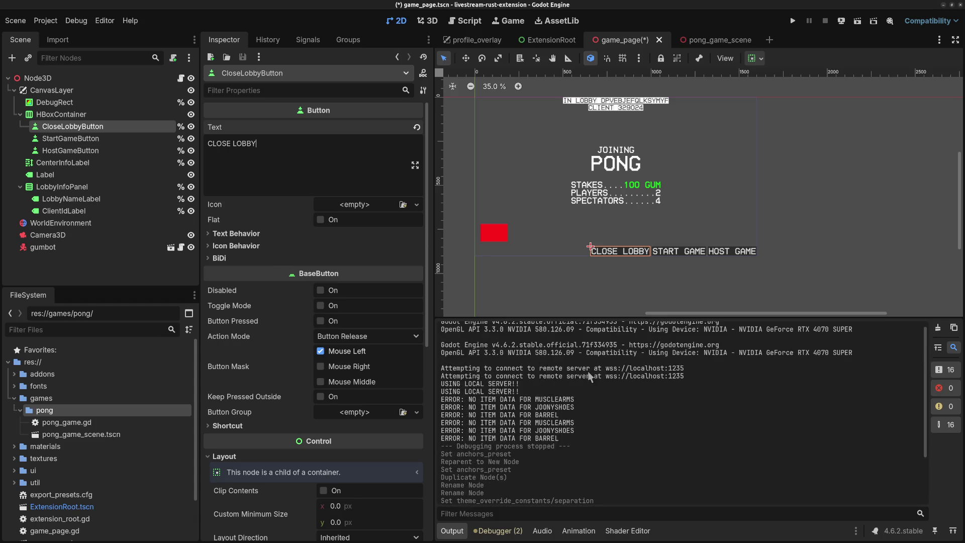
left_click(110, 140)
left_click(114, 150)
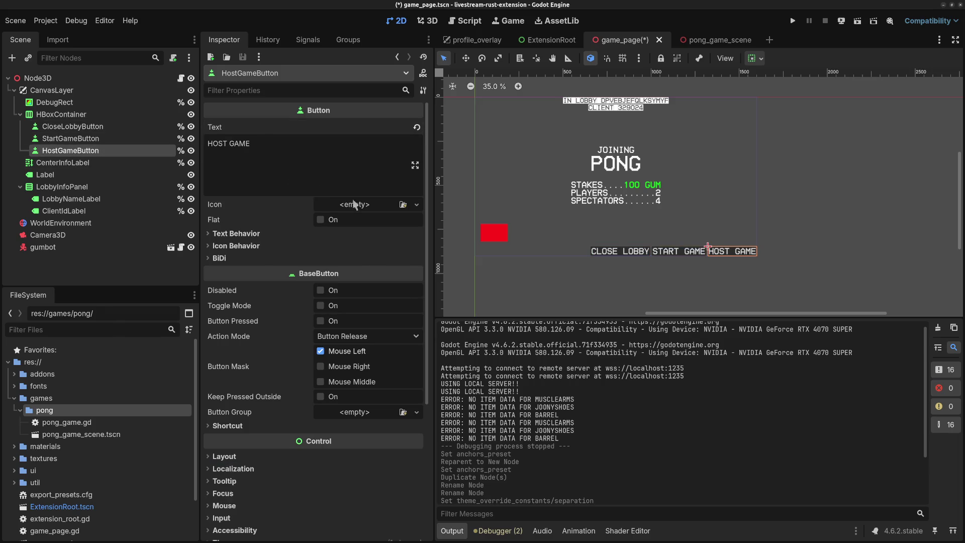
scroll(636, 288, "up", 2)
scroll(578, 256, "left", 1)
key("ctrl+s")
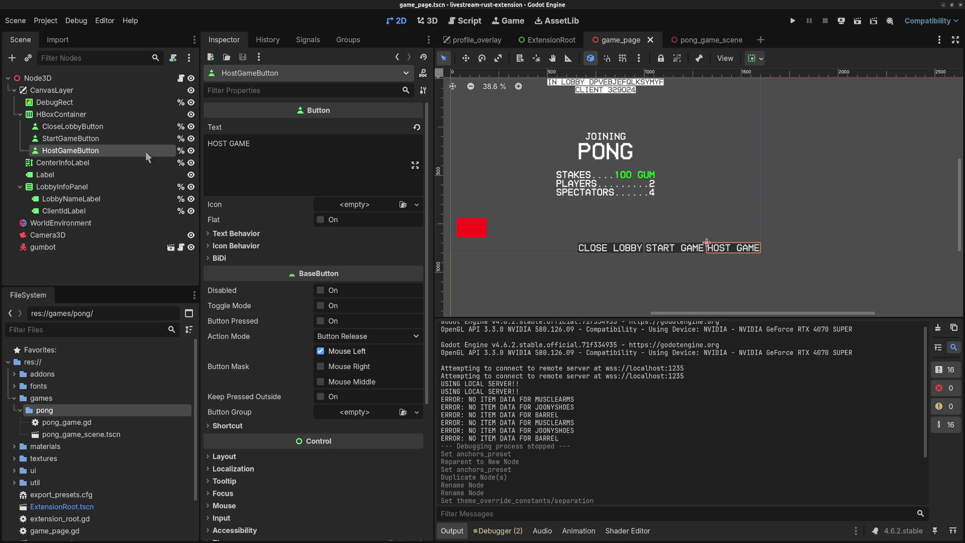
key("alt+Tab")
key("alt+Tab")
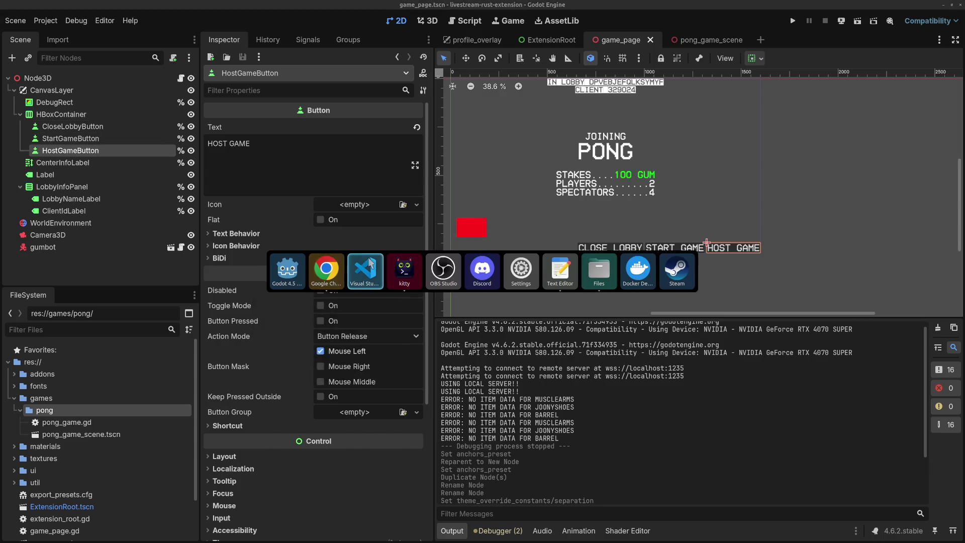
scroll(379, 223, "up", 10)
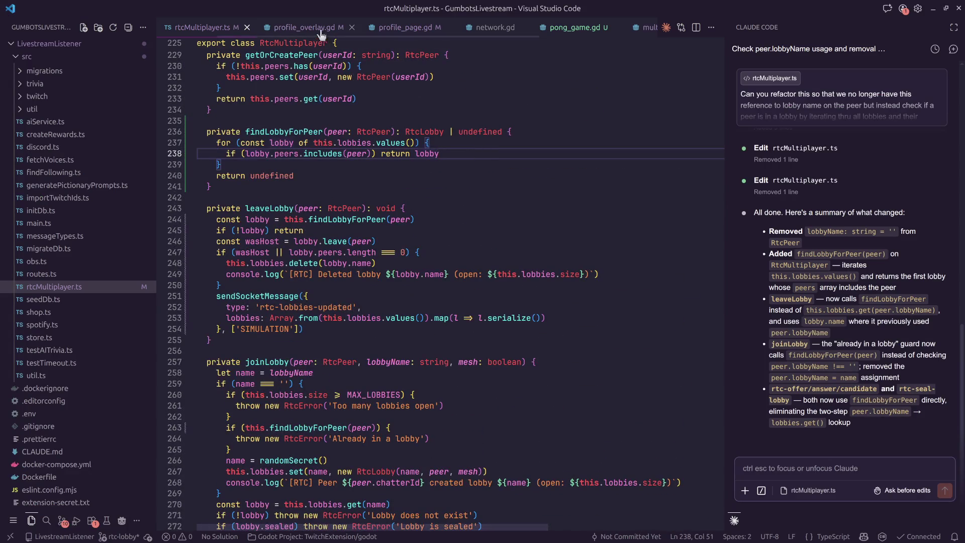
- Open game_page.gd using the quick file search
left_click(312, 28)
scroll(444, 194, "up", 9)
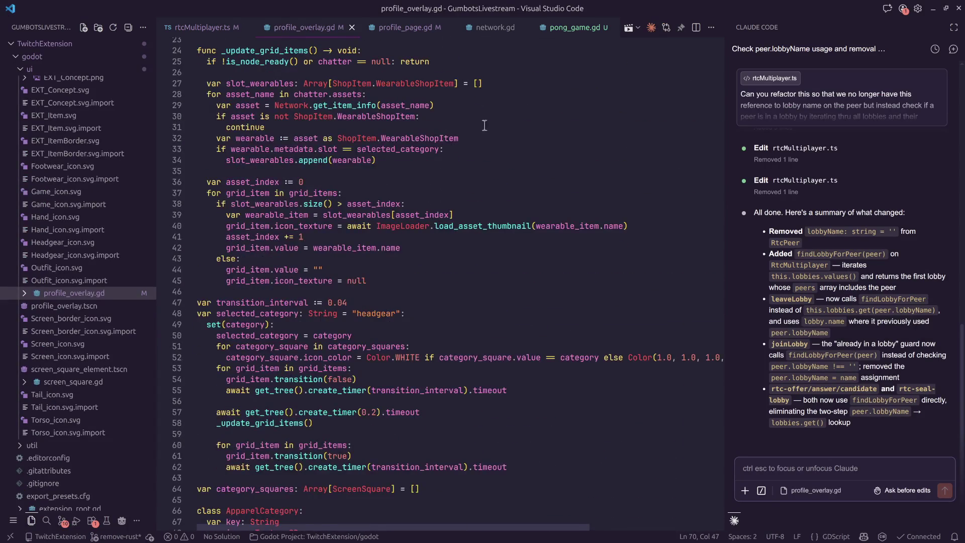
scroll(485, 125, "up", 7)
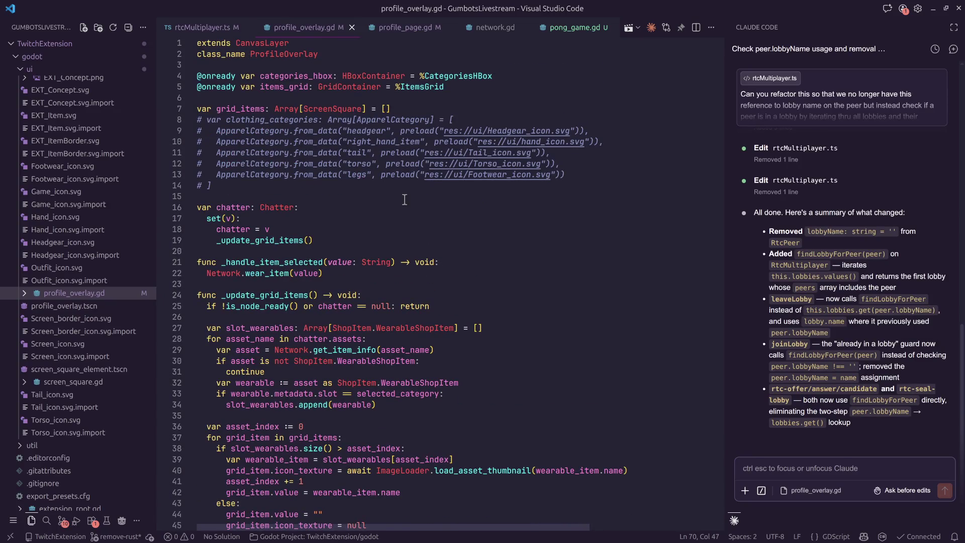
key("ctrl+p")
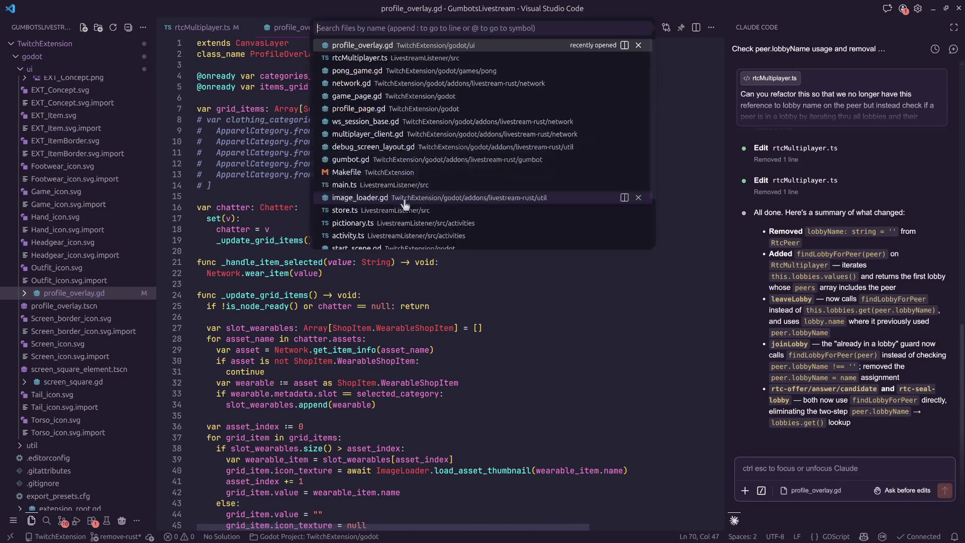
type("ga")
key("Return")
scroll(705, 330, "up", 12)
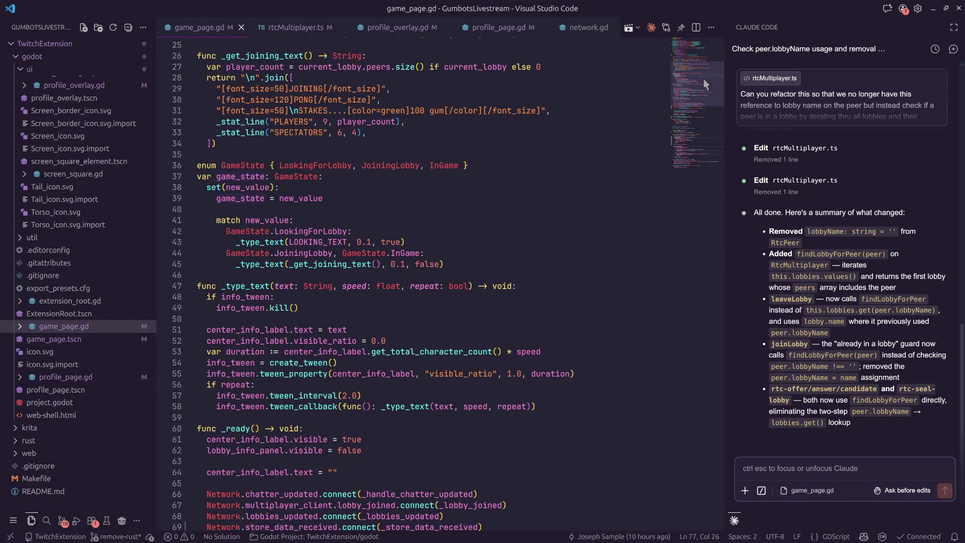
scroll(706, 336, "up", 8)
left_click(449, 158)
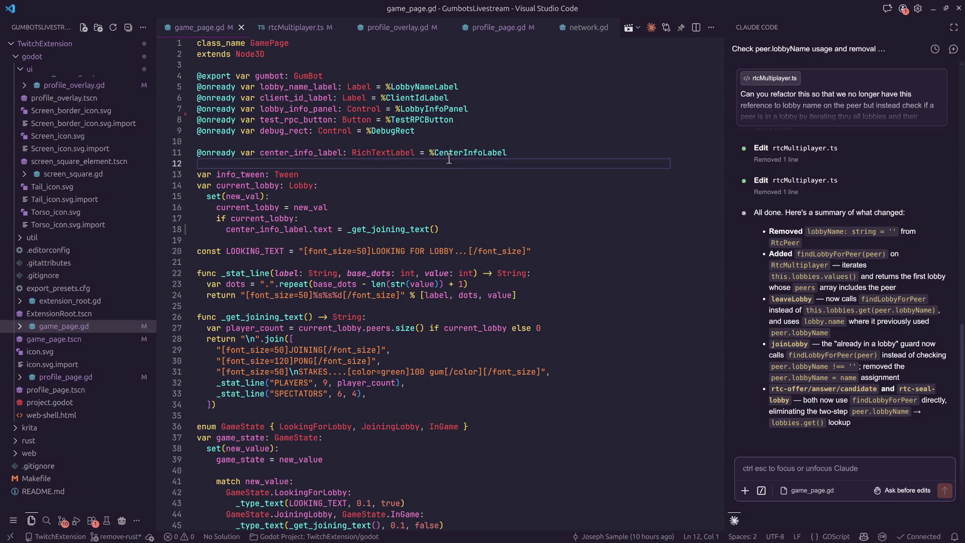
key("Return")
type("START")
key("BackSpace")
key("BackSpace")
key("BackSpace")
type("ready var star")
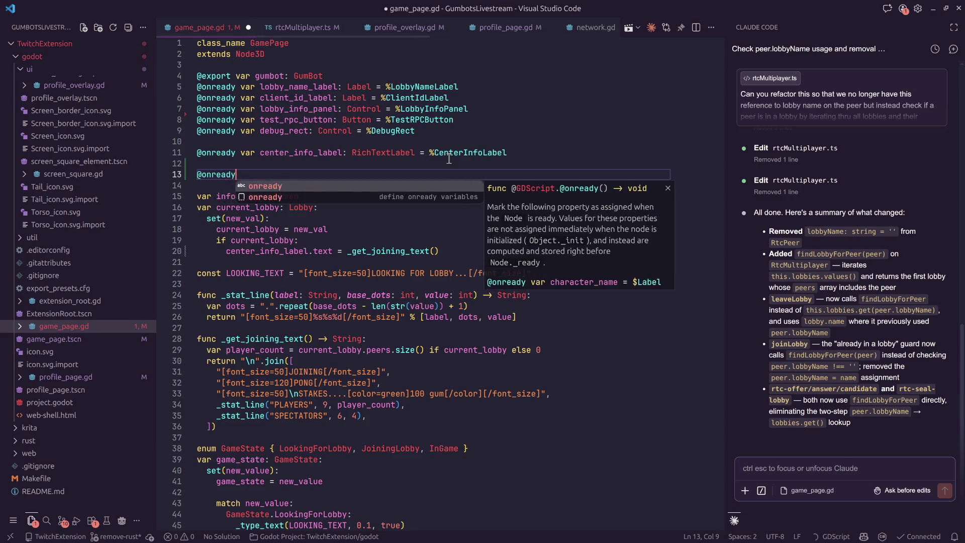
type("t_game_bu")
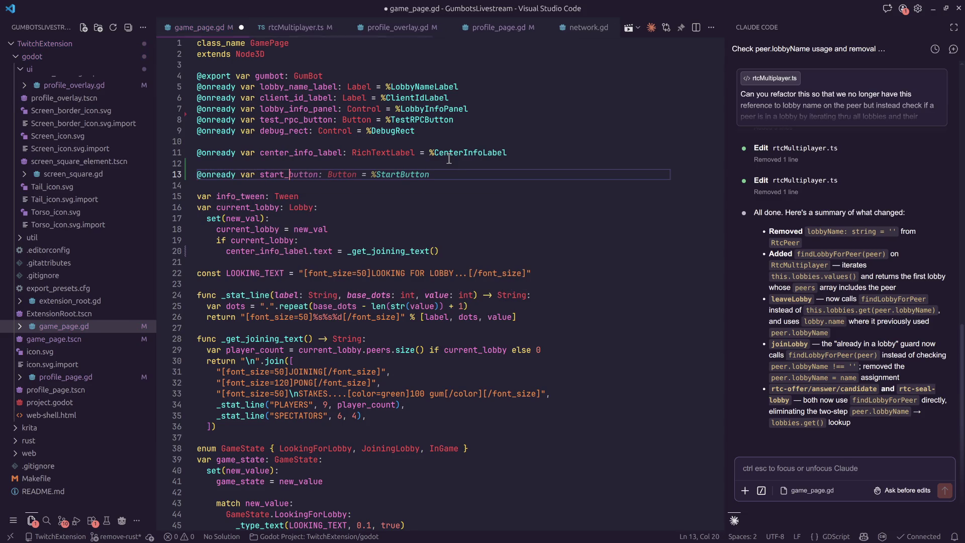
type("tton")
key("Tab")
key("Return")
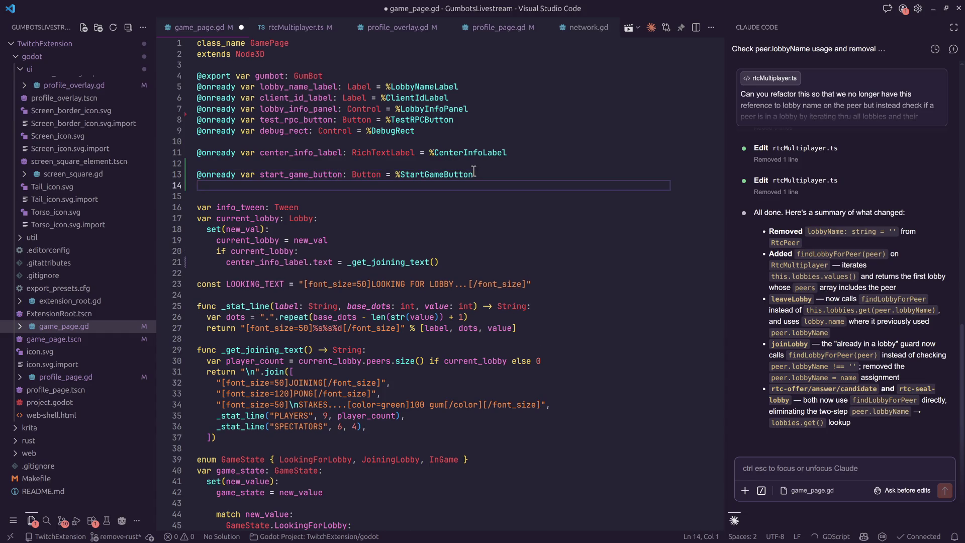
type("@onready var")
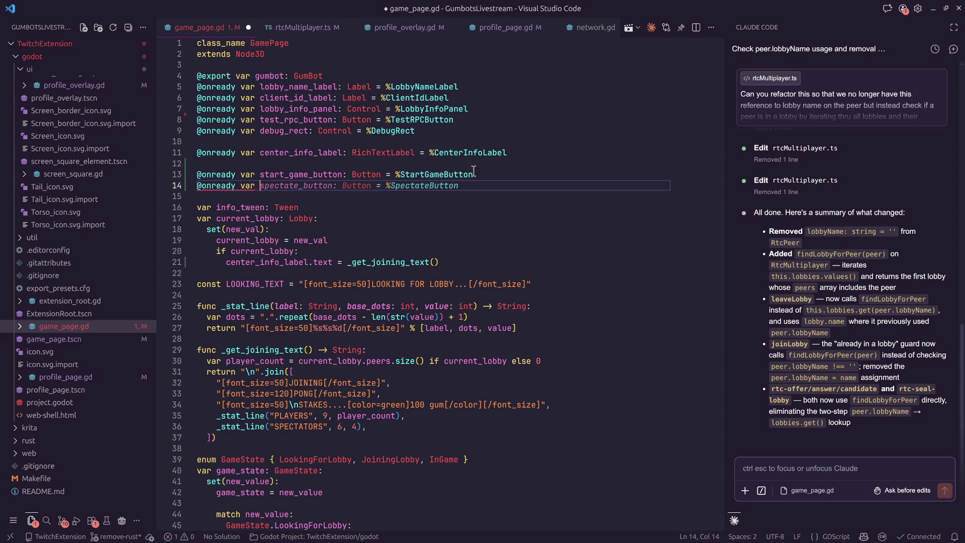
type(" close_lobby_b")
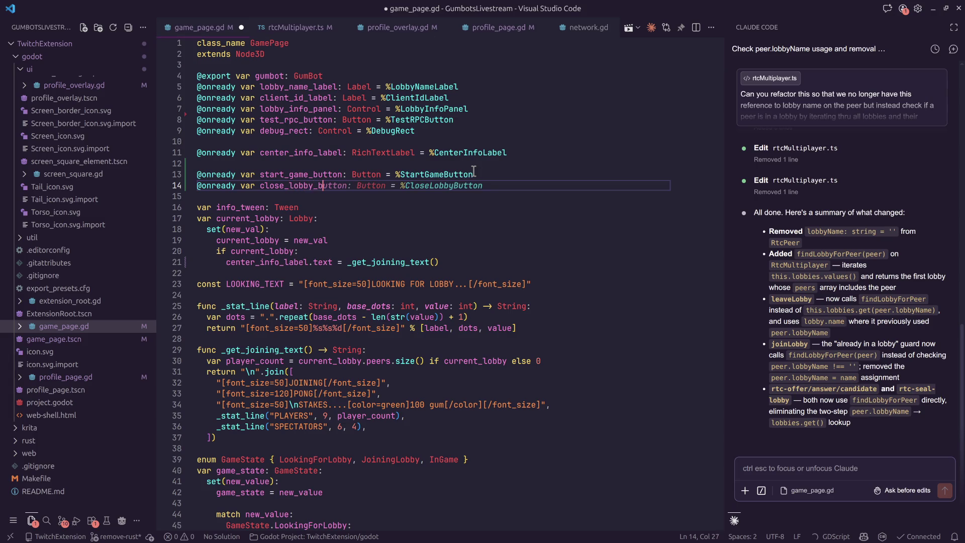
key("Tab")
key("Return")
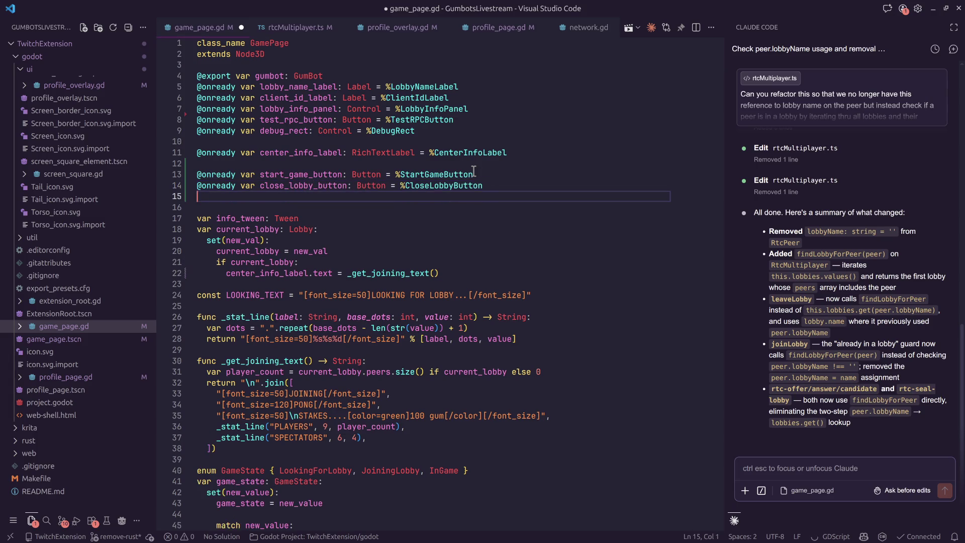
type("@onready var ")
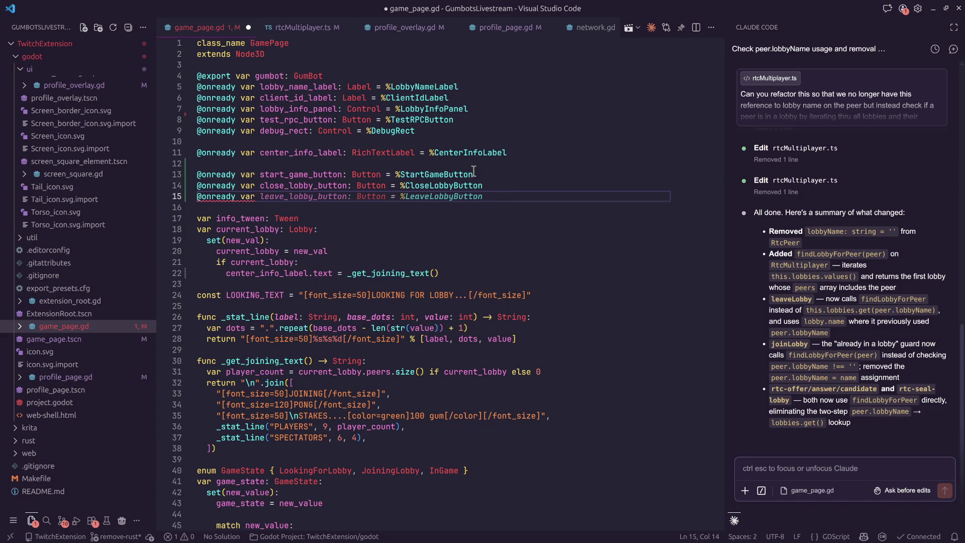
type("host_lobby_but")
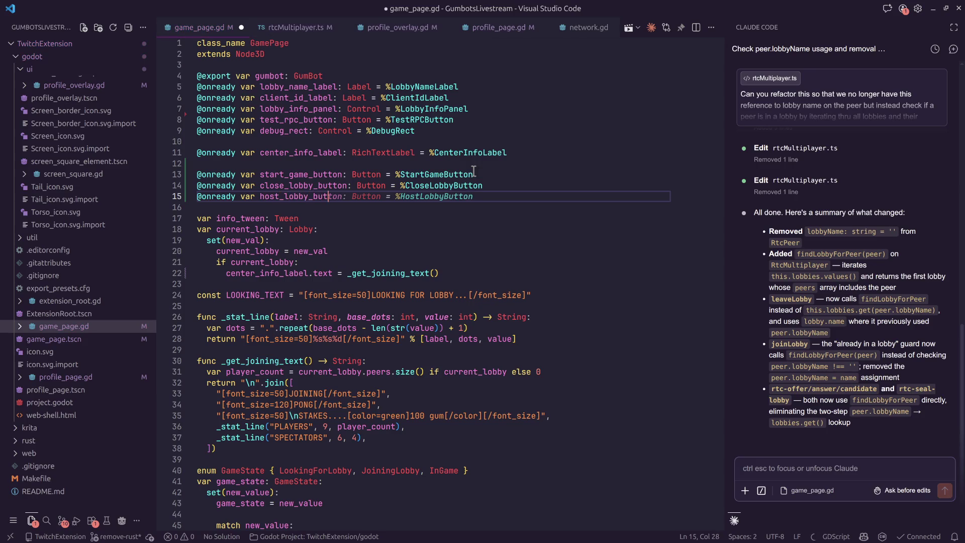
key("Tab")
left_click(439, 219)
key("ctrl+s")
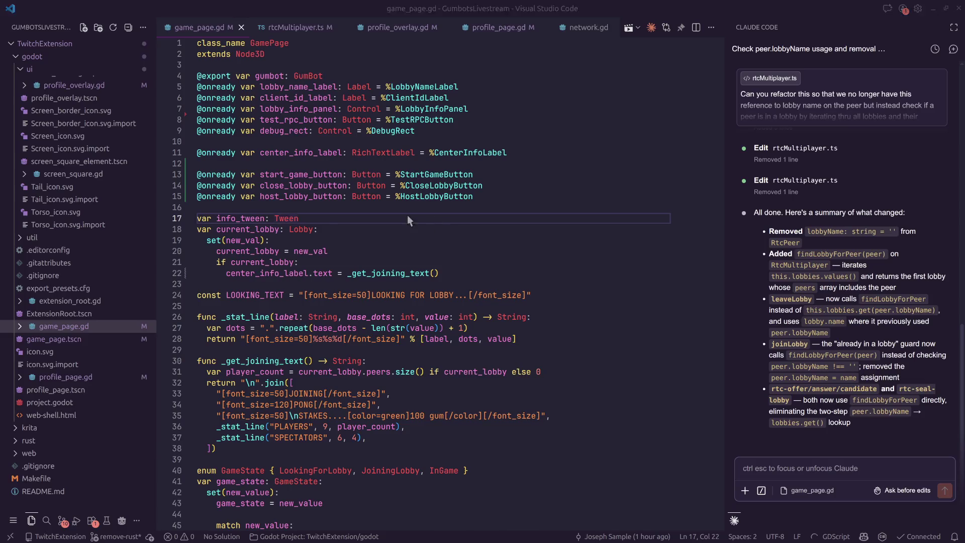
- Rename the host variable from host_lobby_button to host_game_button and begin fixing its node path
key("alt+Tab")
key("alt+Tab")
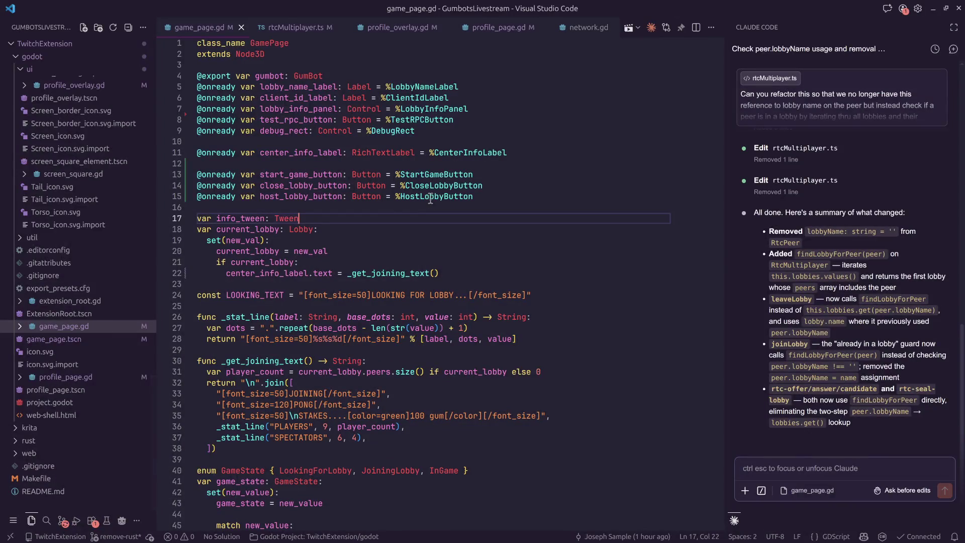
left_click(308, 196)
key("BackSpace")
key("BackSpace")
key("BackSpace")
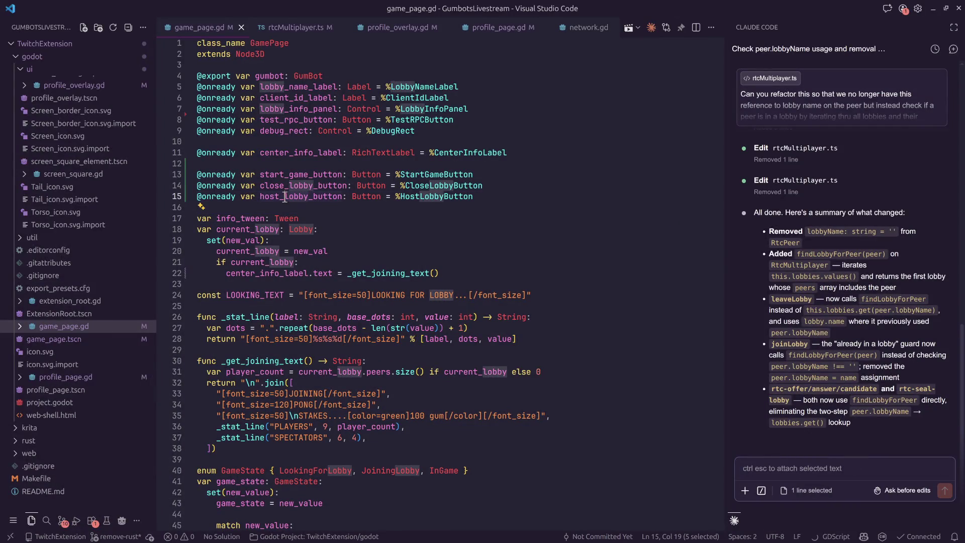
type("game")
left_click(440, 196)
key("BackSpace")
key("BackSpace")
key("BackSpace")
- Finish the node path as HostGameButton, save, and copy the host_game_button name
type("Game")
left_click(443, 204)
key("ctrl+s")
scroll(338, 308, "down", 7)
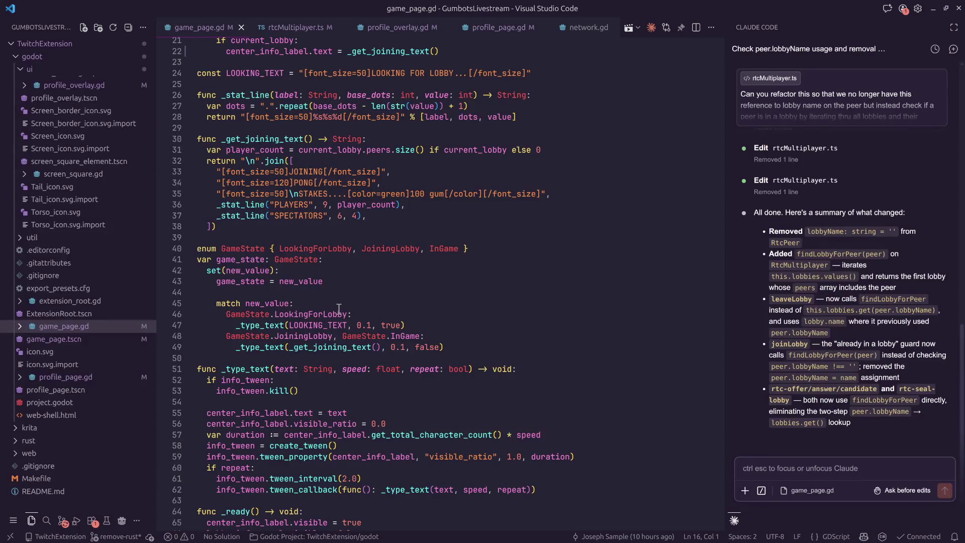
scroll(364, 325, "up", 6)
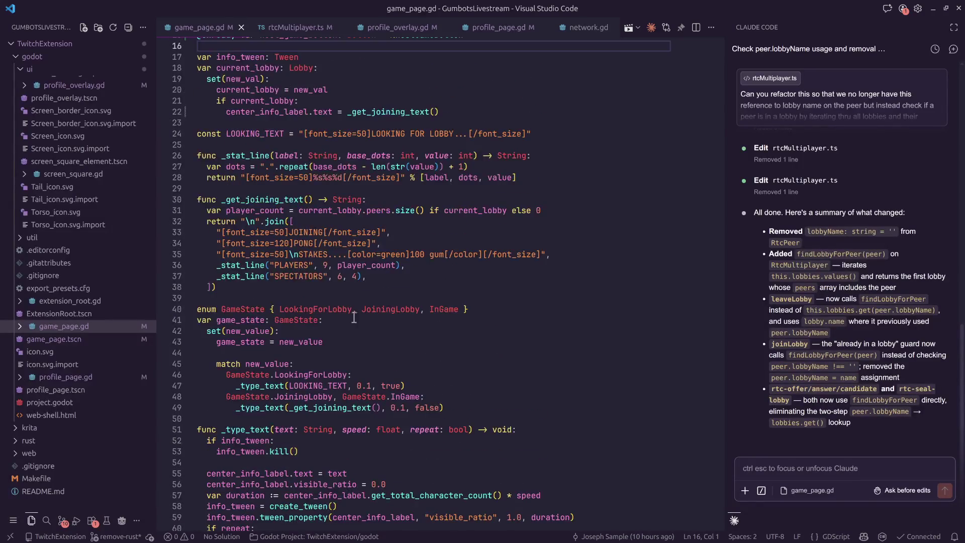
left_click(334, 231)
left_click(307, 171)
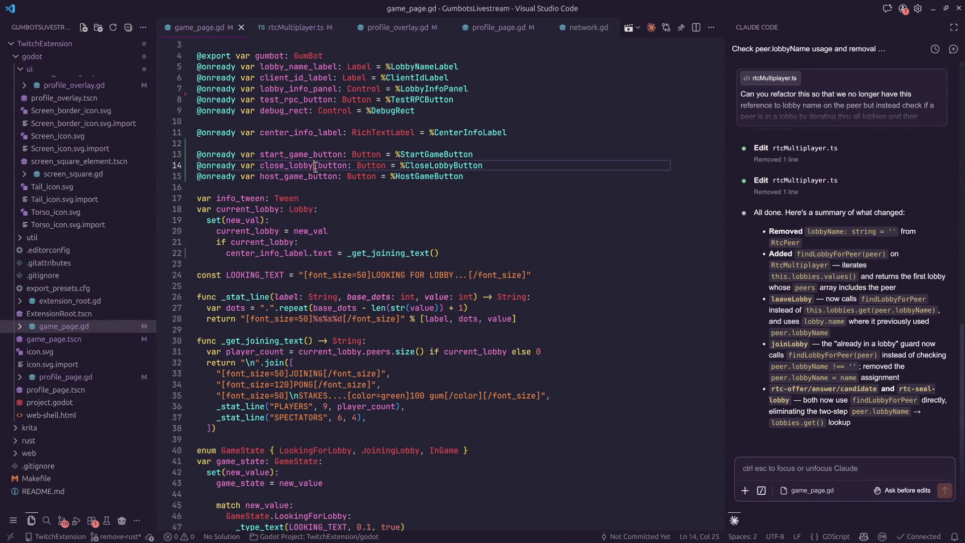
double_click(307, 177)
- Connect host_game_button.pressed to _host_game in place of test_rpc_button in _ready
scroll(337, 306, "down", 10)
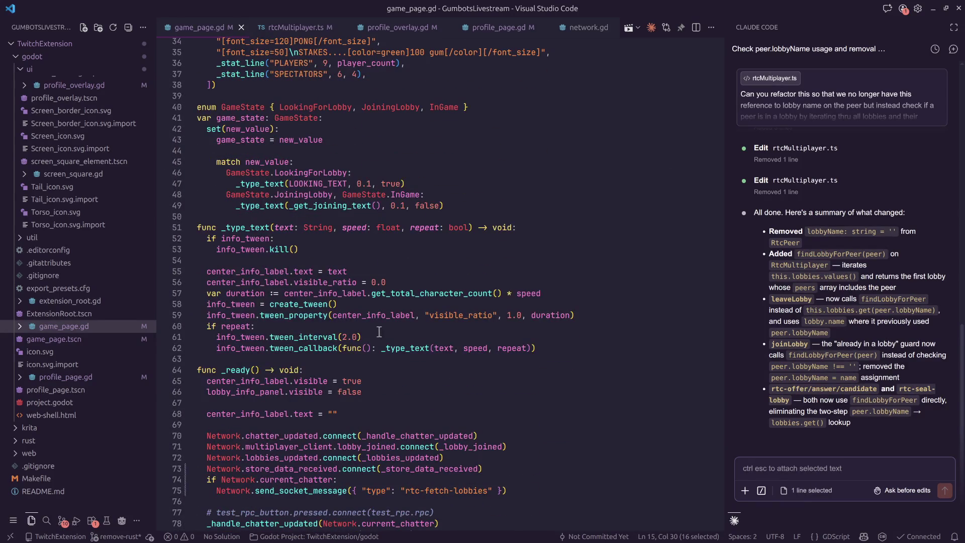
left_click(379, 332)
scroll(380, 329, "up", 2)
scroll(379, 329, "down", 8)
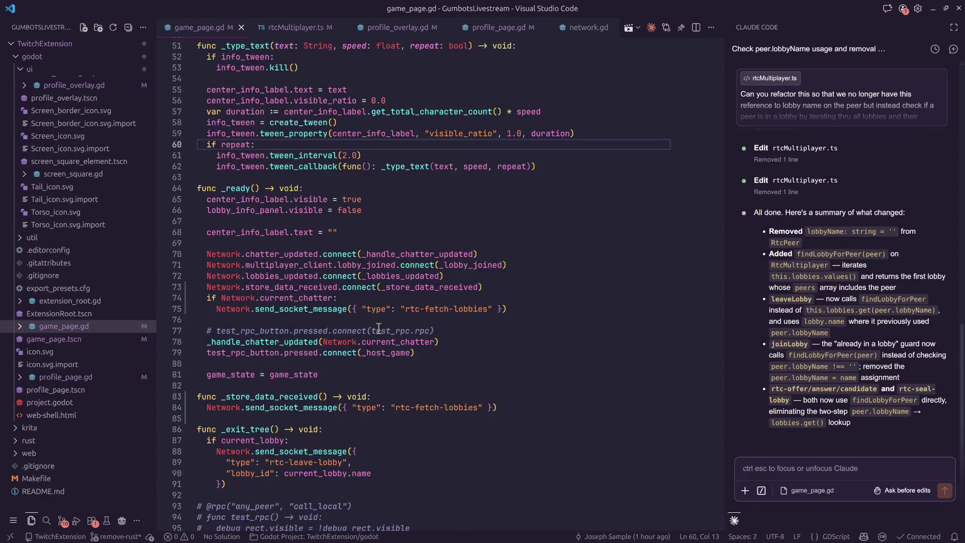
left_click(378, 301)
left_click(352, 331)
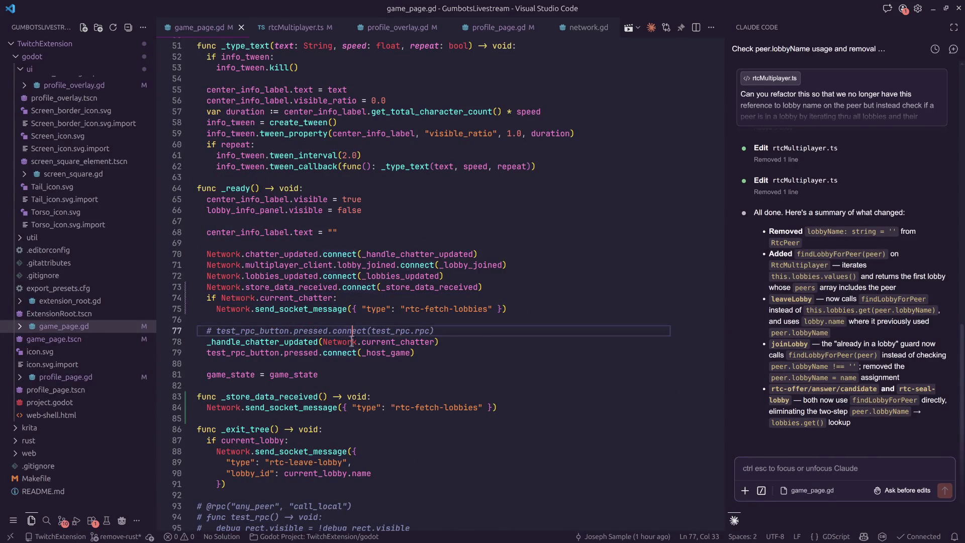
double_click(259, 354)
type("host_game_button")
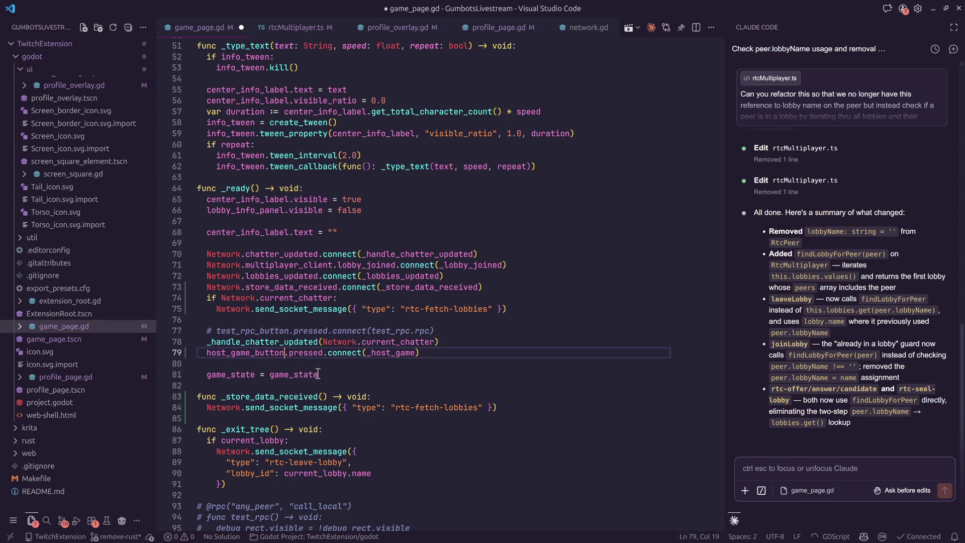
- Search game_page.gd for remaining 'test_rp' references
scroll(374, 318, "up", 5)
key("ctrl+f")
type("test_rp")
key("Return")
left_click(449, 286)
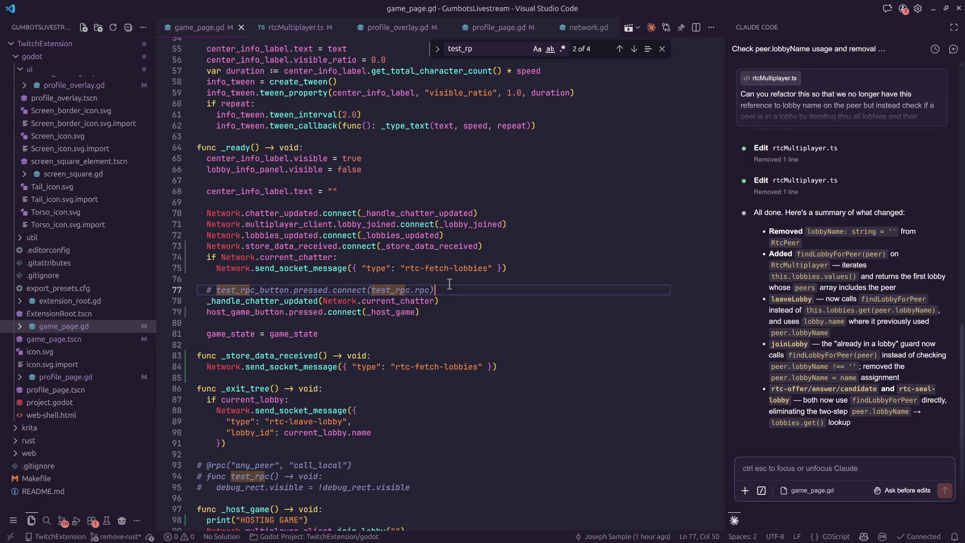
- Delete the test_rpc_button declaration found by the search
key("Return")
key("ctrl+z")
key("ctrl+f")
key("Return")
key("Return")
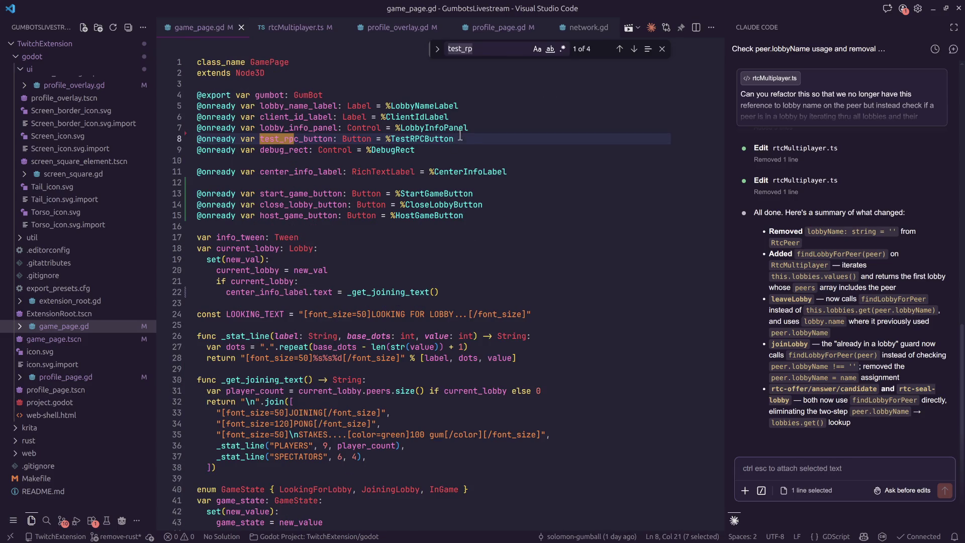
key("ctrl+shift+k")
- Delete the print("HOSTING GAME") line from the _host_game function
scroll(701, 138, "down", 10)
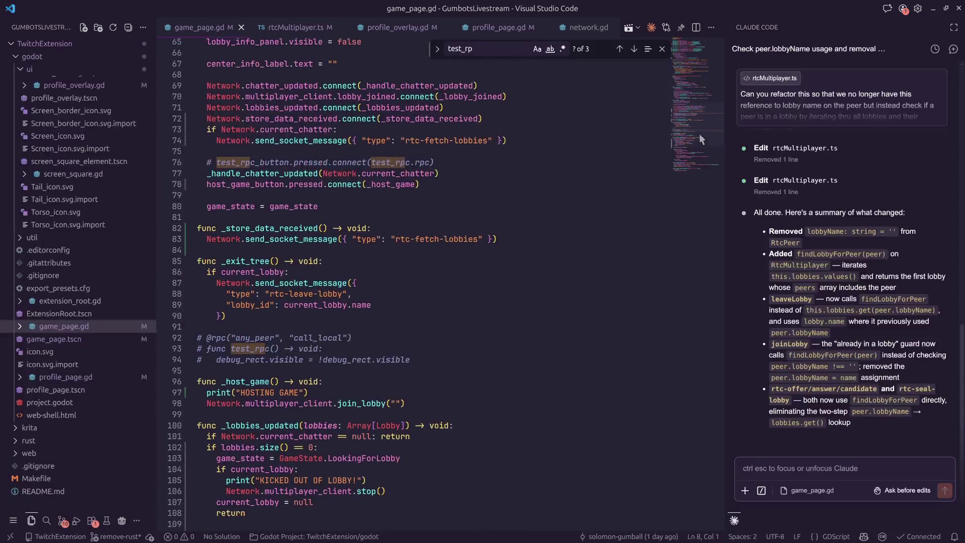
scroll(699, 134, "down", 10)
scroll(468, 208, "up", 6)
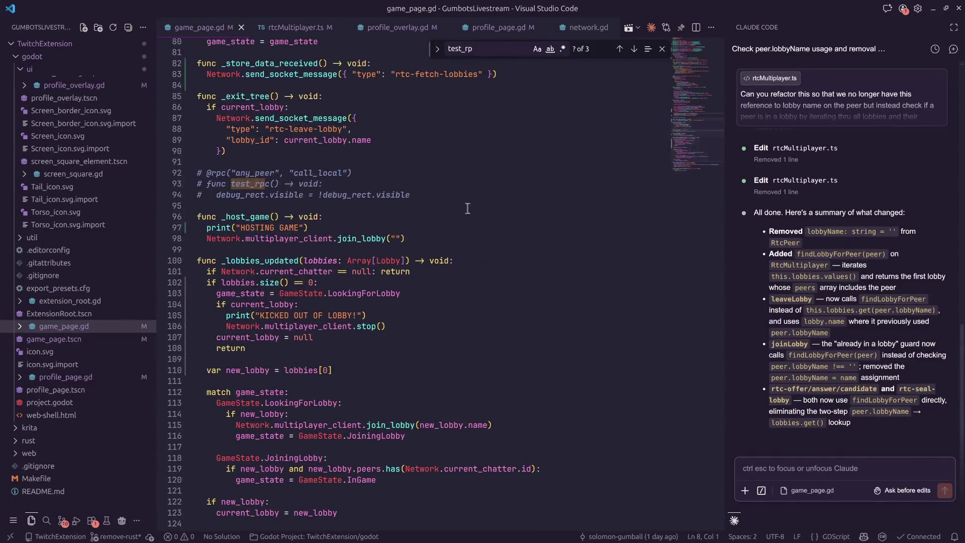
left_click(282, 228)
key("ctrl+shift+k")
double_click(246, 217)
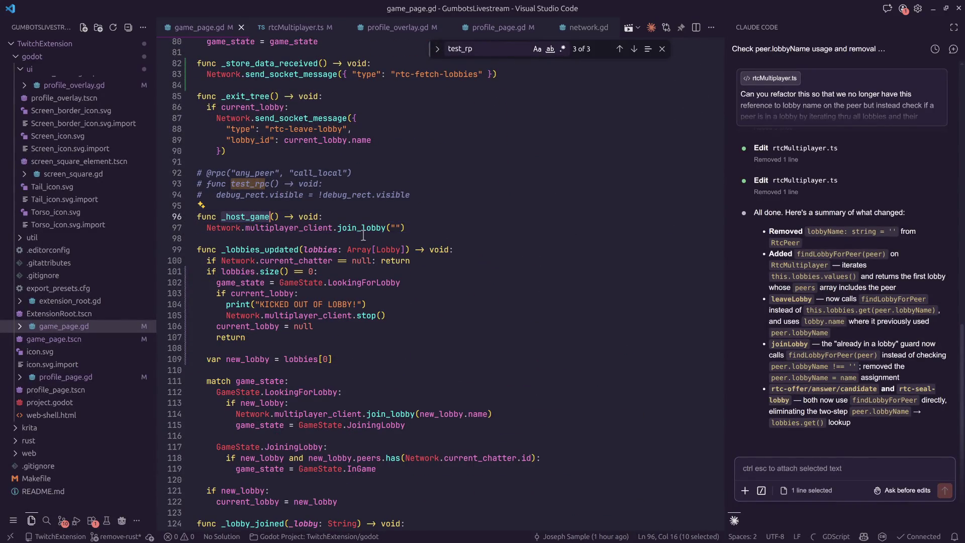
- Place the caret in _ready after the host game signal connection
scroll(363, 235, "up", 6)
left_click(362, 230)
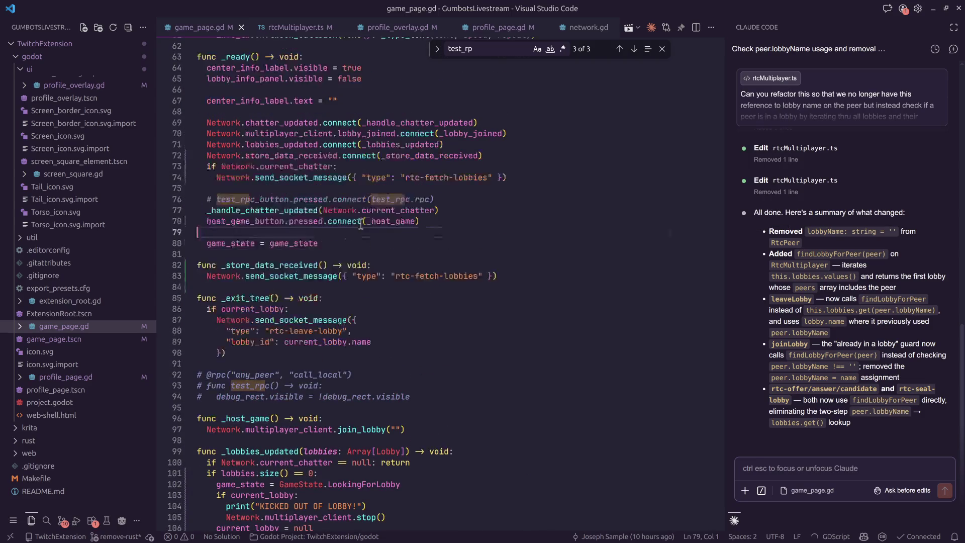
left_click(468, 233)
left_click(453, 224)
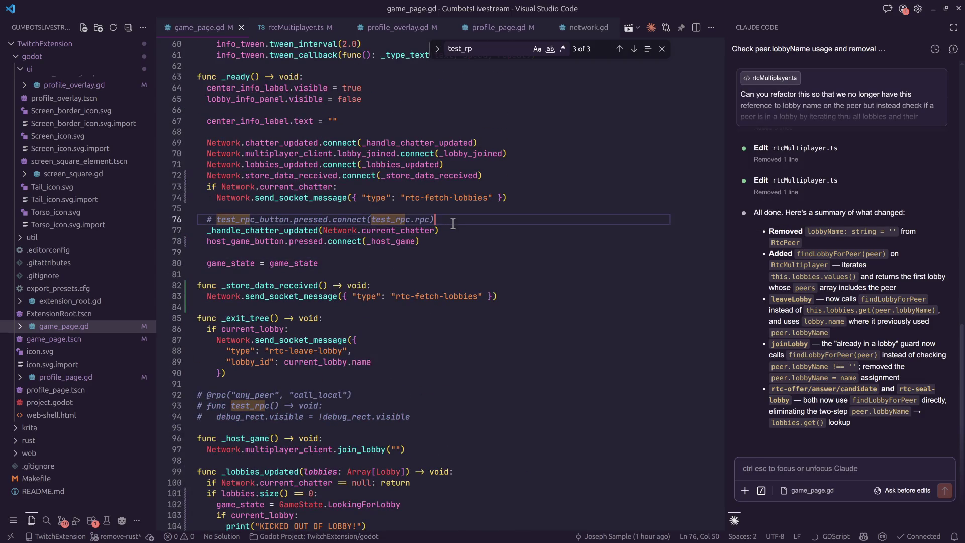
left_click(455, 234)
left_click(404, 242)
left_click(383, 272)
left_click(446, 241)
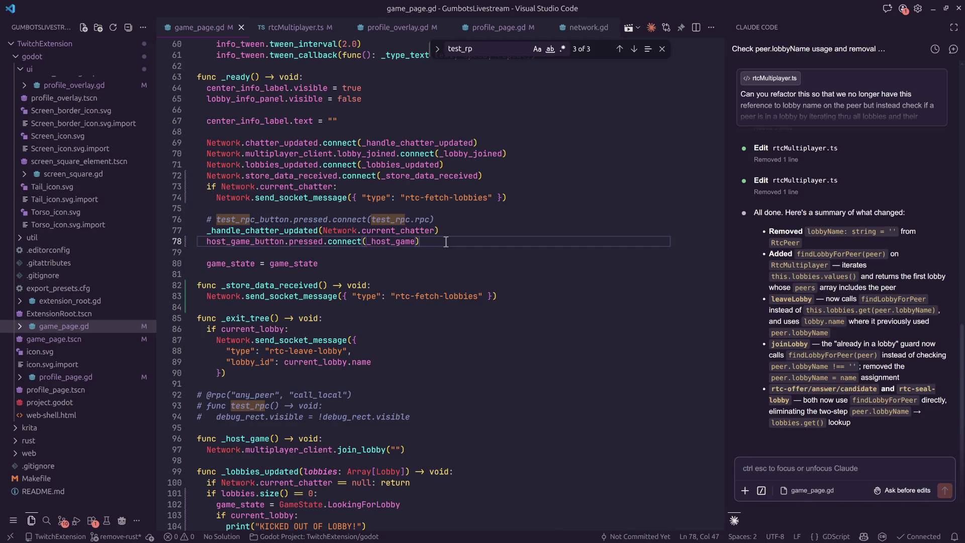
- In _ready, add close_lobby_button.pressed.connect(_close_lobby) below the host game connection
key("Return")
type("lose_")
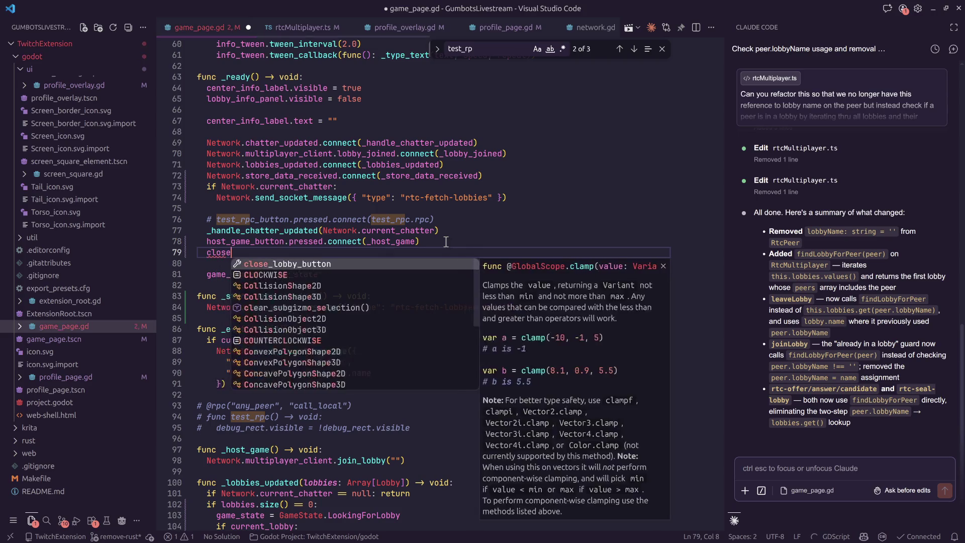
key("Tab")
type(".")
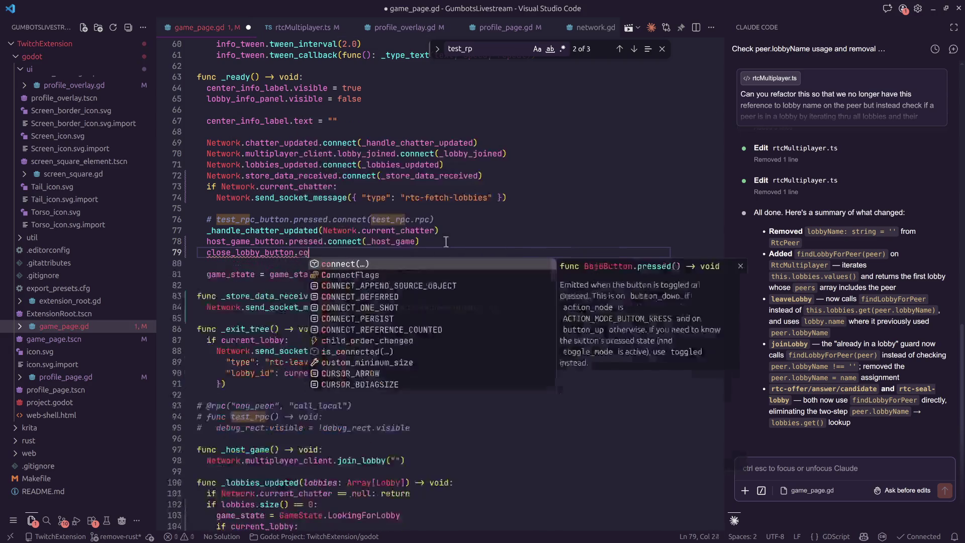
type("pre")
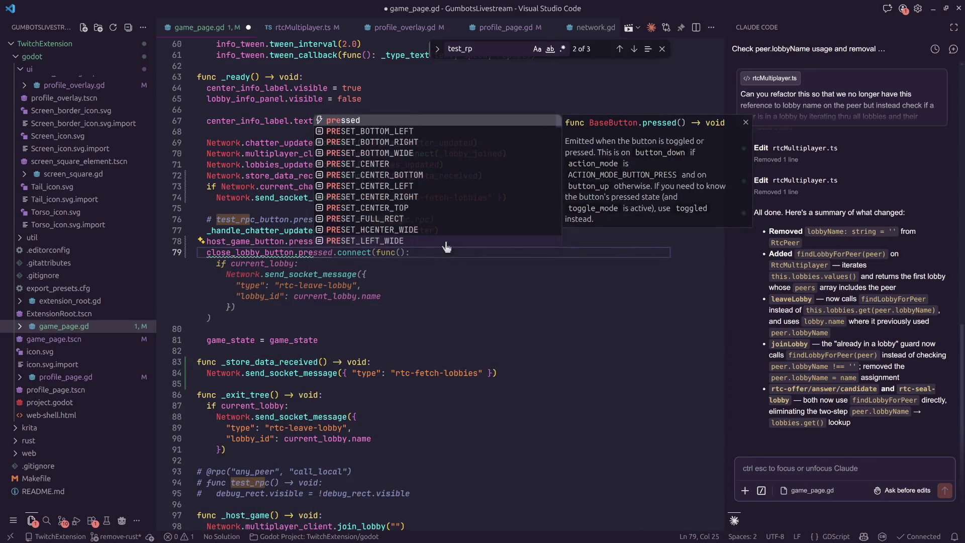
key("Tab")
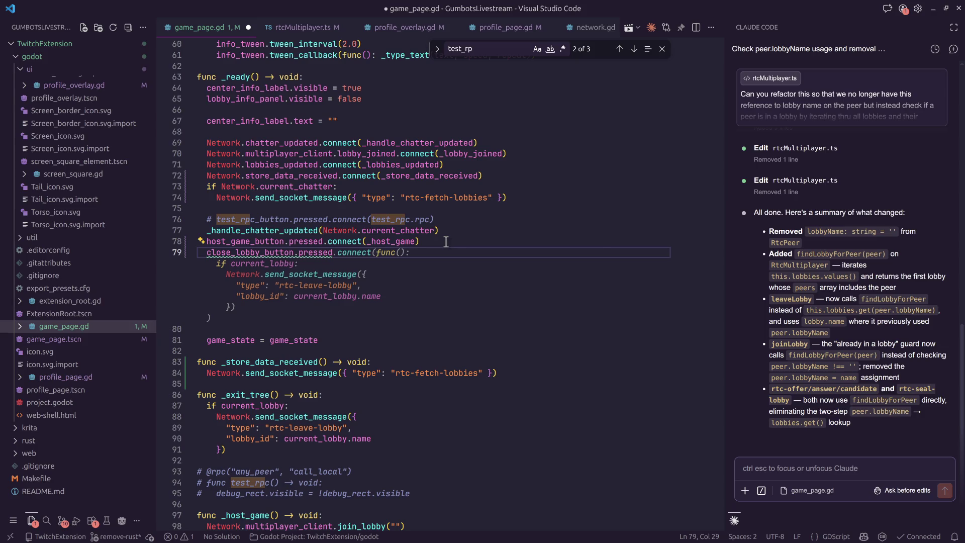
type(".conne")
key("Tab")
type("9_")
key("BackSpace")
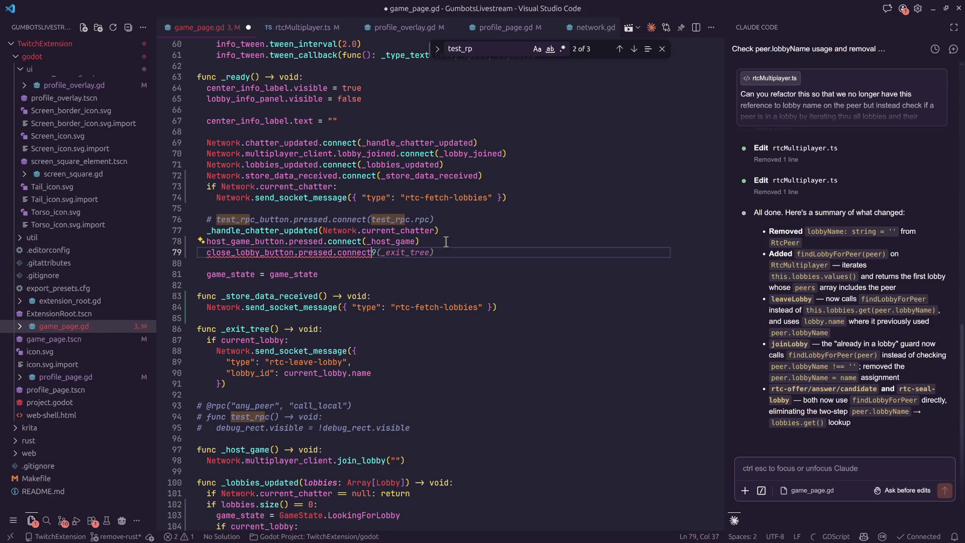
type("(_close_")
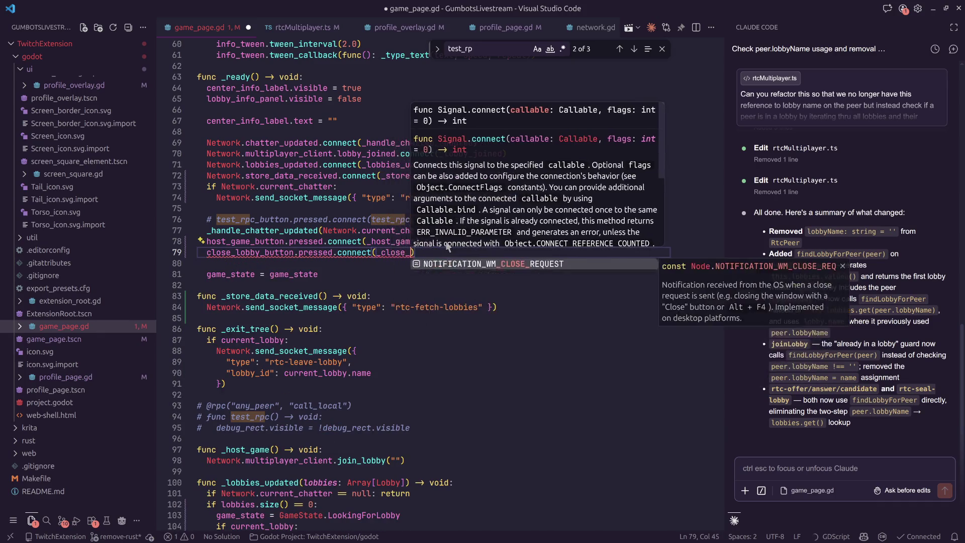
type("lobby")
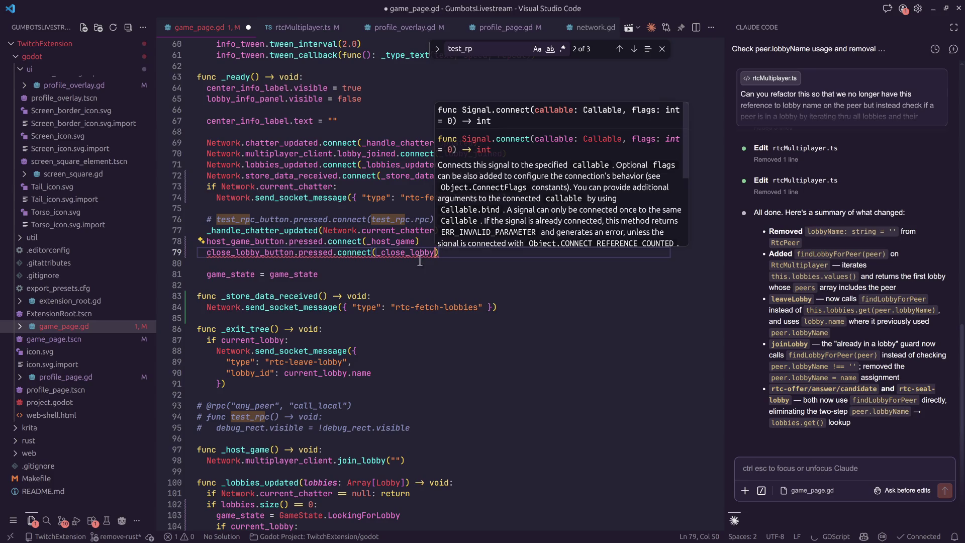
- Duplicate that connection line and change its button to start_game_button
key("Escape")
key("shift+Home")
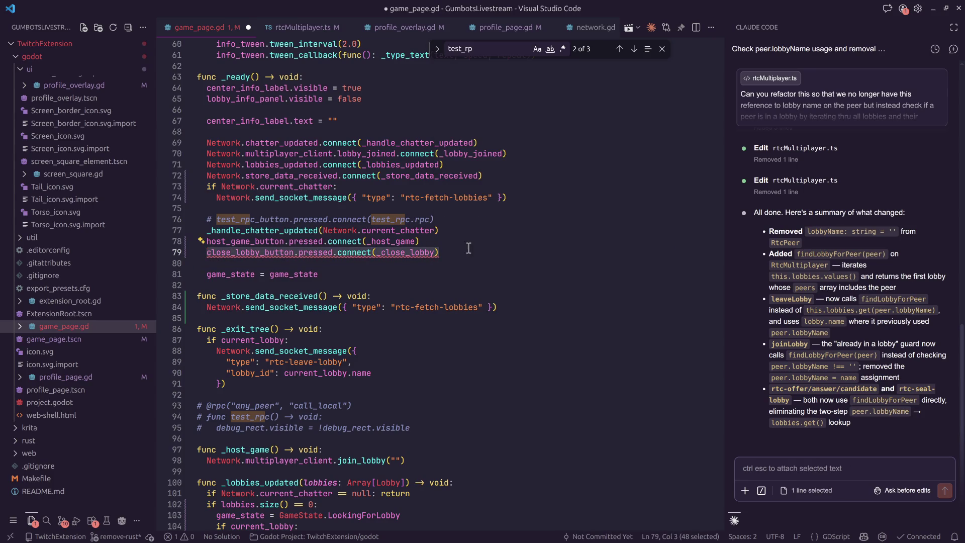
key("shift+alt+Down")
left_click(237, 264)
double_click(237, 264)
key("alt+Tab")
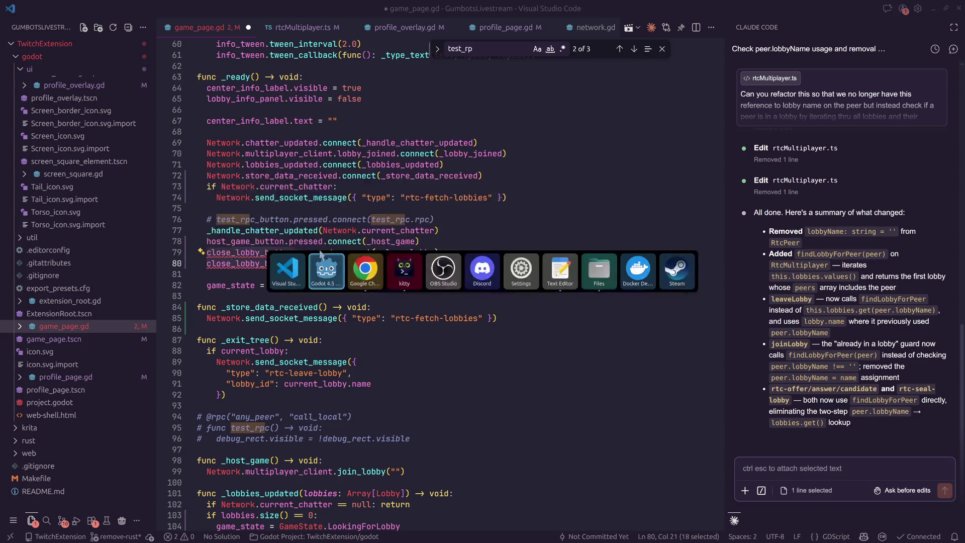
key("alt+Tab")
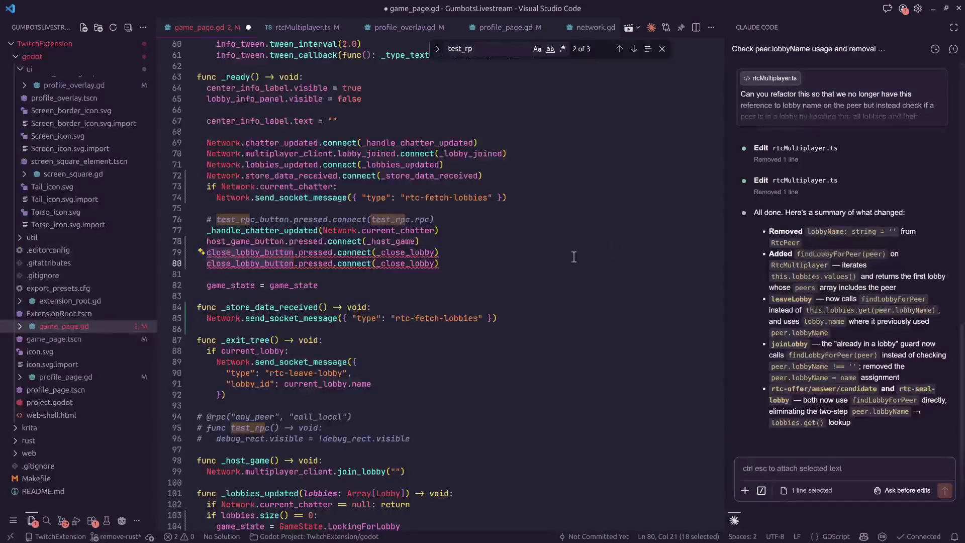
type("start_")
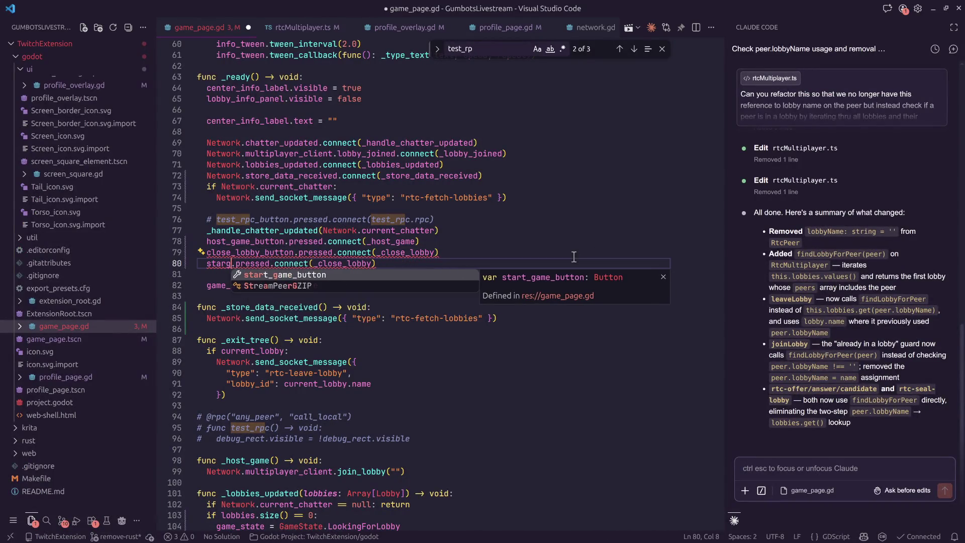
type("game")
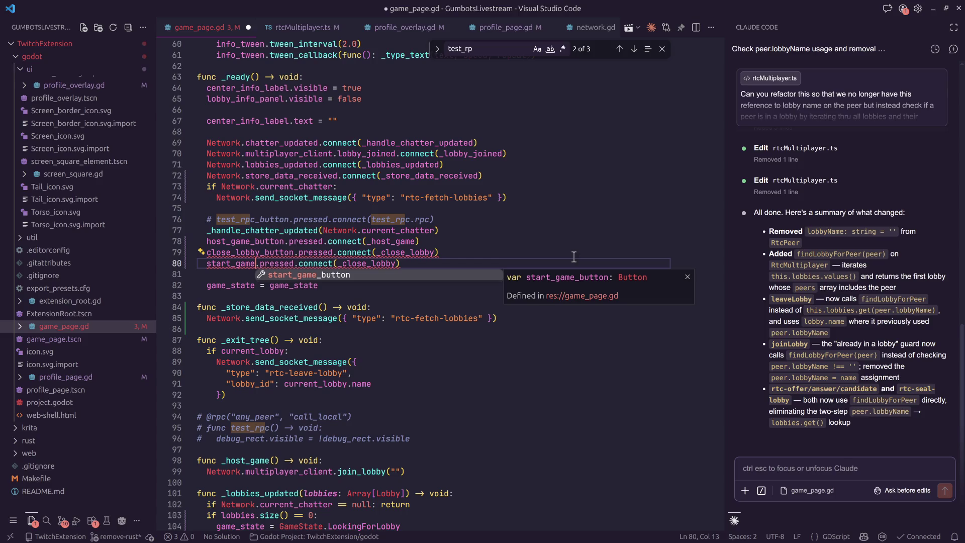
key("Tab")
- Change the copied line's handler to _start_game and save game_page.gd
double_click(404, 264)
type("_start")
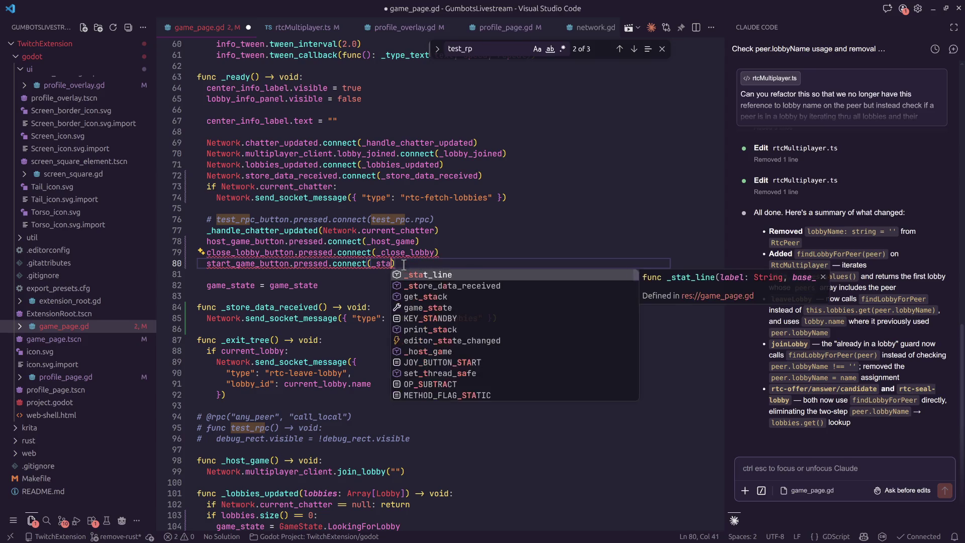
type("_")
key("Escape")
key("ctrl+s")
double_click(406, 253)
scroll(296, 346, "down", 2)
- Below _exit_tree, write func _close_lobby() -> void: and accept the suggested body
left_click(234, 345)
key("Return")
key("Return")
type("func _close_lobby")
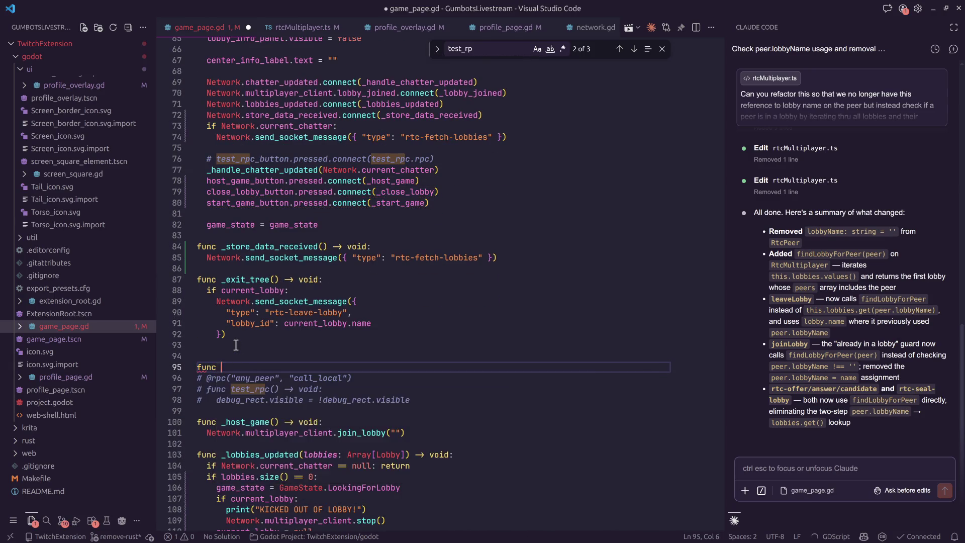
type("() -> void:")
key("Return")
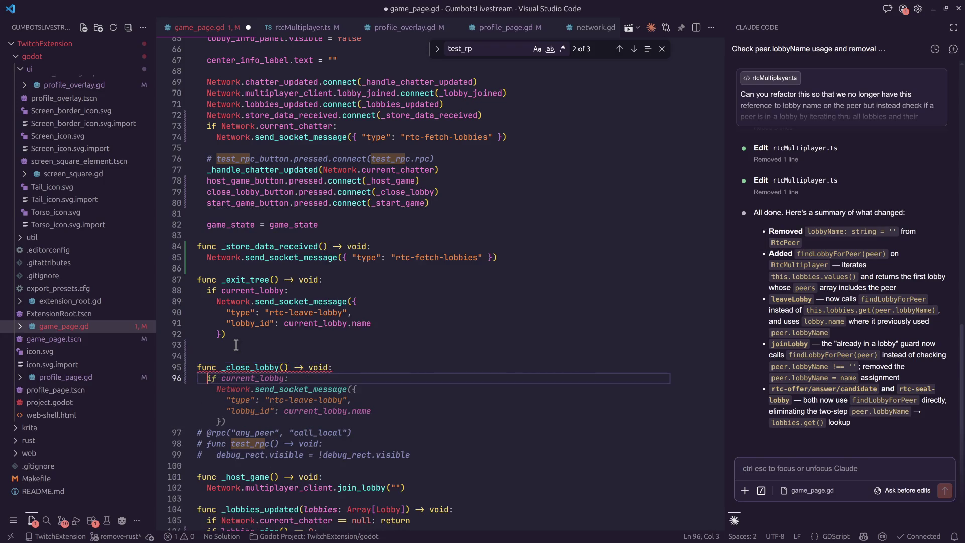
key("Tab")
- Compare the rtc-leave-lobby message with _exit_tree's and remove the extra blank line before _close_lobby
left_click(341, 371)
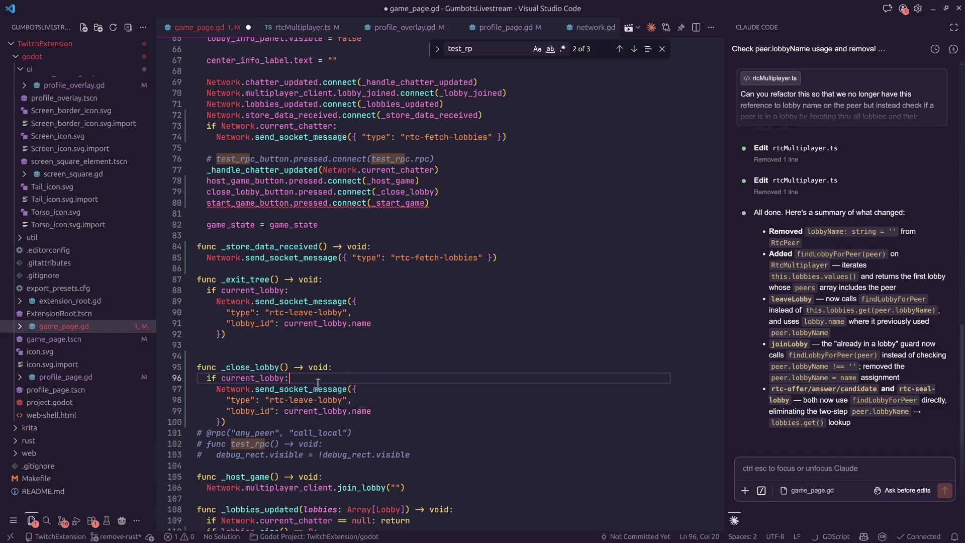
left_click(297, 421)
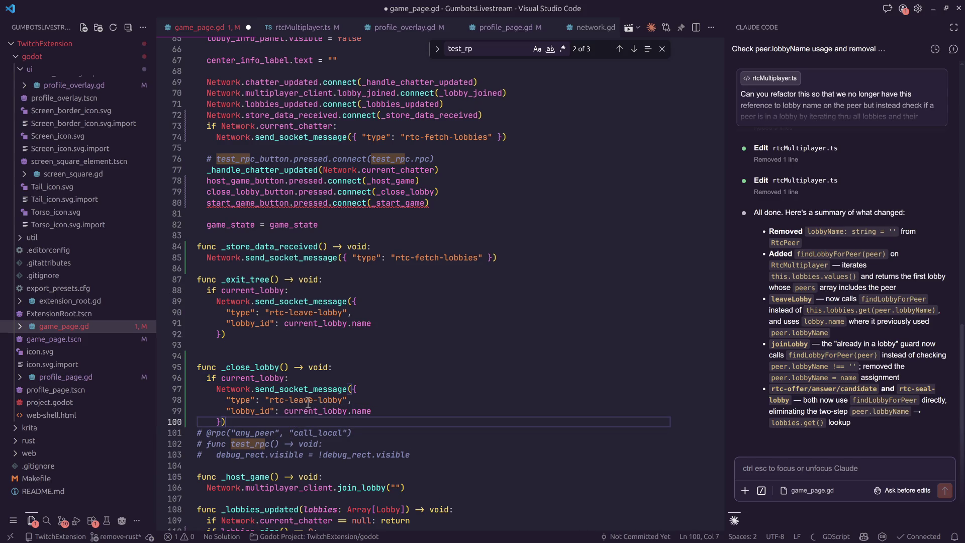
left_click_drag(343, 401, 269, 401)
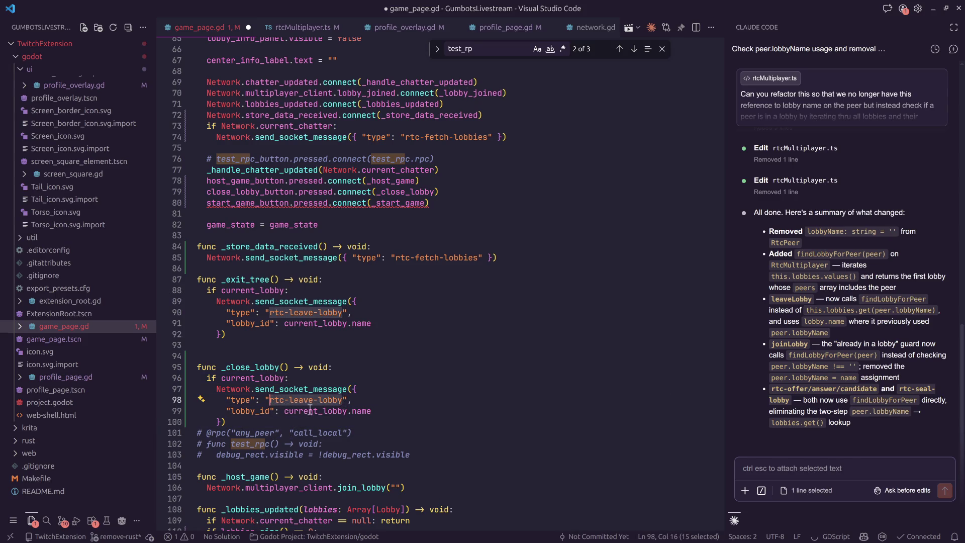
left_click_drag(352, 347, 341, 290)
left_click(341, 290)
left_click(345, 347)
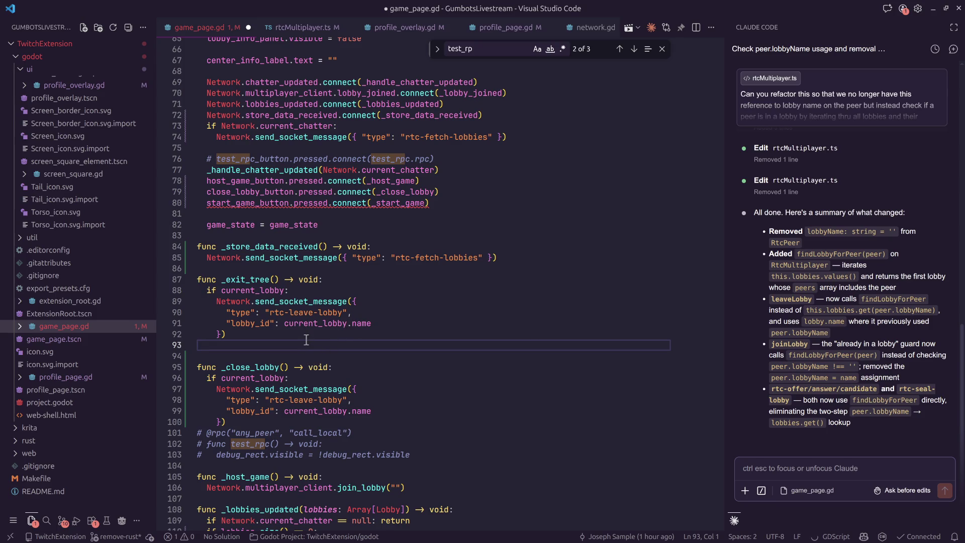
left_click_drag(305, 345, 191, 297)
left_click(340, 355)
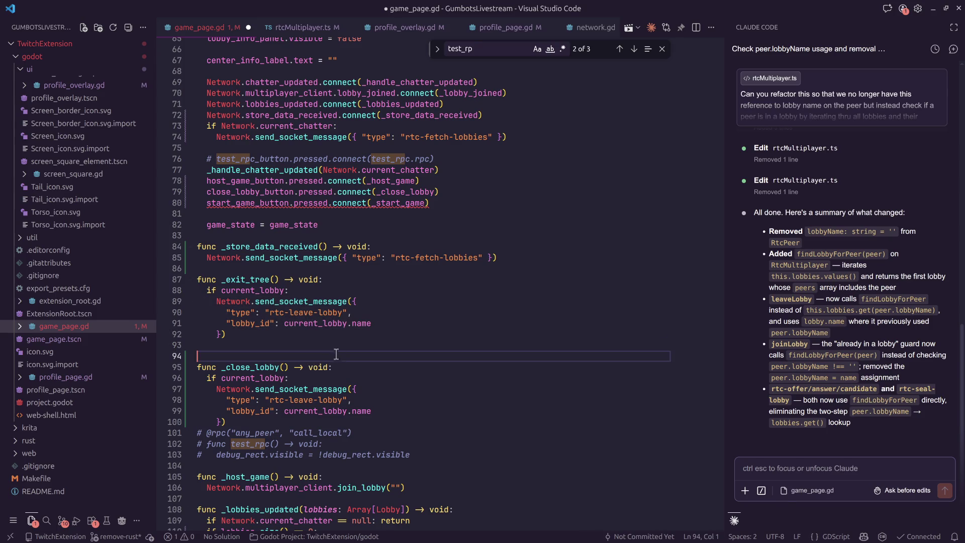
key("Delete")
- Add two blank lines after _close_lobby to make room for _start_game
left_click(300, 411)
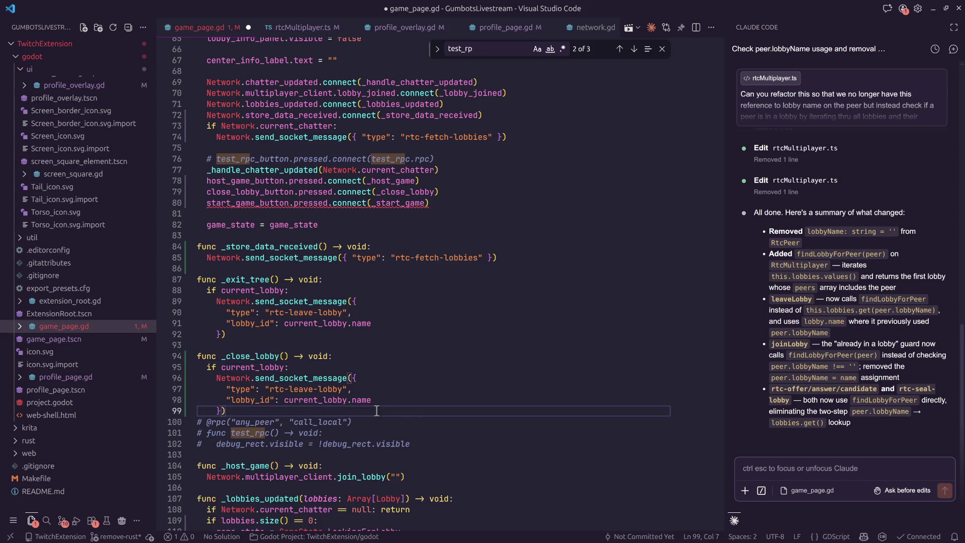
key("Return")
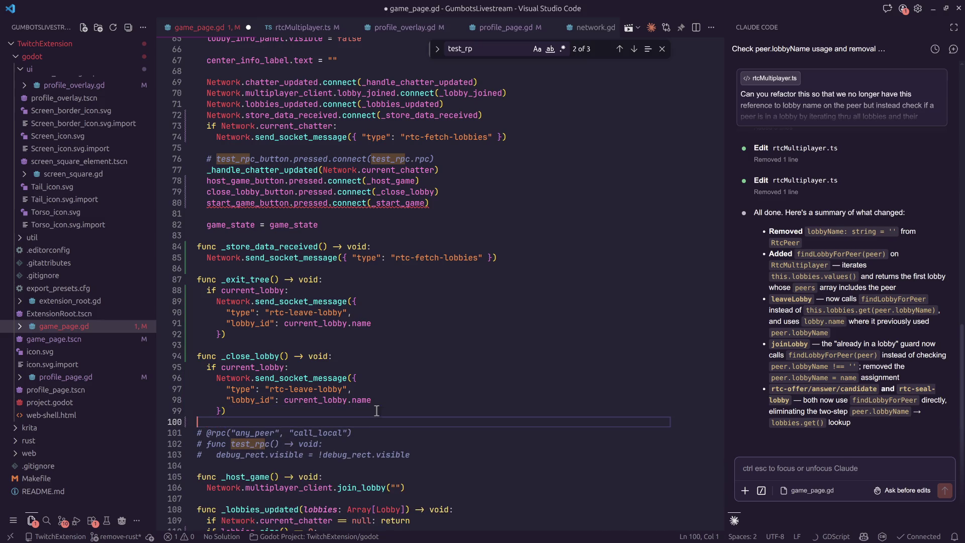
key("Return")
left_click(372, 367)
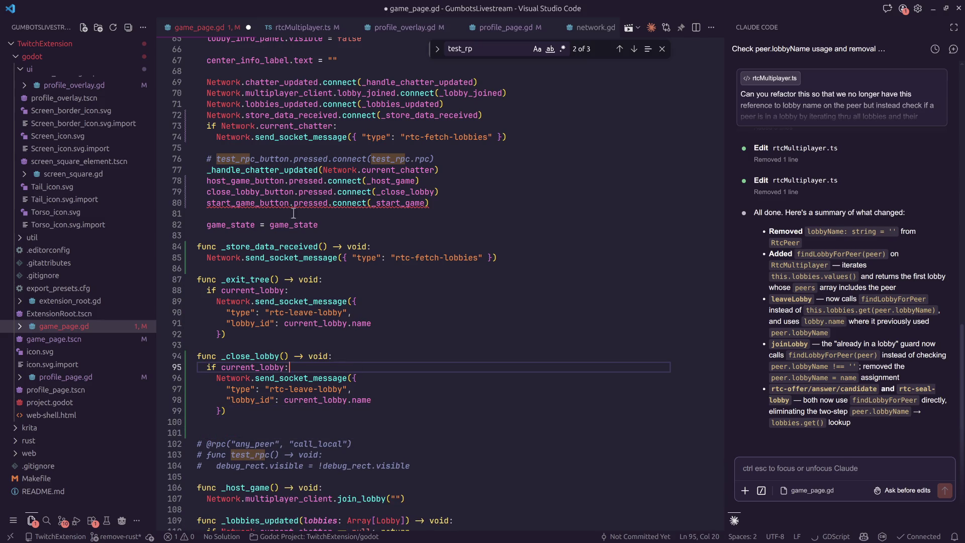
left_click(247, 203)
double_click(395, 203)
- Write _start_game from suggestions: lobby check plus start-game message with current lobby's name, then save
left_click(228, 434)
type("func")
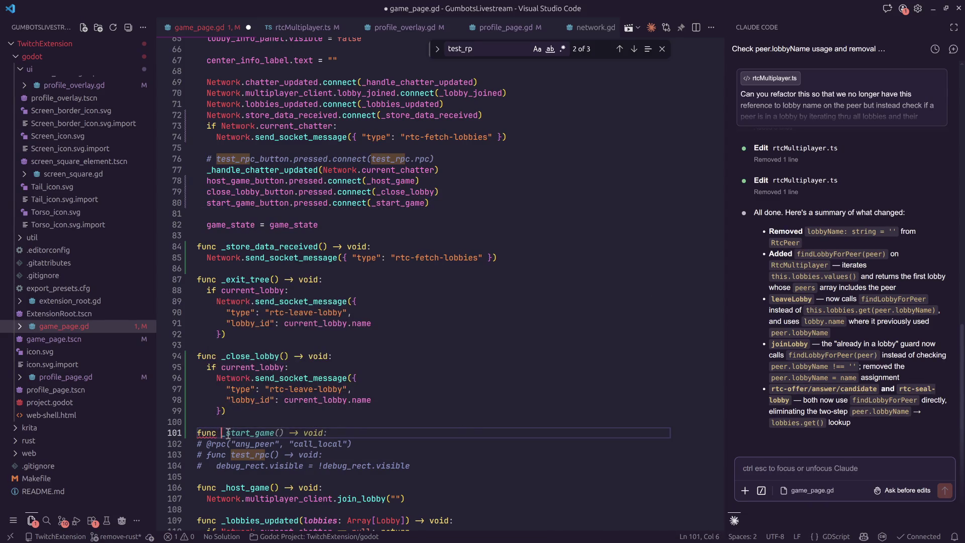
key("Tab")
key("Return")
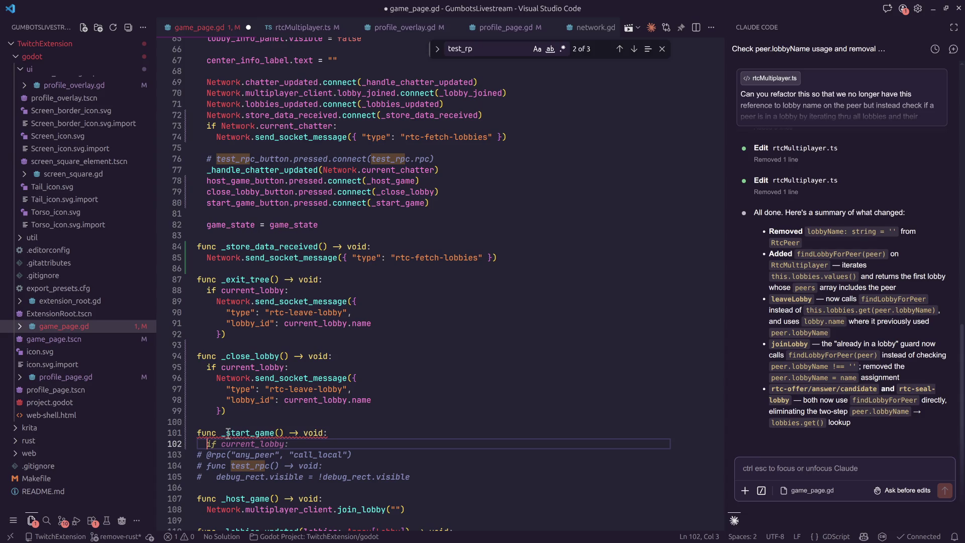
key("Tab")
key("Return")
key("Tab")
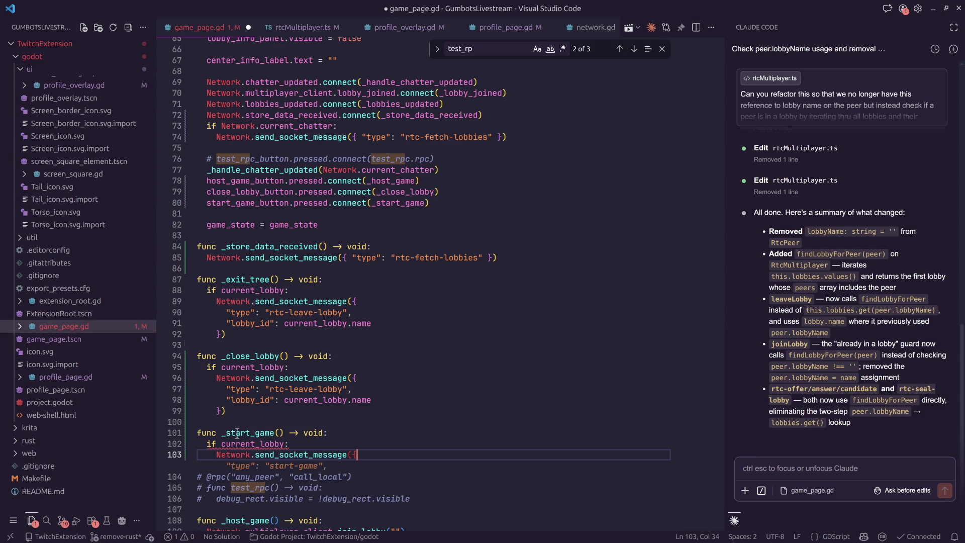
key("Tab")
key("Tab")
mouse_move(357, 481)
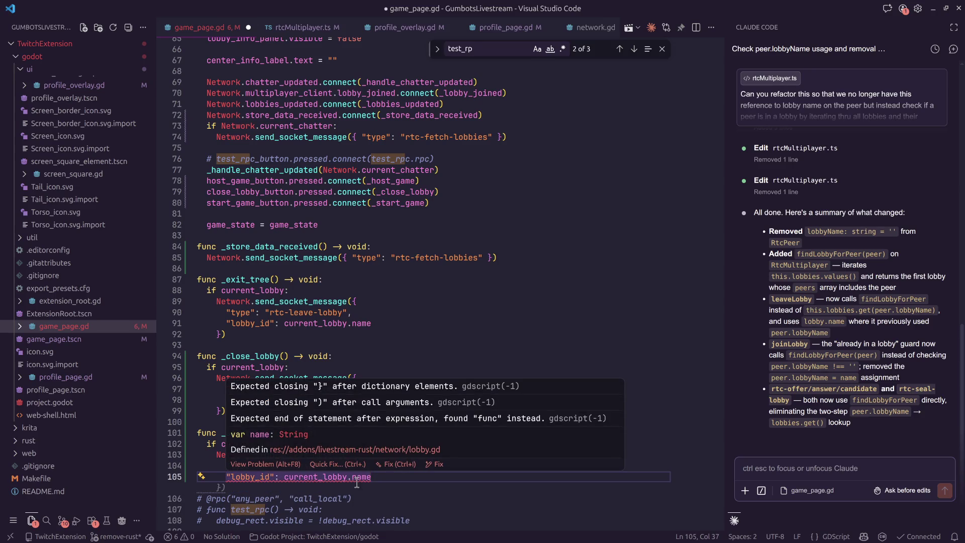
key("Tab")
scroll(357, 481, "down", 3)
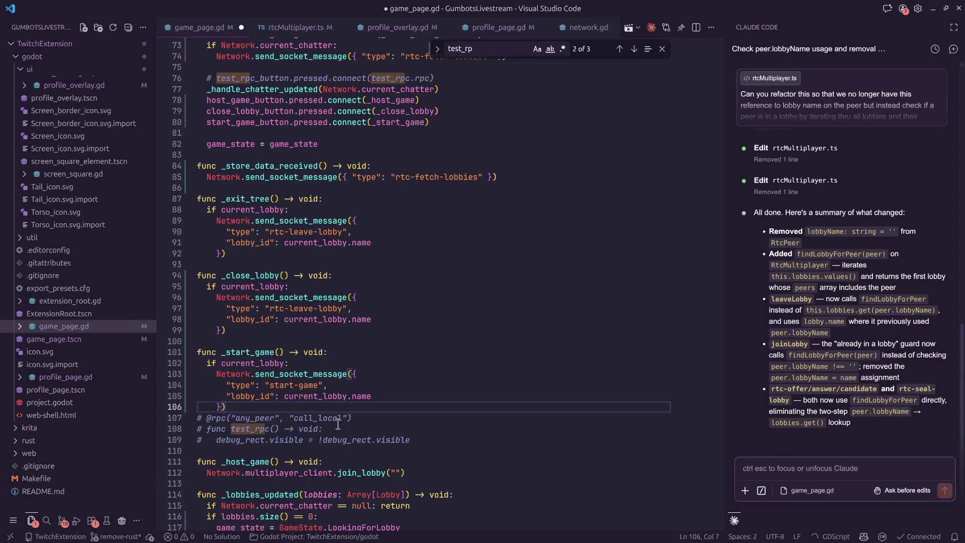
key("Return")
key("ctrl+s")
- Change the message type on line 104 to 'rtc-start-game' and save game_page.gd
double_click(259, 397)
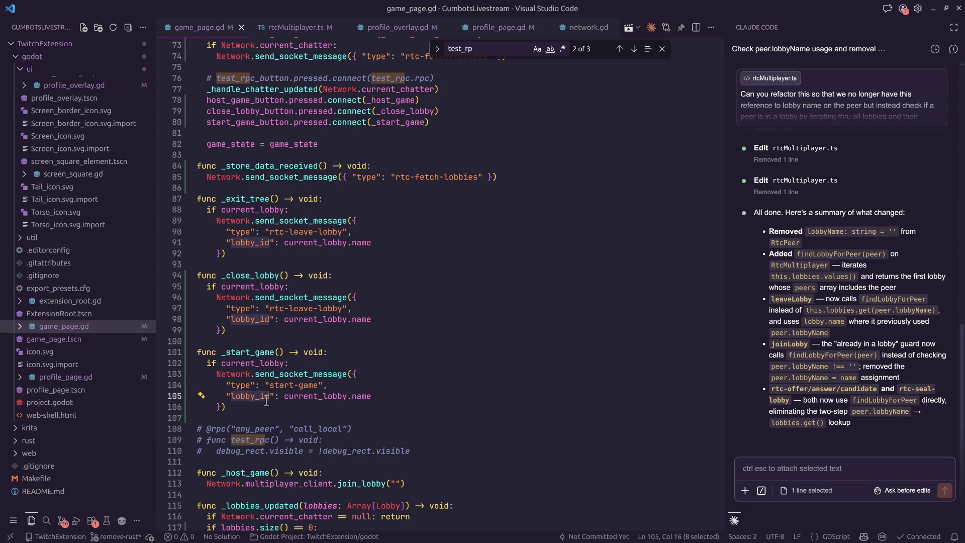
left_click(284, 400)
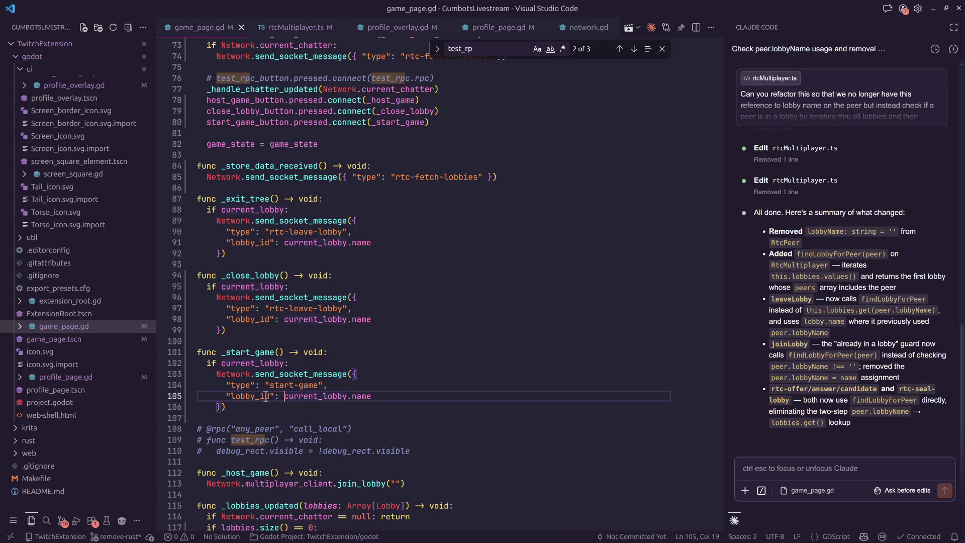
left_click_drag(227, 407, 197, 374)
left_click(274, 417)
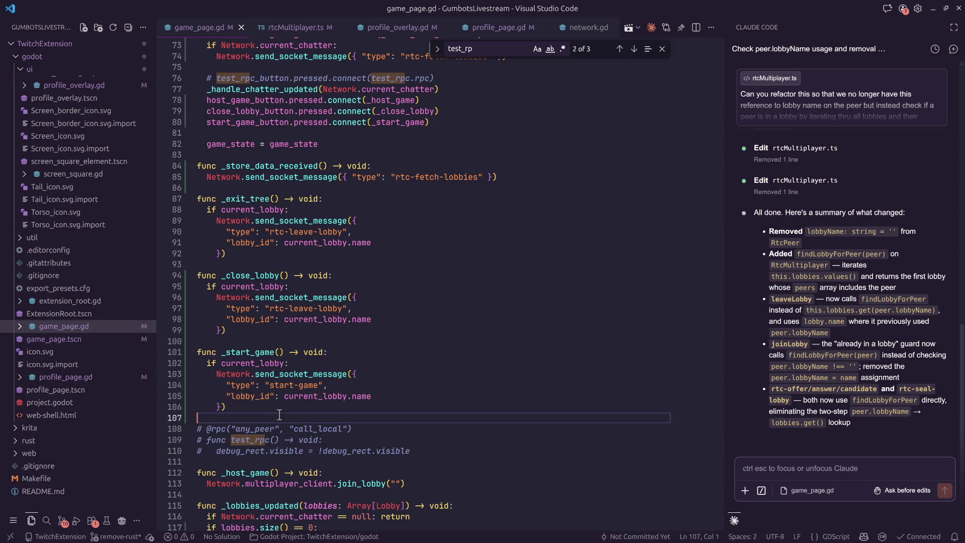
scroll(279, 415, "down", 1)
left_click(312, 390)
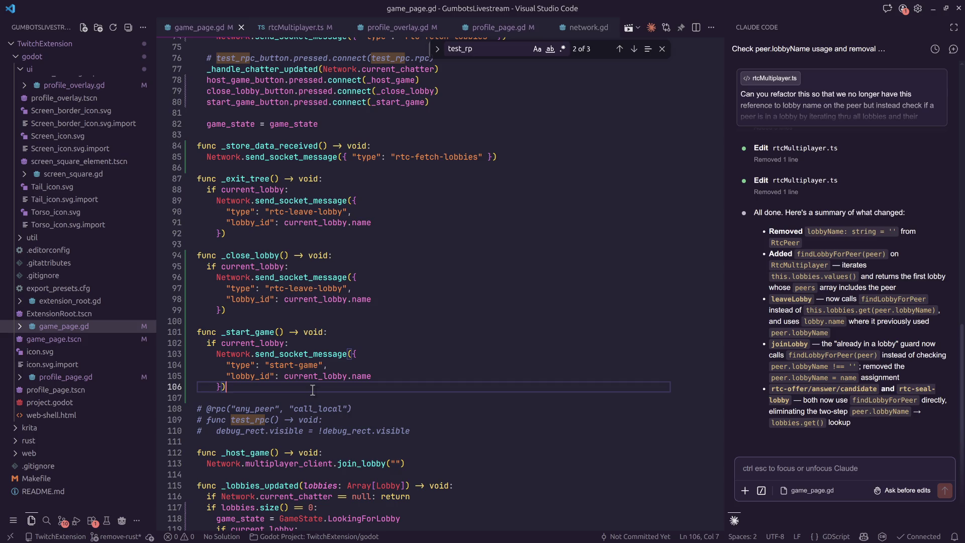
scroll(312, 390, "up", 1)
left_click(269, 385)
type("rtc-")
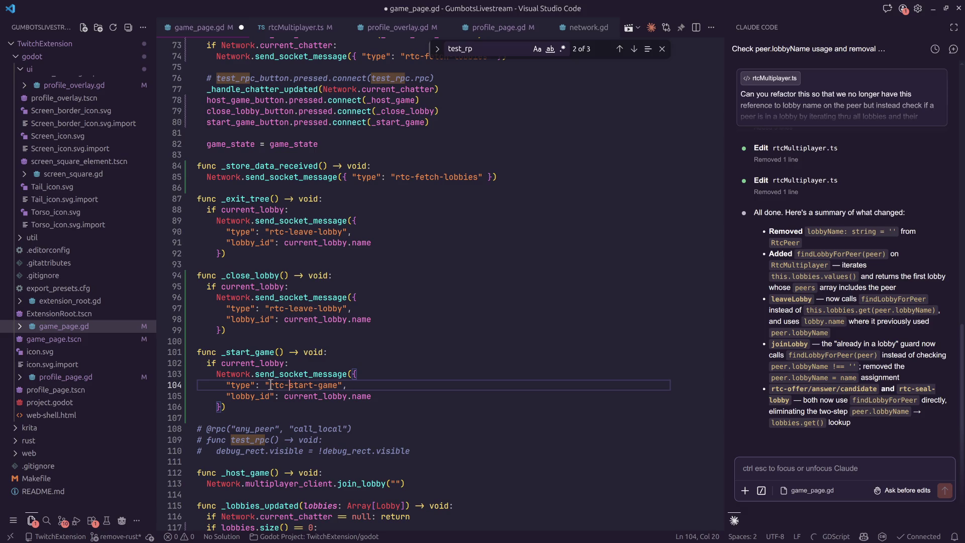
left_click(361, 357)
key("ctrl+s")
left_click(357, 333)
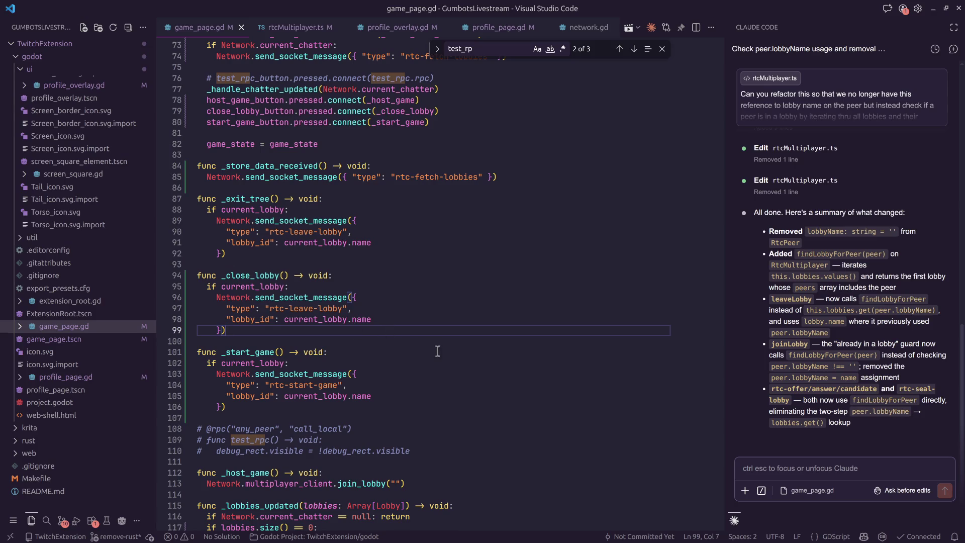
scroll(436, 349, "up", 10)
scroll(437, 349, "up", 10)
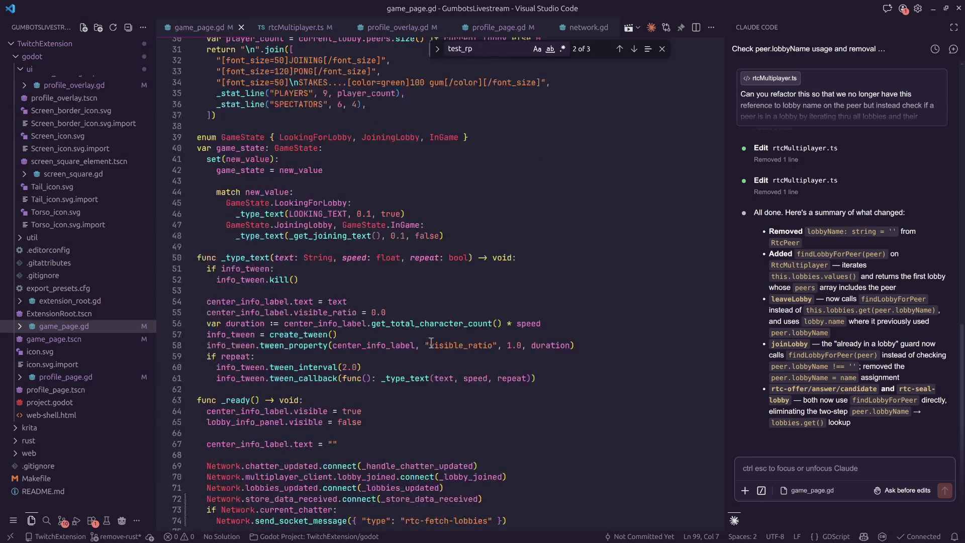
scroll(419, 328, "up", 3)
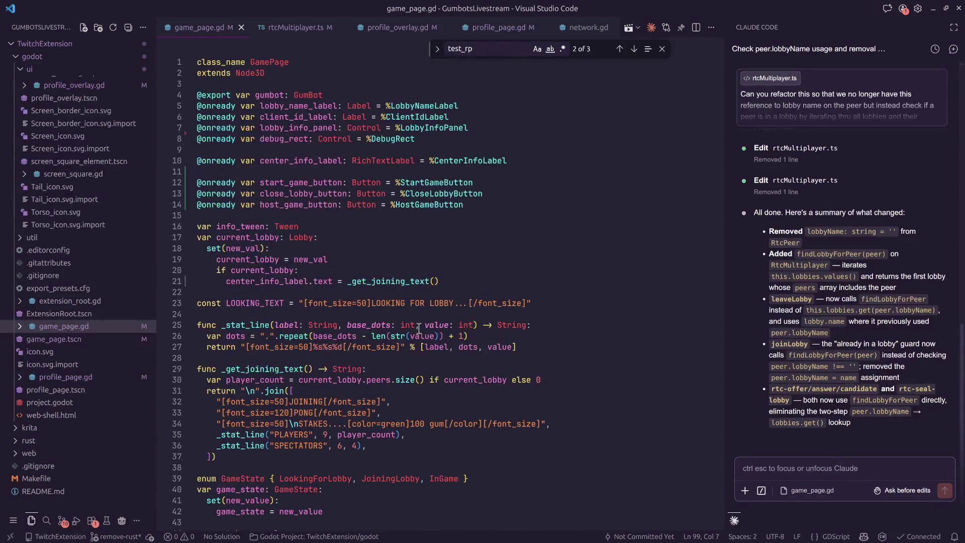
left_click(373, 314)
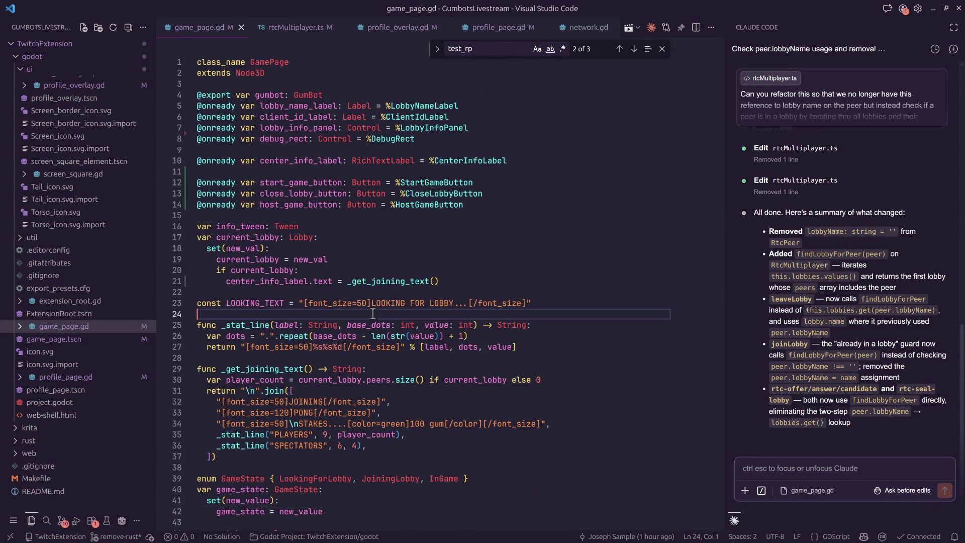
scroll(371, 310, "down", 15)
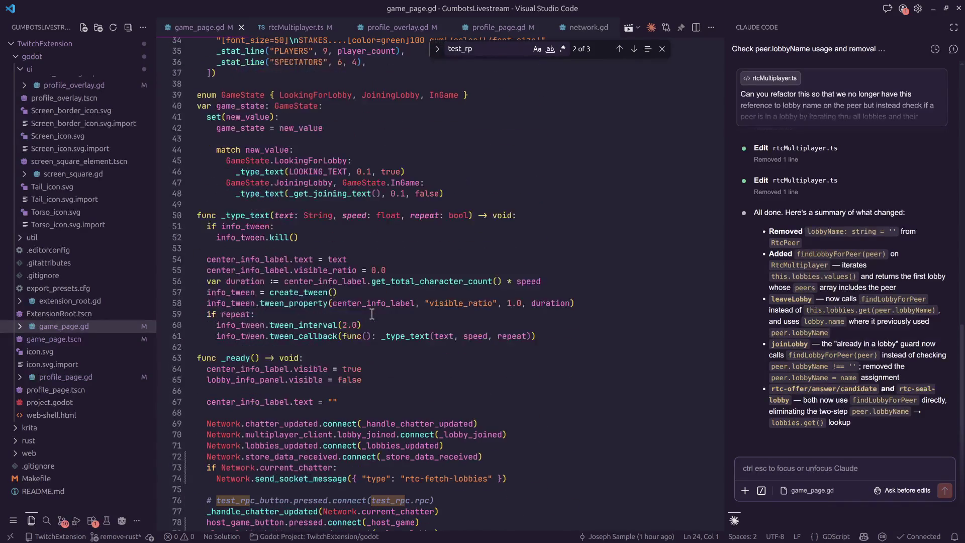
scroll(372, 313, "down", 4)
left_click(447, 259)
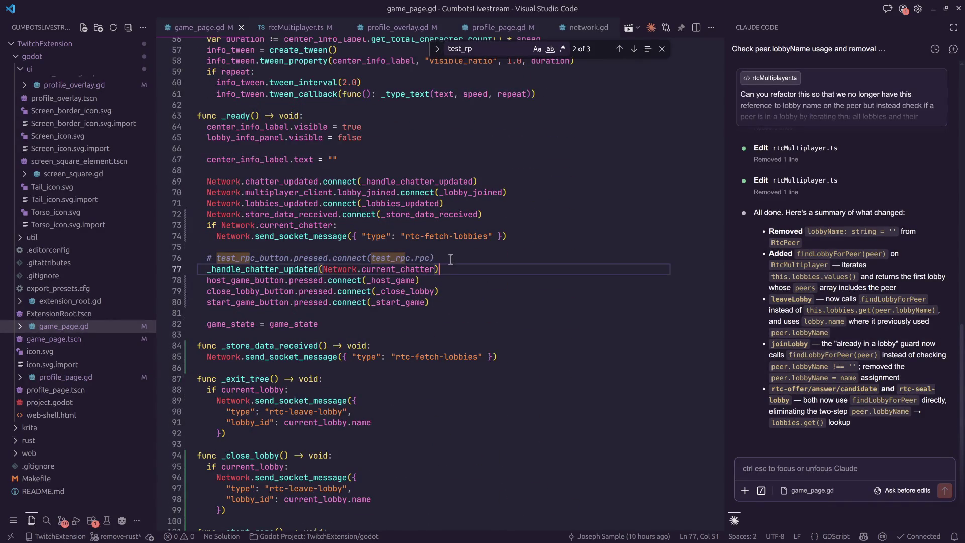
left_click(447, 266)
left_click(441, 280)
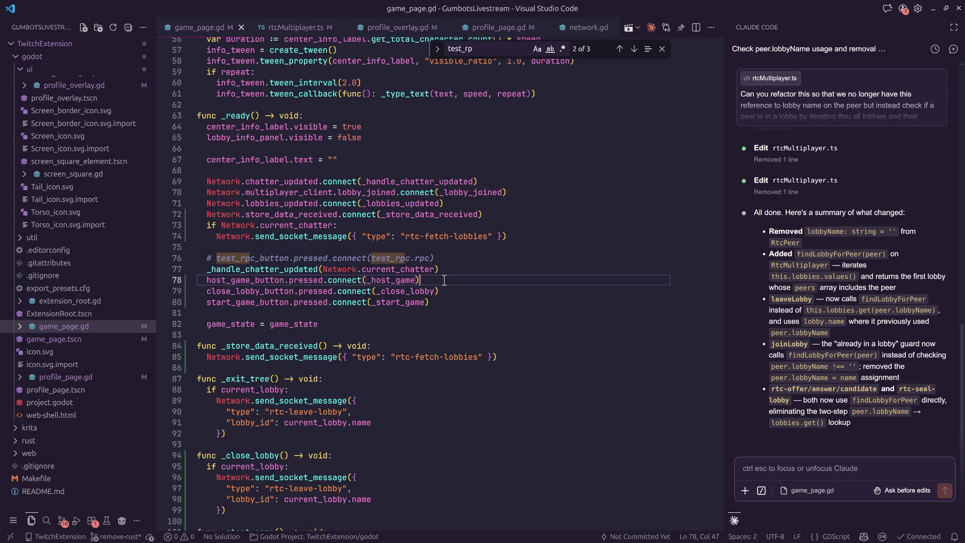
scroll(439, 284, "down", 1)
scroll(439, 284, "down", 5)
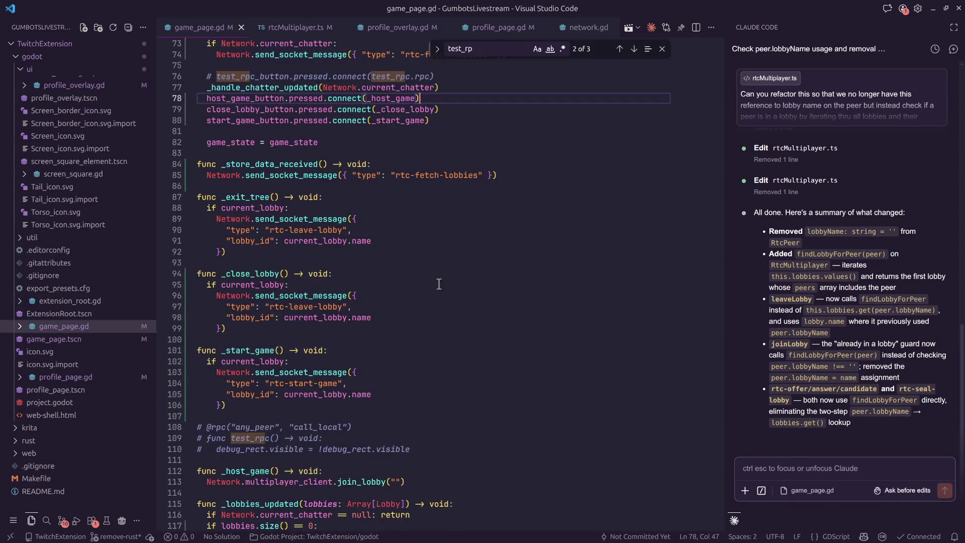
left_click(417, 295)
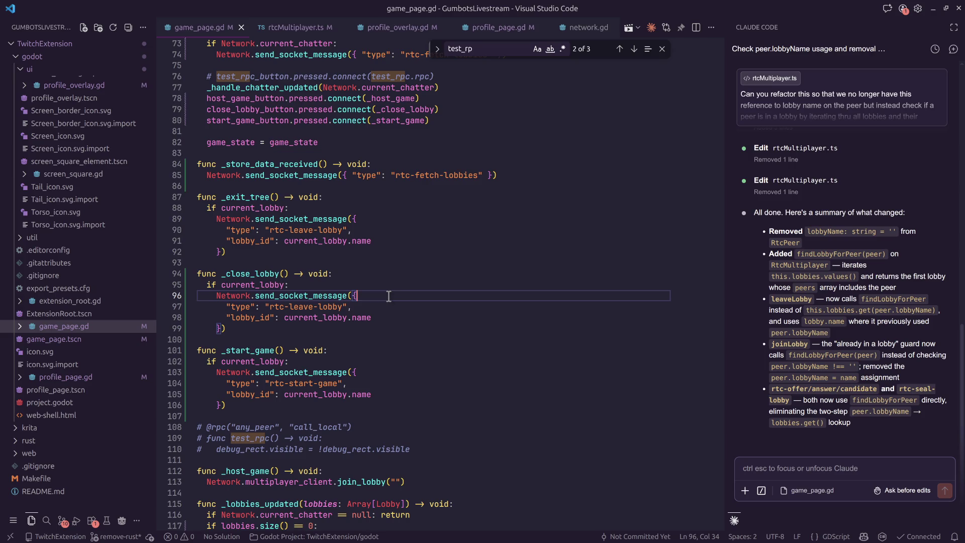
key("ctrl+p")
- Open rtcMultiplayer.ts, add started: boolean = false to RtcLobby after mesh, and save
key("Down")
key("Down")
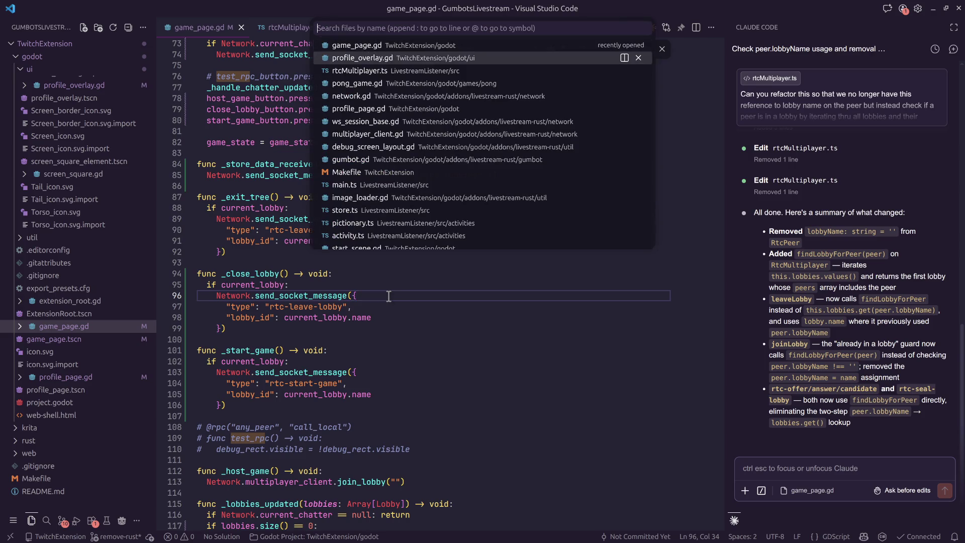
key("Return")
scroll(467, 307, "up", 8)
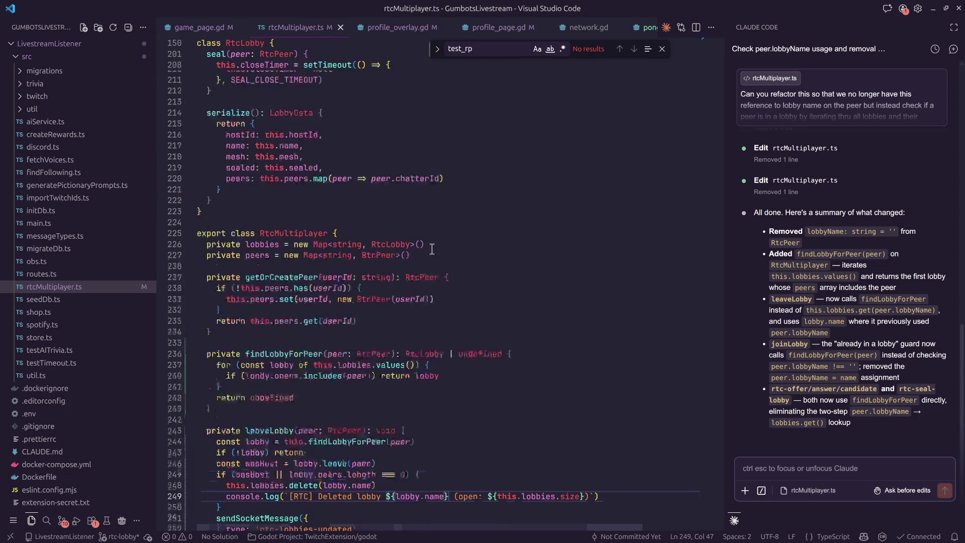
left_click(357, 207)
key("Up")
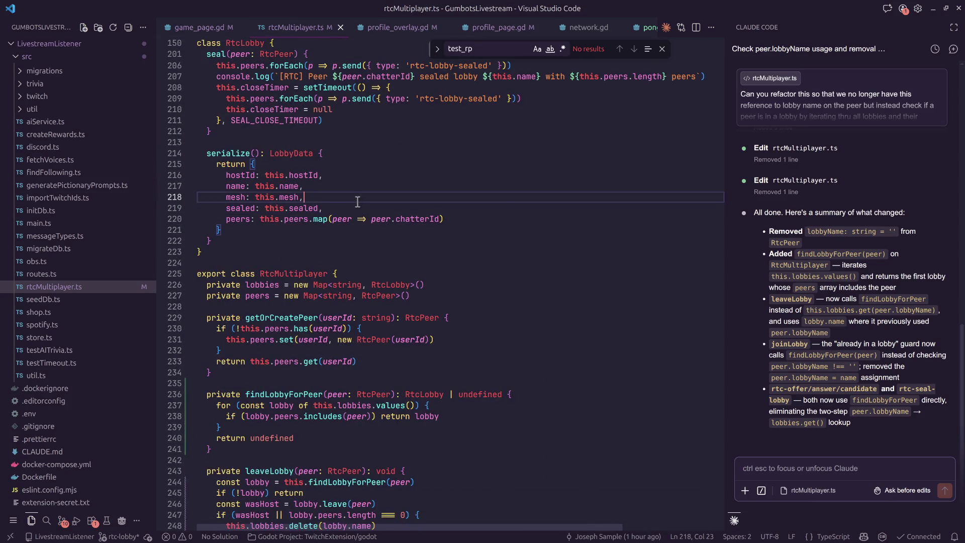
scroll(357, 211, "up", 12)
scroll(358, 240, "up", 11)
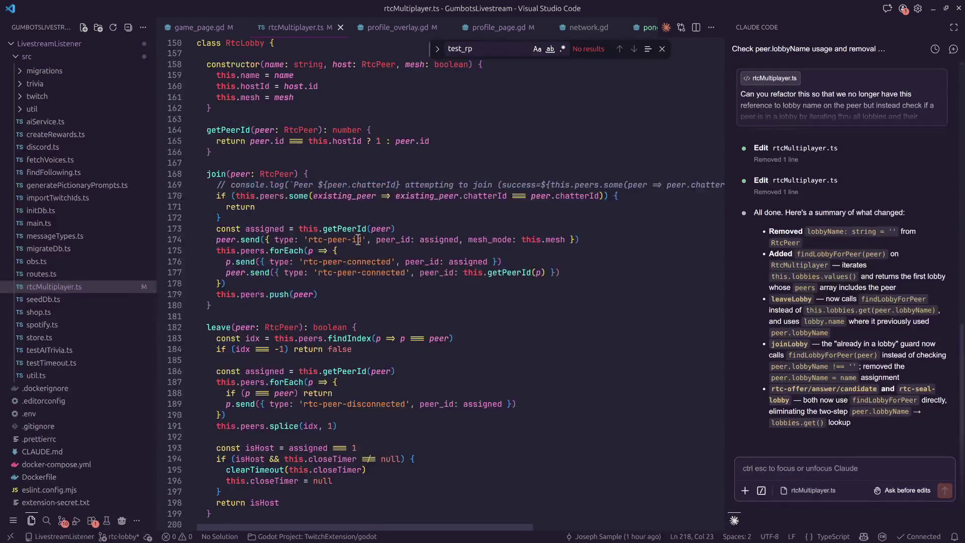
left_click(326, 213)
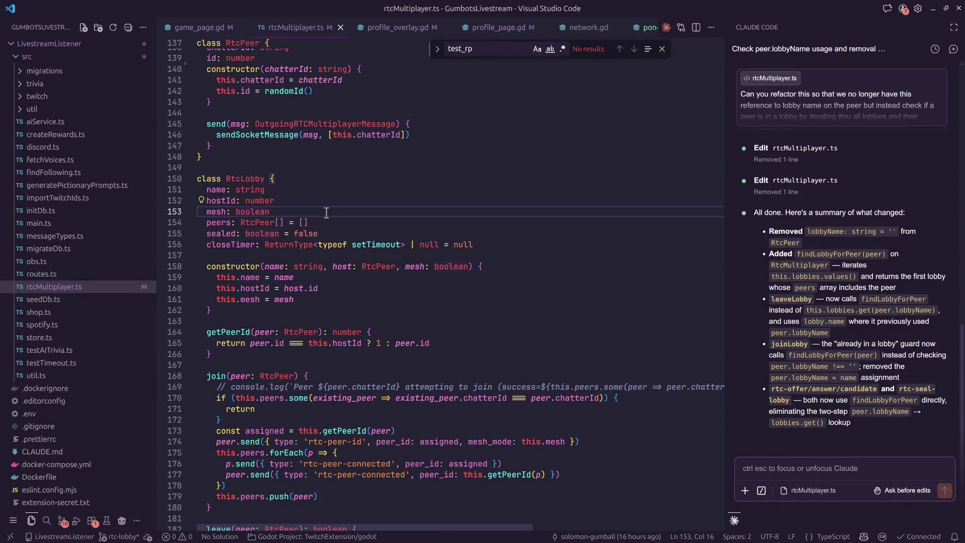
key("Return")
type("started:")
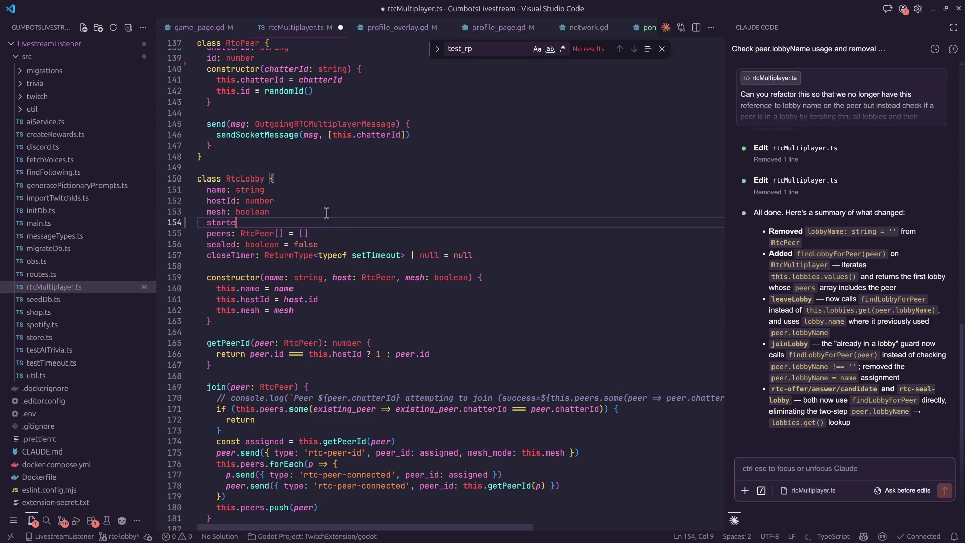
type(" boolean")
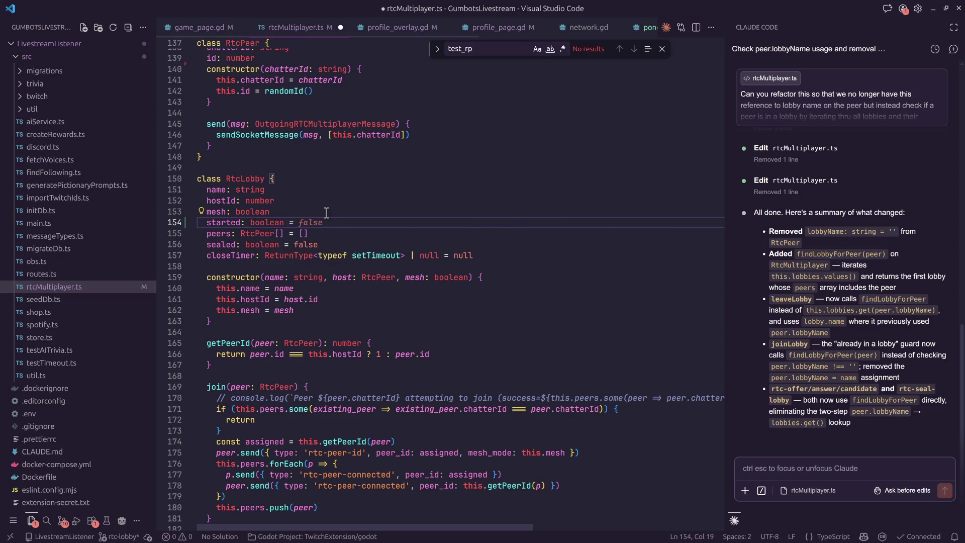
left_click(317, 197)
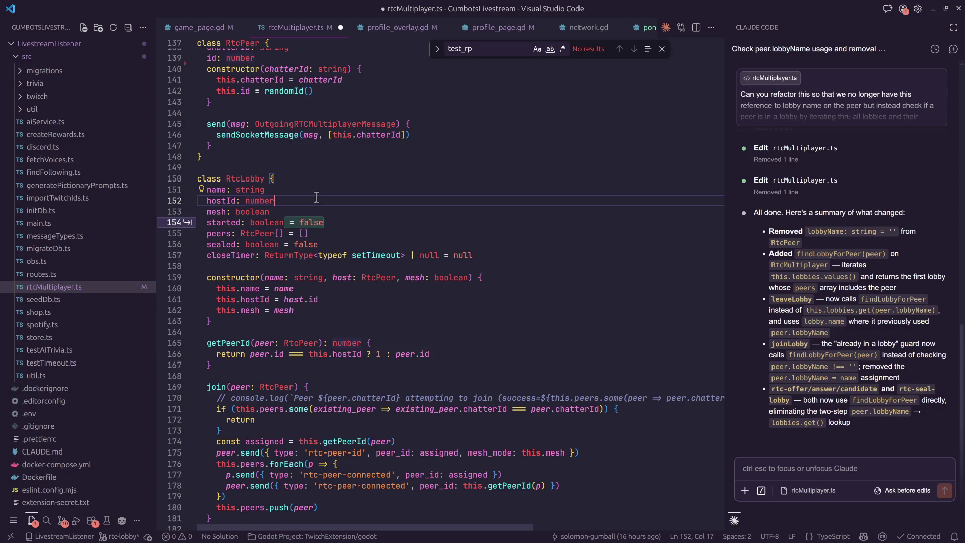
key("Tab")
key("Tab")
key("Up")
key("ctrl+s")
- Add a started: boolean field to the LobbyData type
double_click(224, 223)
scroll(299, 328, "down", 10)
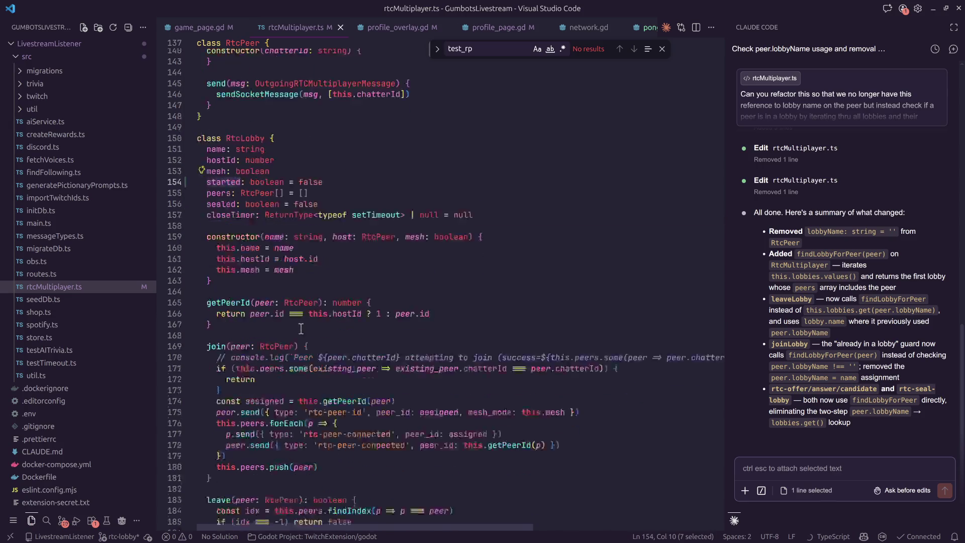
scroll(299, 328, "up", 5)
scroll(298, 328, "down", 10)
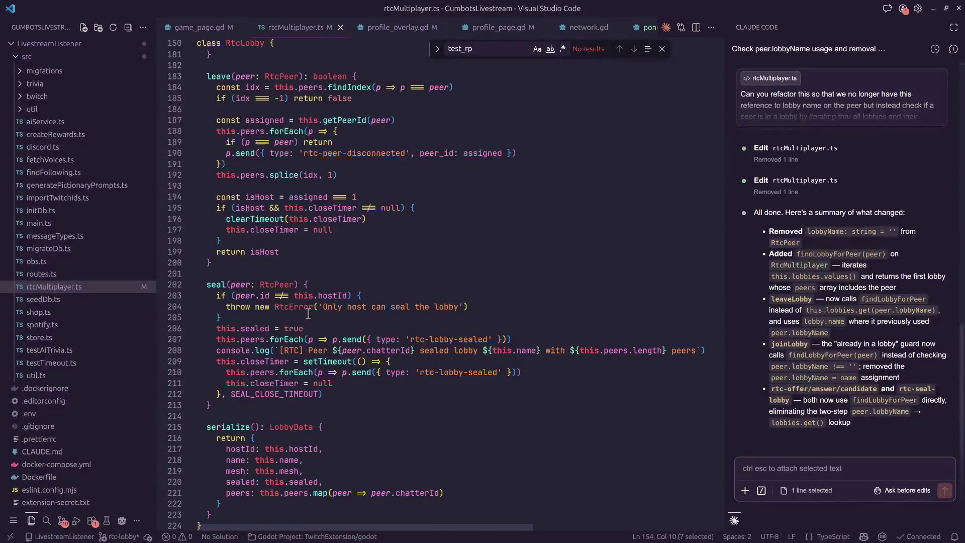
left_click(325, 267)
left_click(299, 246, "ctrl")
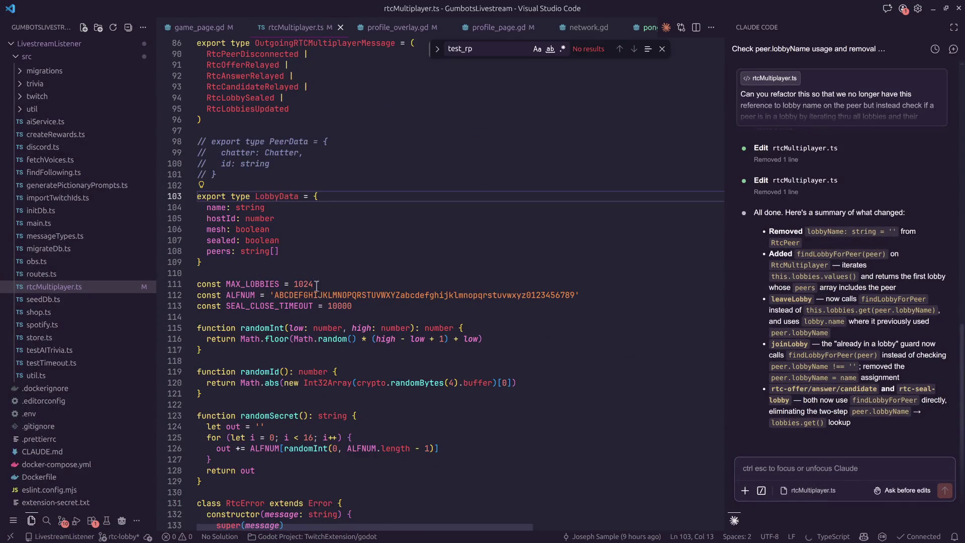
key("Tab")
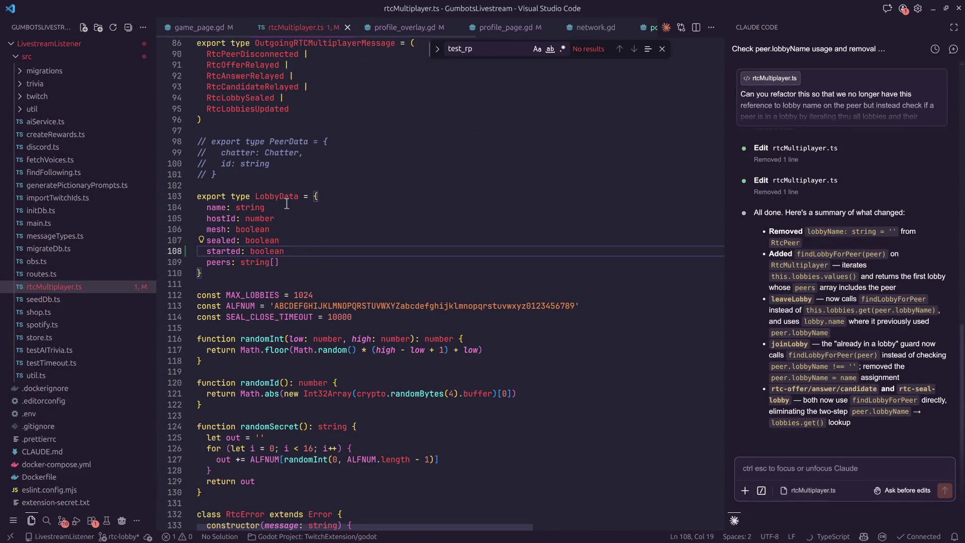
- Add started: this.started to serialize()'s returned object and save rtcMultiplayer.ts
double_click(286, 197)
key("ctrl+f")
key("Return")
left_click(347, 305)
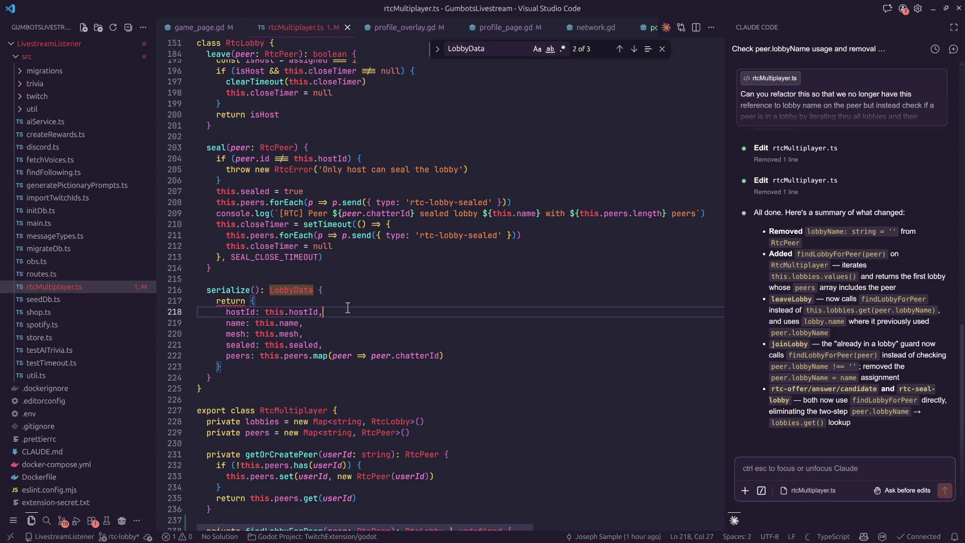
key("Return")
key("Tab")
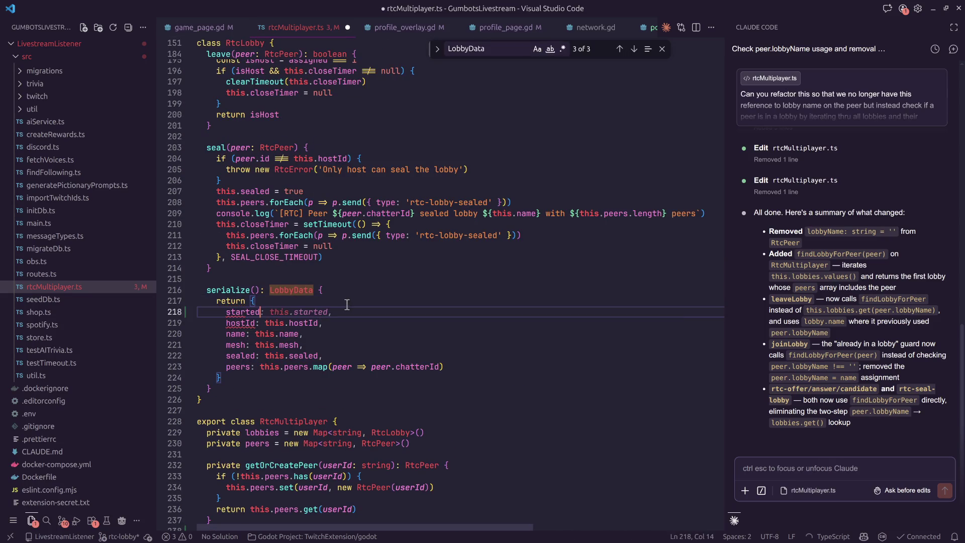
left_click(371, 297)
key("ctrl+s")
left_click(379, 276)
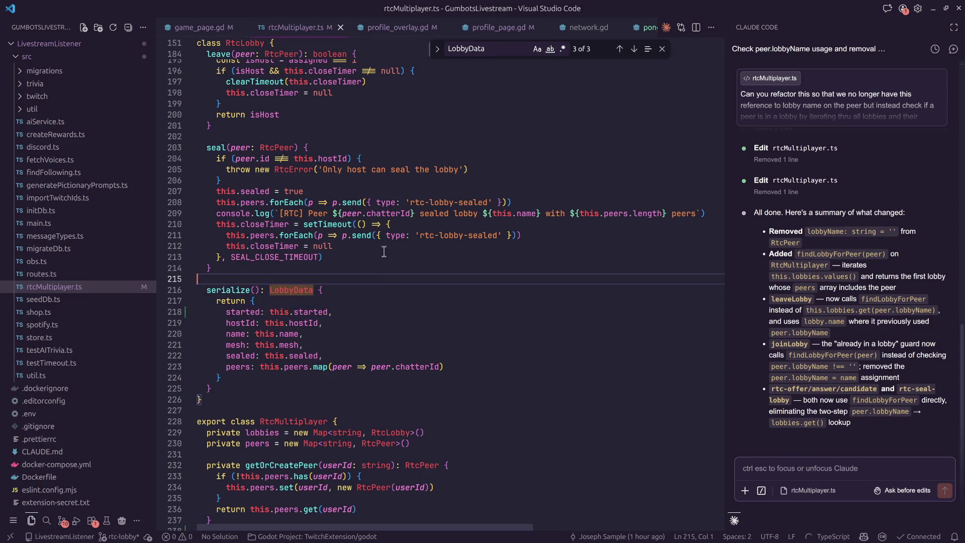
scroll(383, 268, "up", 7)
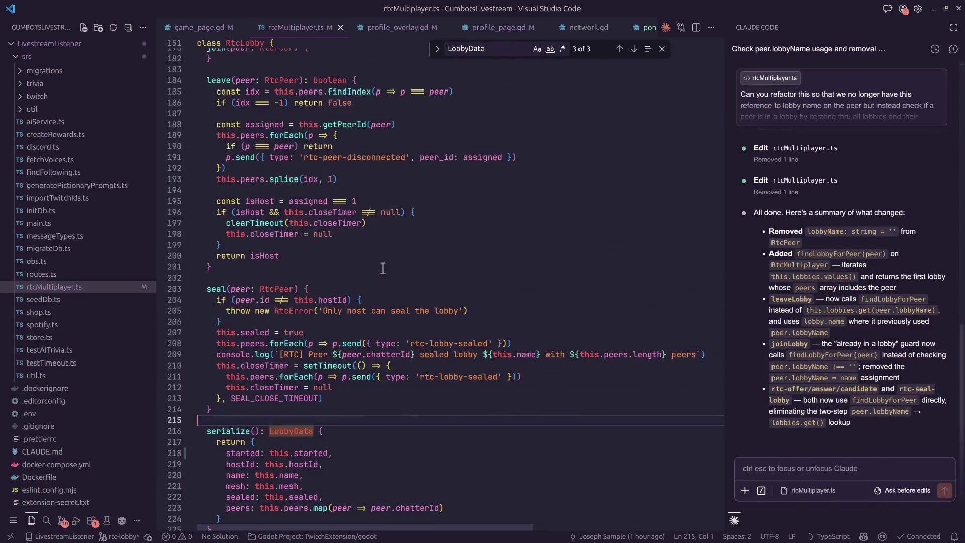
- In game_page.gd, check the 'rtc-leave-lobby' and 'rtc-start-game' message names, then return to rtcMultiplayer.ts
scroll(385, 271, "down", 3)
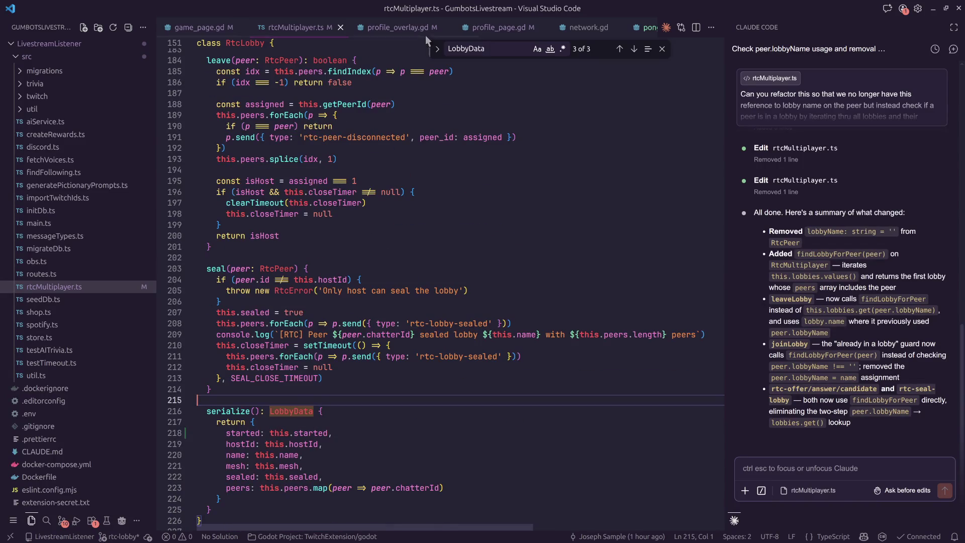
left_click(204, 29)
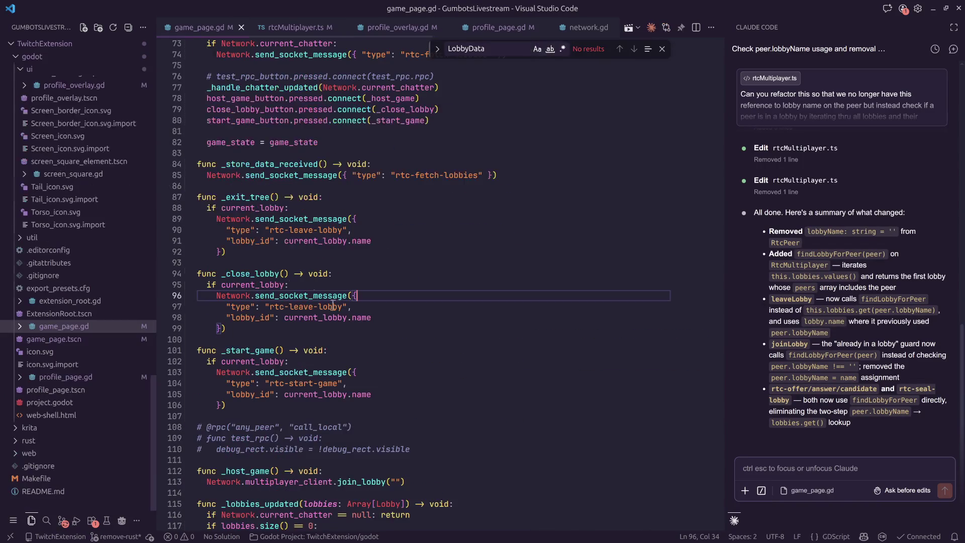
left_click_drag(345, 307, 269, 306)
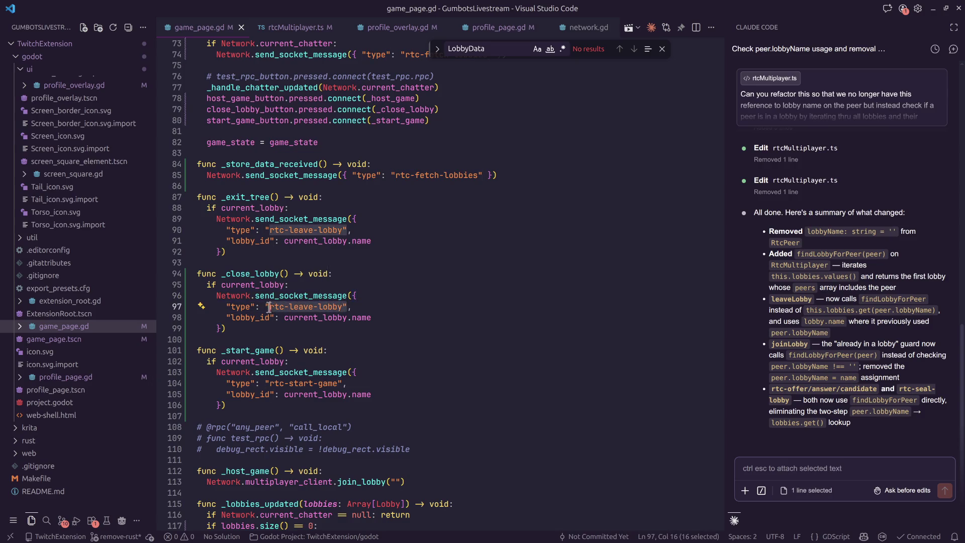
left_click(343, 384)
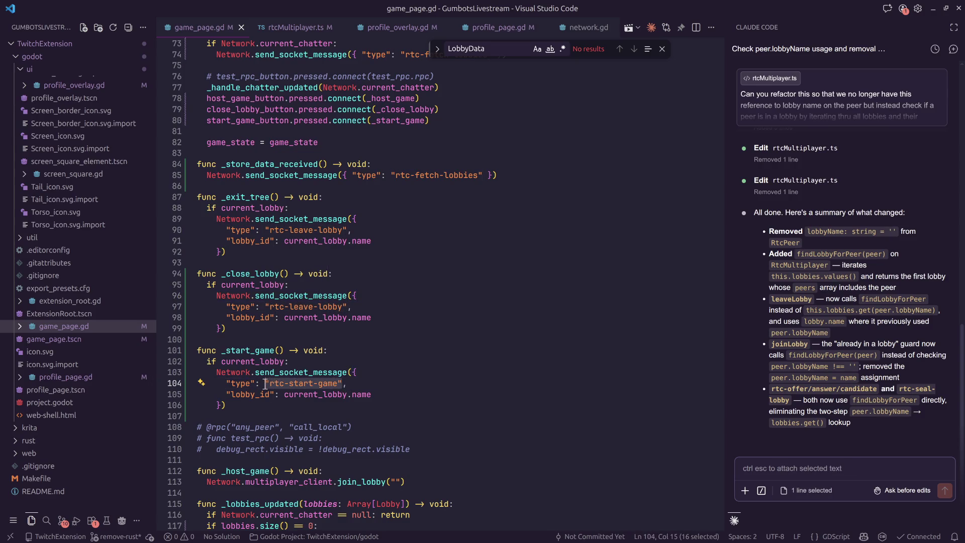
left_click(328, 395)
left_click(329, 383)
left_click_drag(342, 383, 266, 385)
left_click(320, 32)
- Declare export type RtcStartGame = { type: 'rtc-start-game' } among the message types and save
scroll(602, 251, "up", 5)
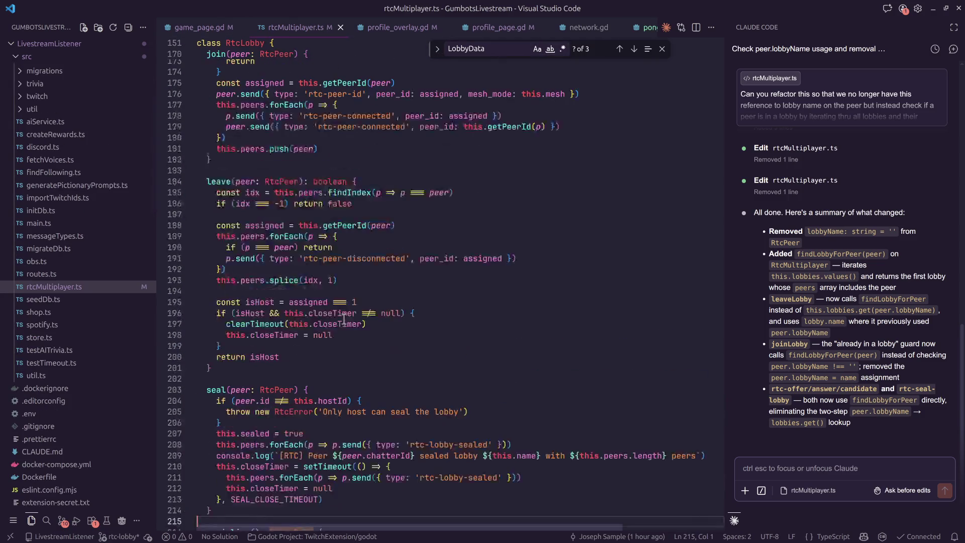
left_click_drag(696, 231, 695, 135)
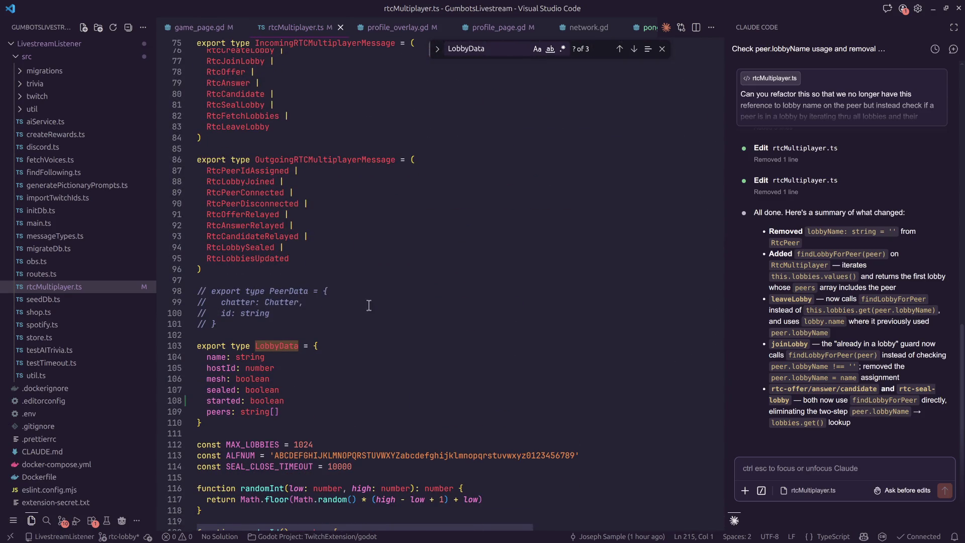
scroll(351, 261, "up", 6)
left_click(299, 309)
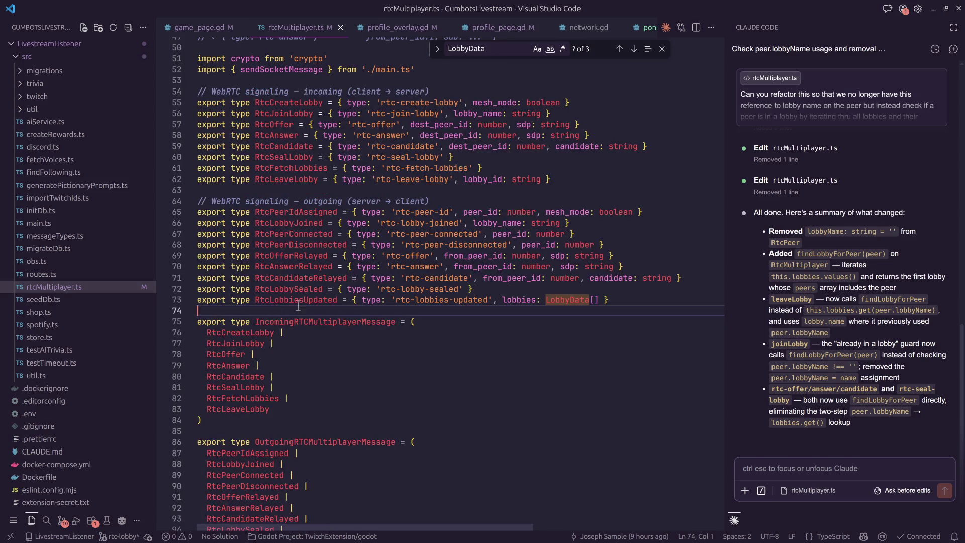
left_click(278, 188)
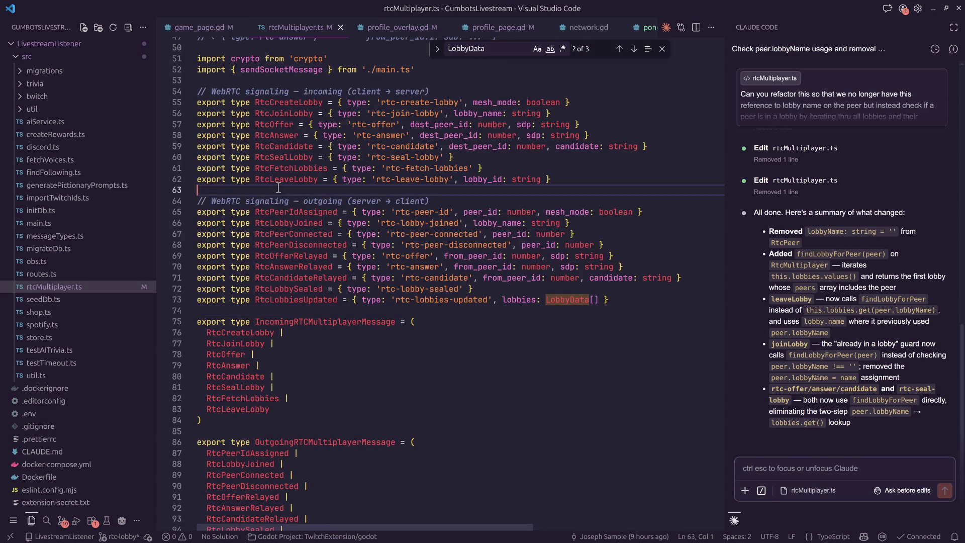
key("Return")
key("Up")
type("export type ")
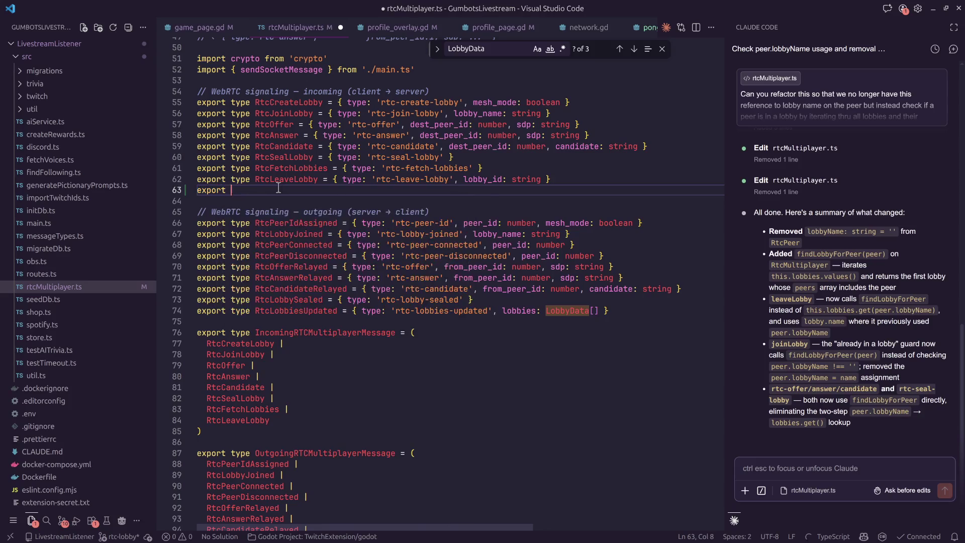
type("RtcStartGame")
key("Tab")
key("ctrl+s")
- Append RtcStartGame after RtcLeaveLobby in the IncomingRTCMultiplayerMessage union and save
double_click(296, 191)
scroll(318, 347, "down", 4)
left_click(323, 309)
key("Up")
type("|")
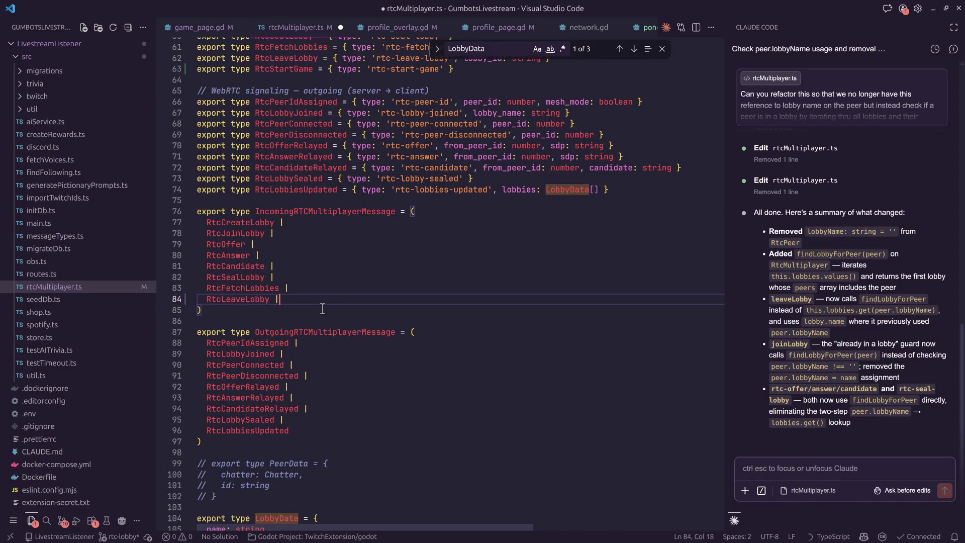
key("Return")
key("ctrl+v")
key("ctrl+s")
double_click(254, 310)
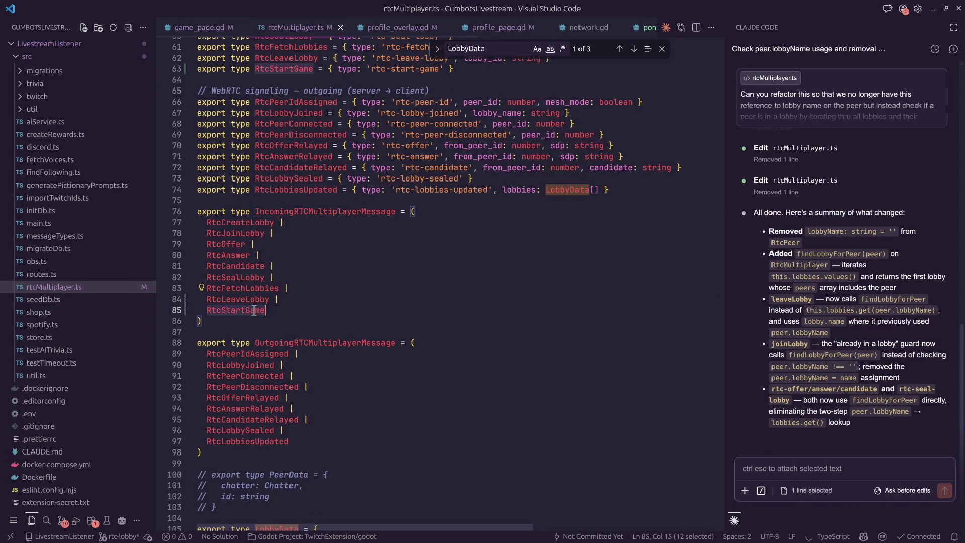
left_click_drag(694, 119, 661, 336)
left_click(375, 165)
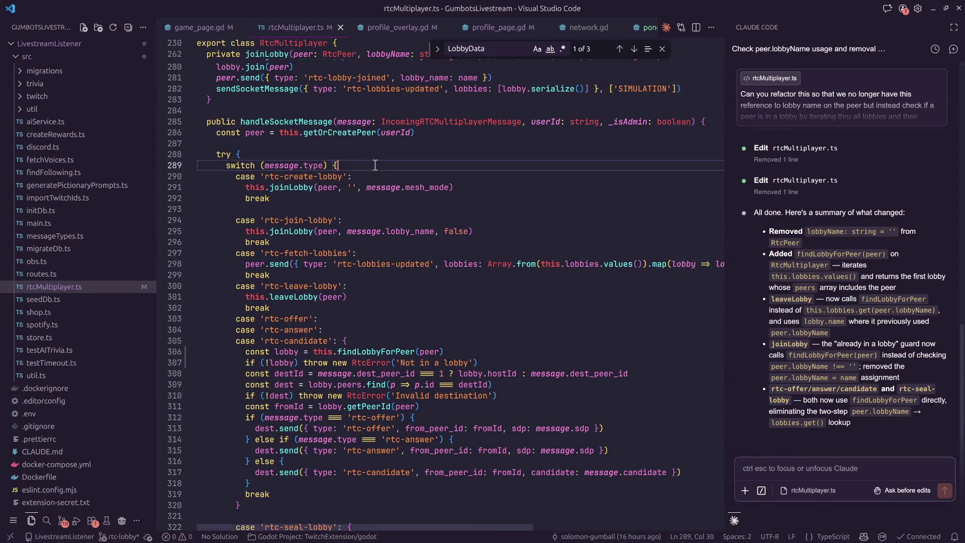
- Insert a case 'rtc-start-game': label at the top of the handleSocketMessage switch
key("Return")
type("case ")
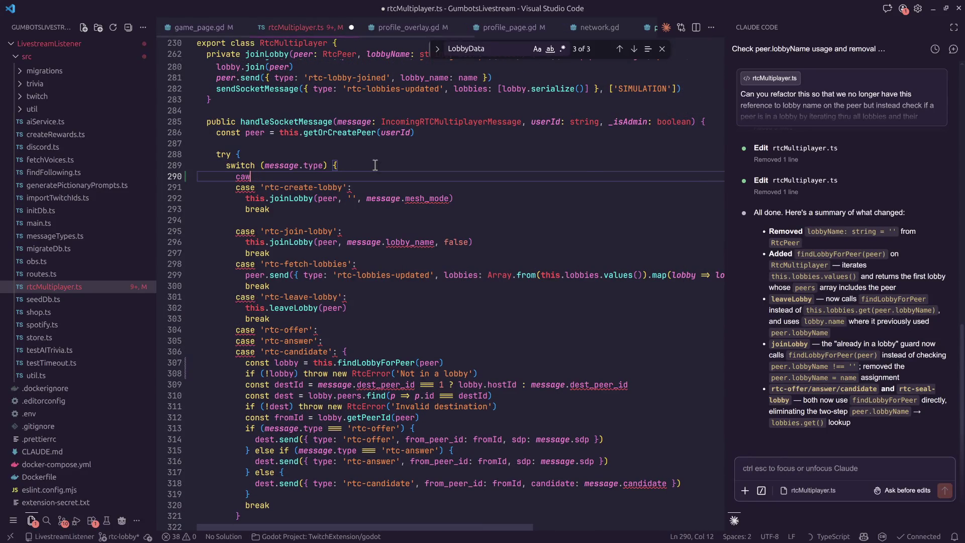
type("'")
key("Return")
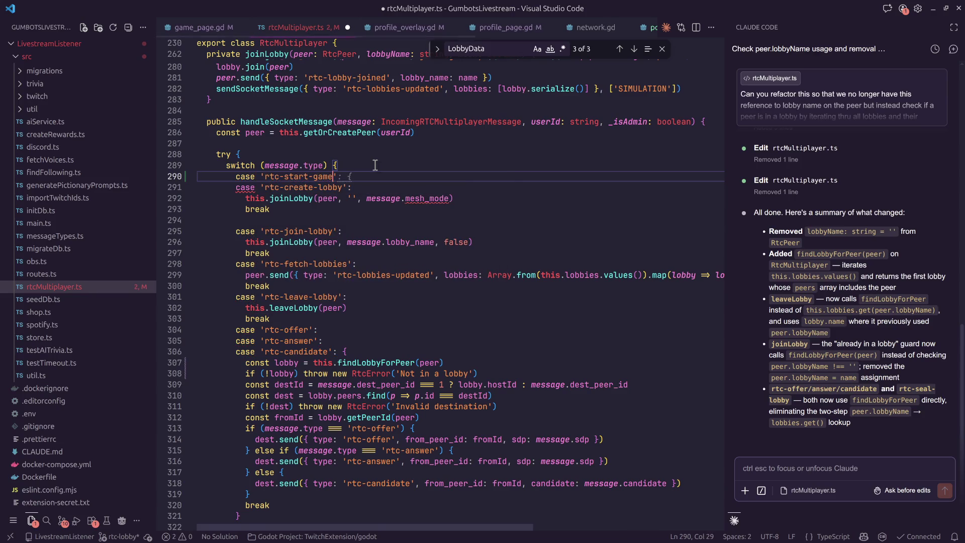
type("':")
key("Return")
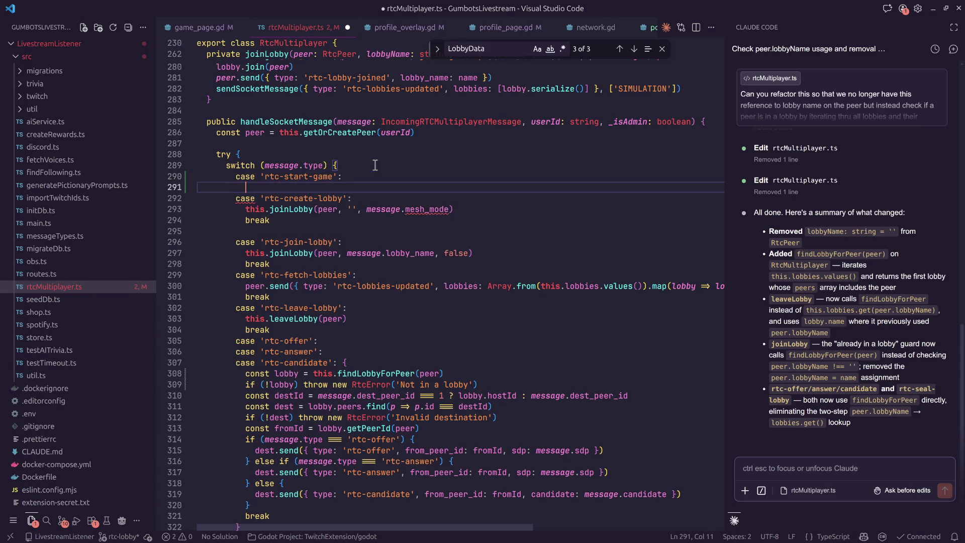
- Start a this.st… call in the new case body, then delete it to leave the case empty
type("this.")
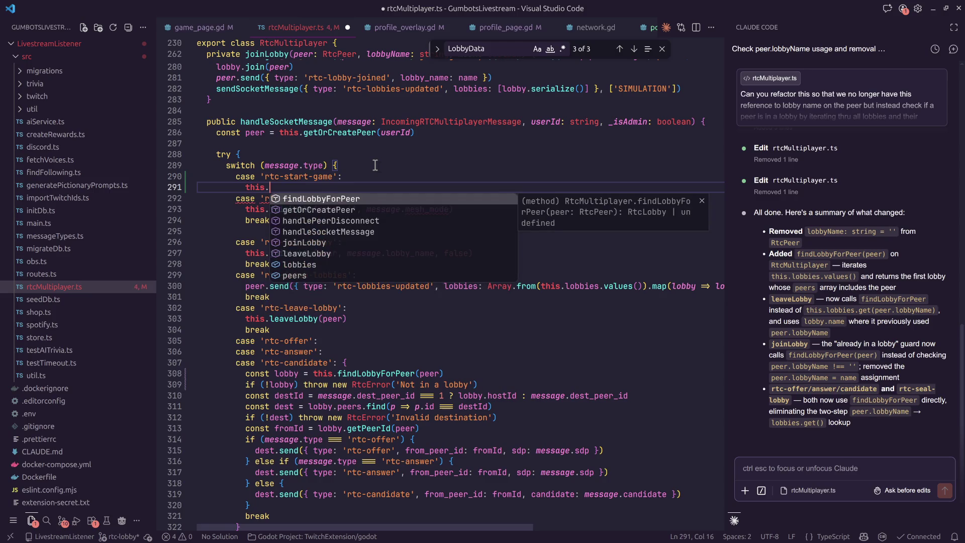
key("Escape")
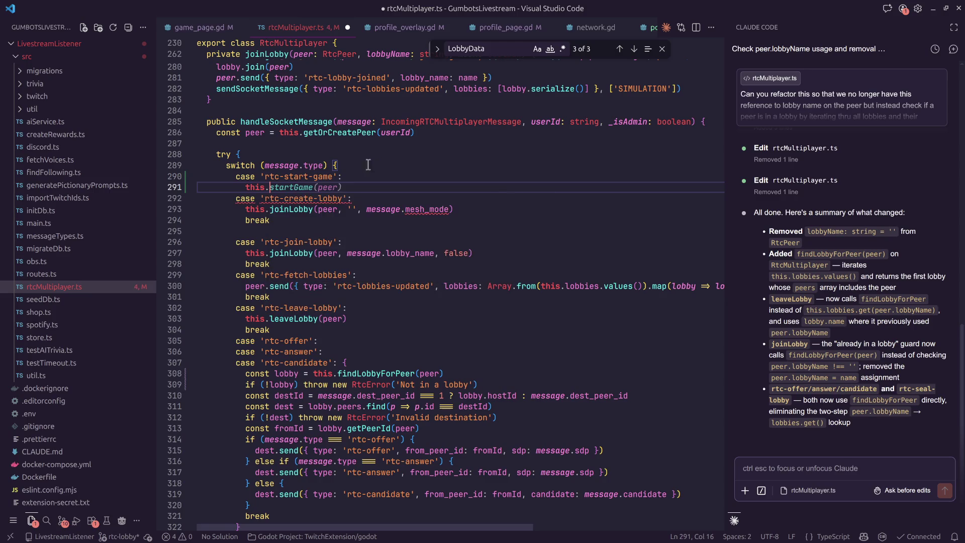
scroll(295, 274, "down", 2)
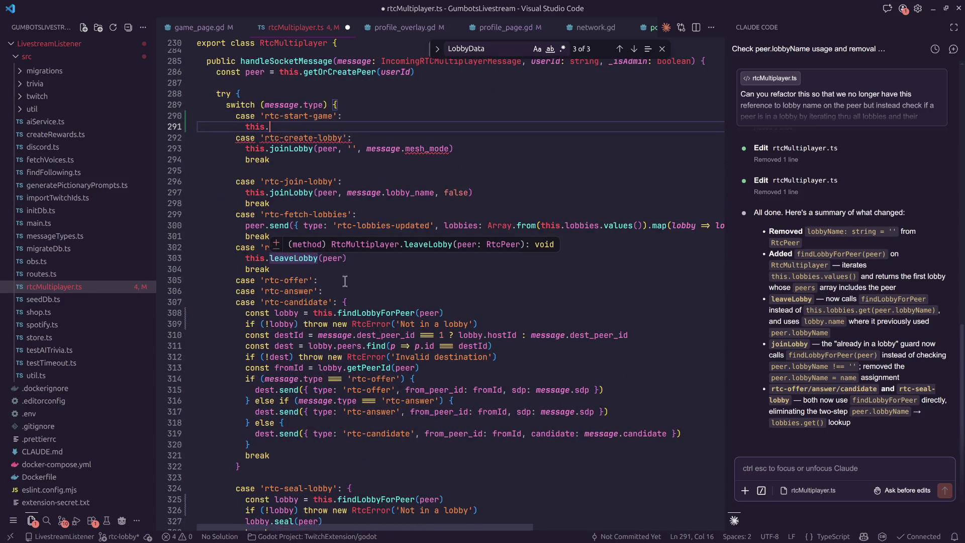
scroll(301, 252, "up", 3)
type("st")
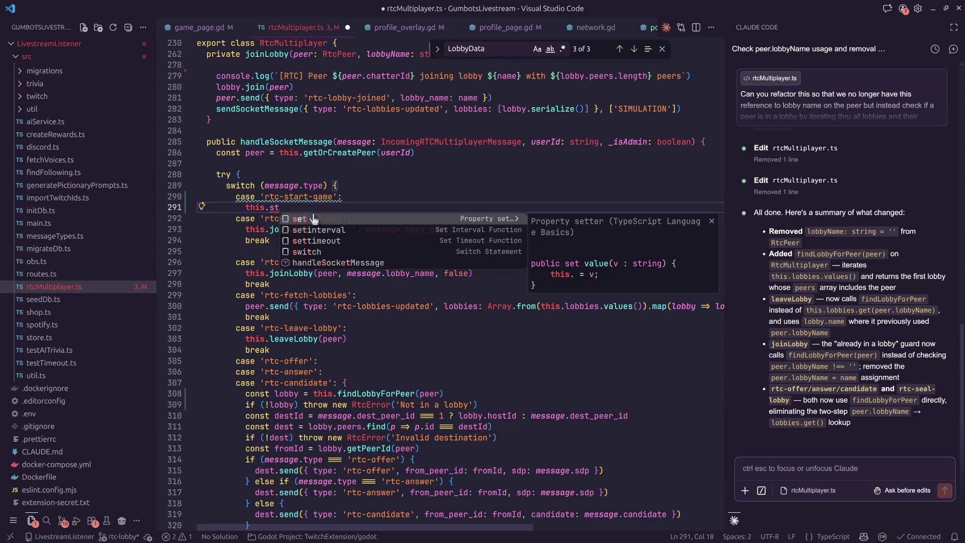
key("Escape")
key("shift+Left")
key("shift+Left")
key("shift+Left")
key("shift+Home")
key("BackSpace")
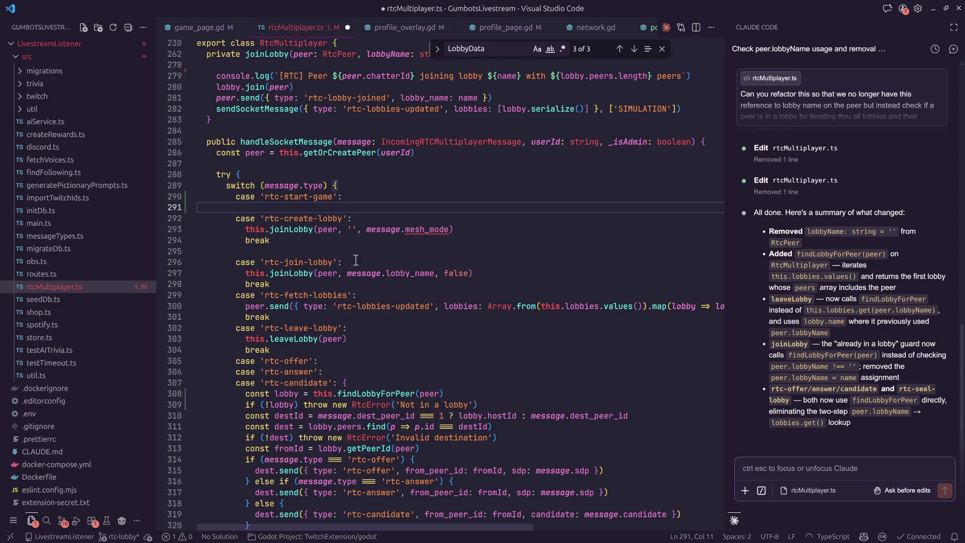
- Go to the joinLobby definition and read its already-in-lobby and lobby-creation logic
left_click(406, 259)
mouse_move(299, 278)
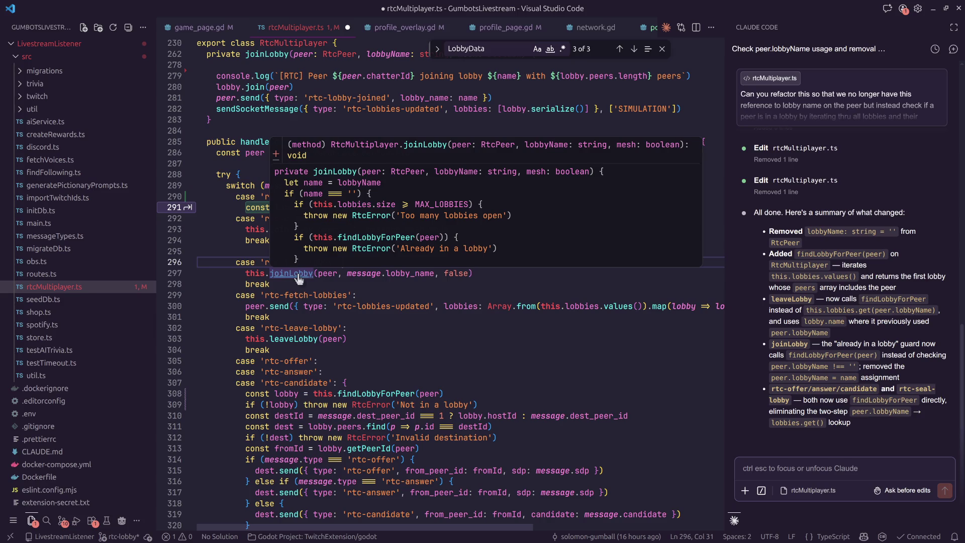
left_click(298, 275, "ctrl")
left_click(333, 273)
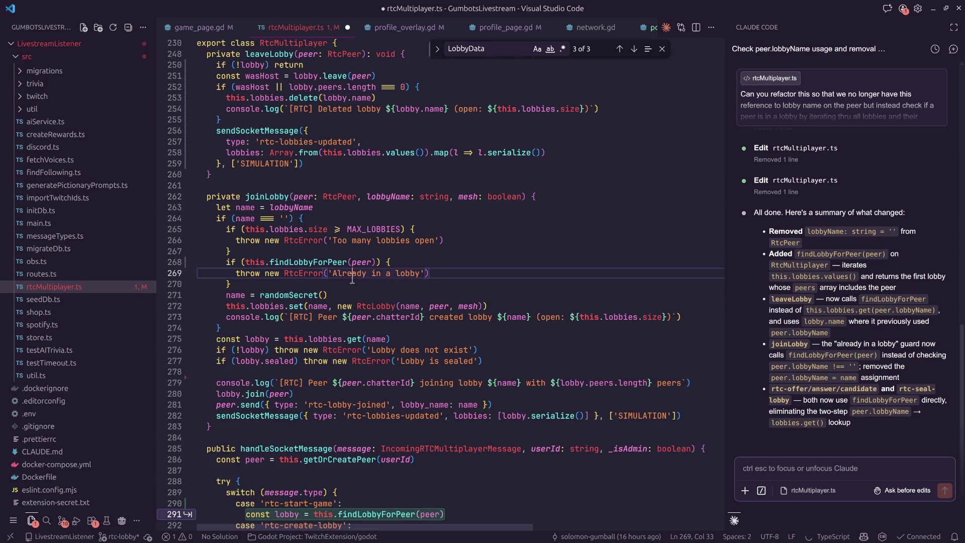
left_click(331, 371)
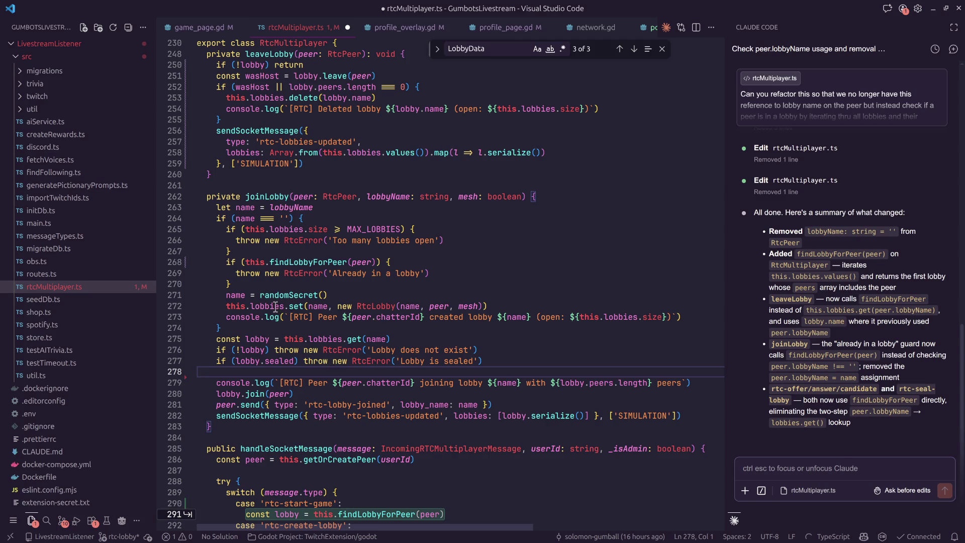
left_click(291, 327)
left_click(339, 285)
left_click_drag(318, 328, 260, 207)
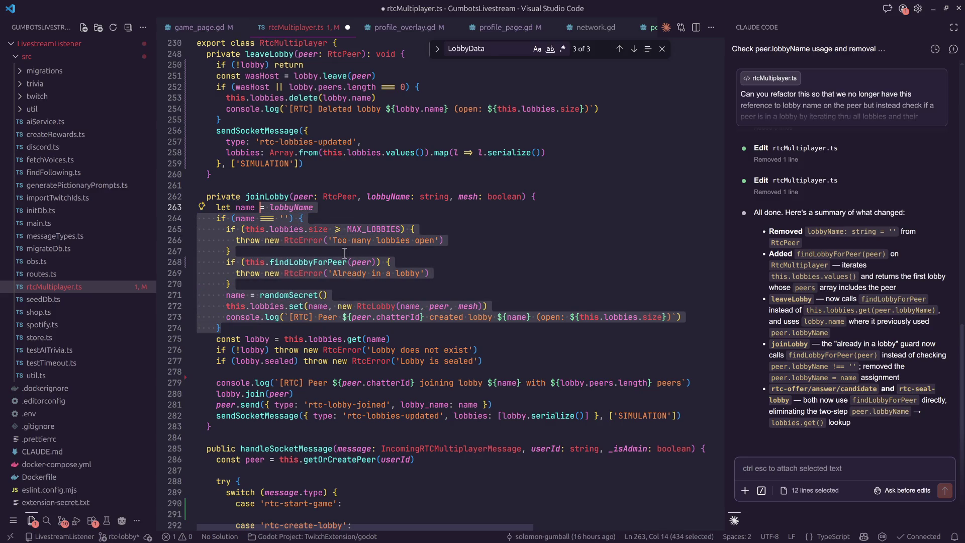
left_click(438, 296)
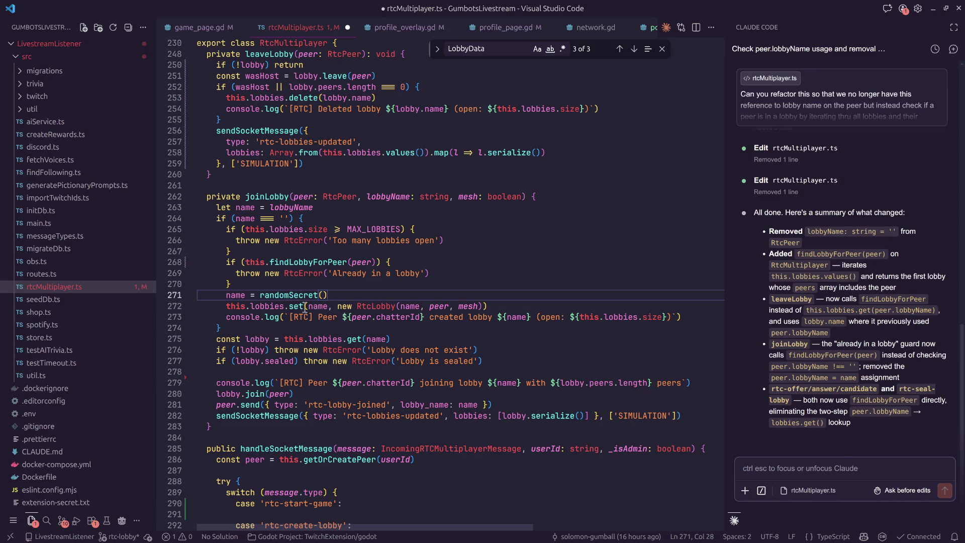
- Inspect joinLobby's empty-name and findLobbyForPeer checks and select the this.lobbies.get(name) lookup
left_click_drag(316, 219, 217, 220)
left_click(282, 251)
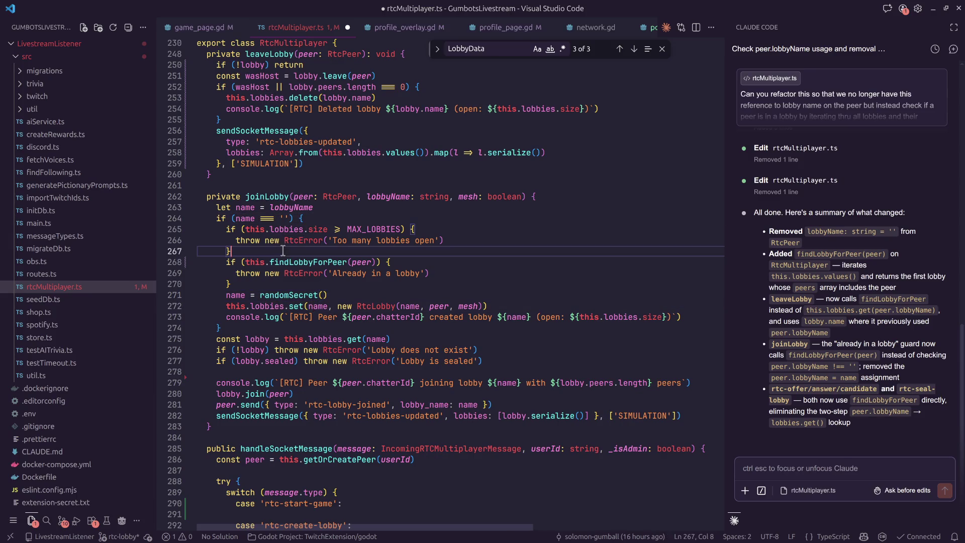
left_click(325, 221)
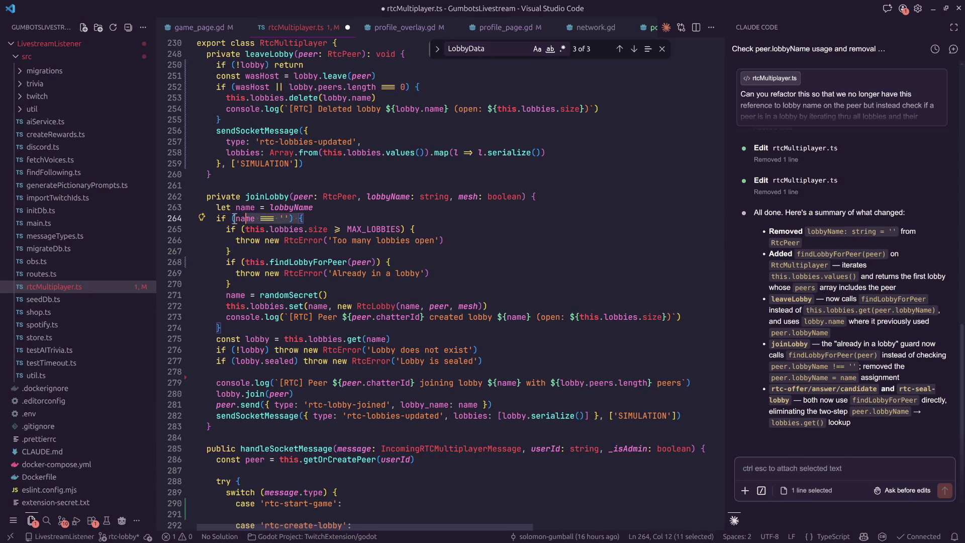
left_click(325, 259)
left_click(318, 251)
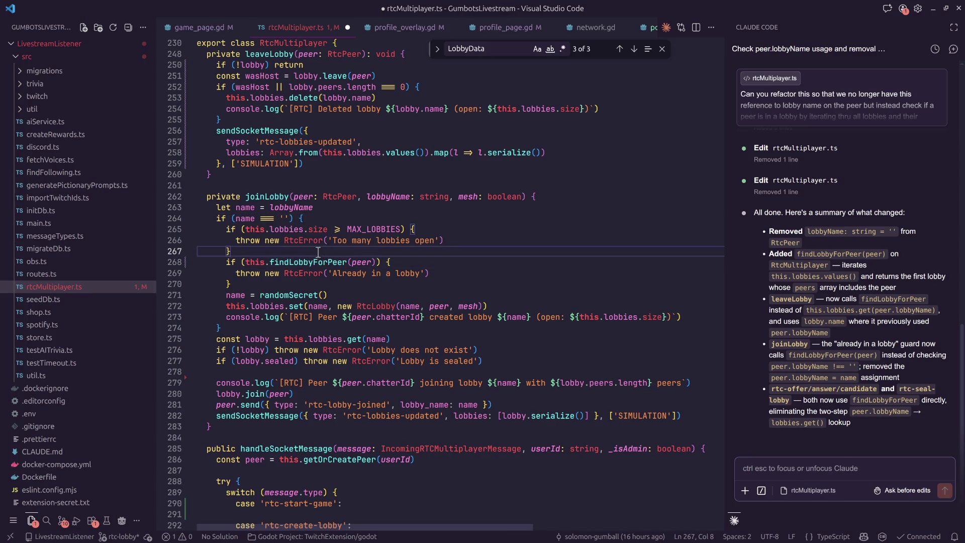
double_click(369, 340)
left_click_drag(368, 340, 284, 340)
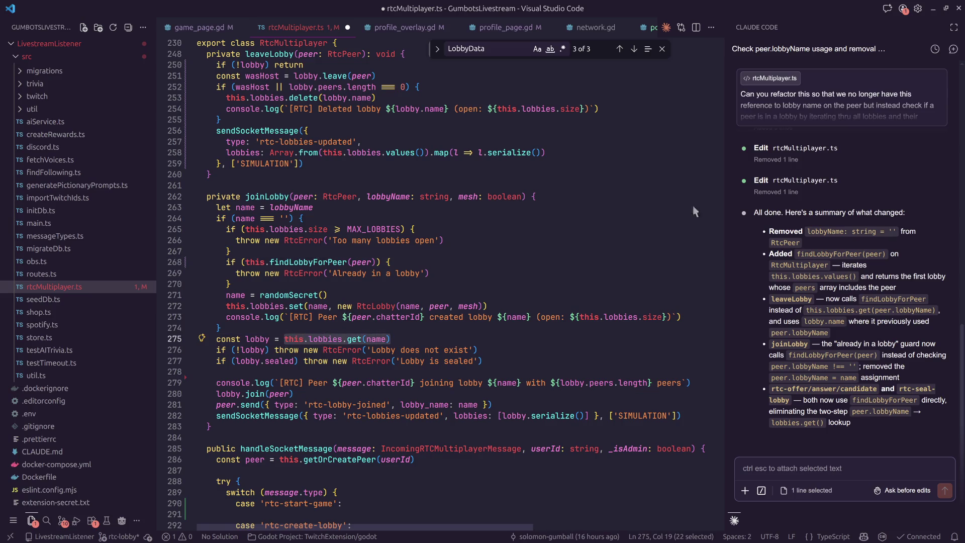
mouse_move(696, 302)
left_mouse_down()
mouse_move(697, 186)
mouse_move(679, 157)
mouse_move(659, 328)
left_mouse_up()
- Add a this.lobbies.get(message.lobby…) lookup under the rtc-start-game case and remove the stray blank line
left_click(395, 291)
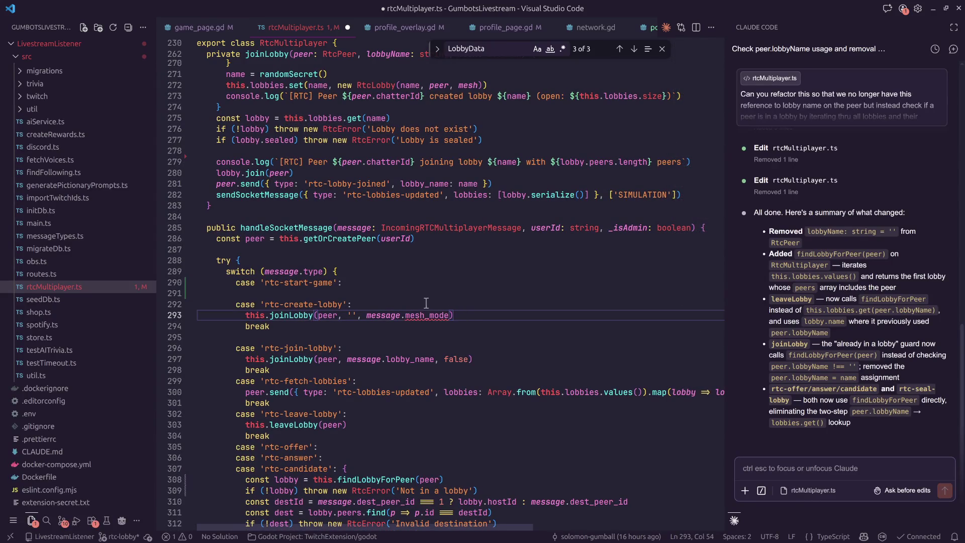
left_click(396, 282)
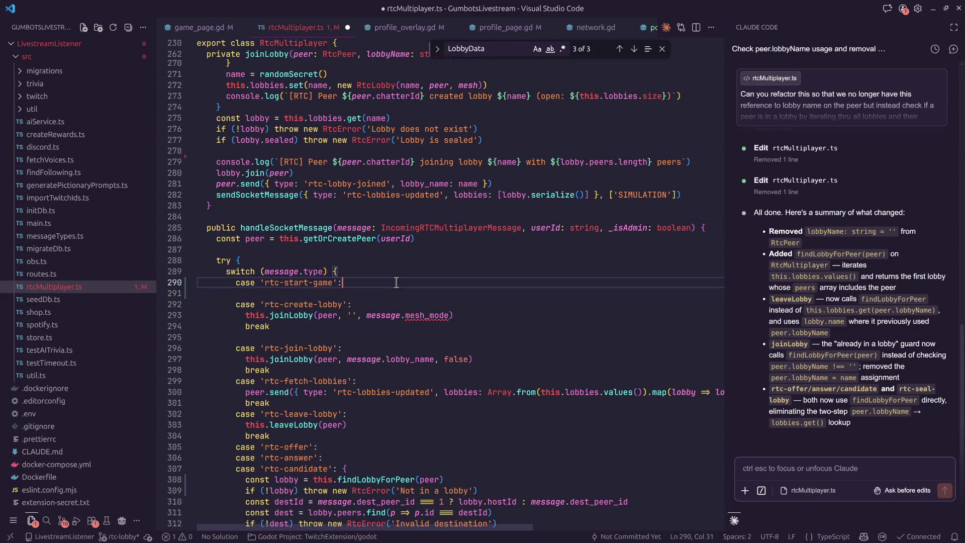
key("Return")
type("this.lobbies.get(name)?.started = true")
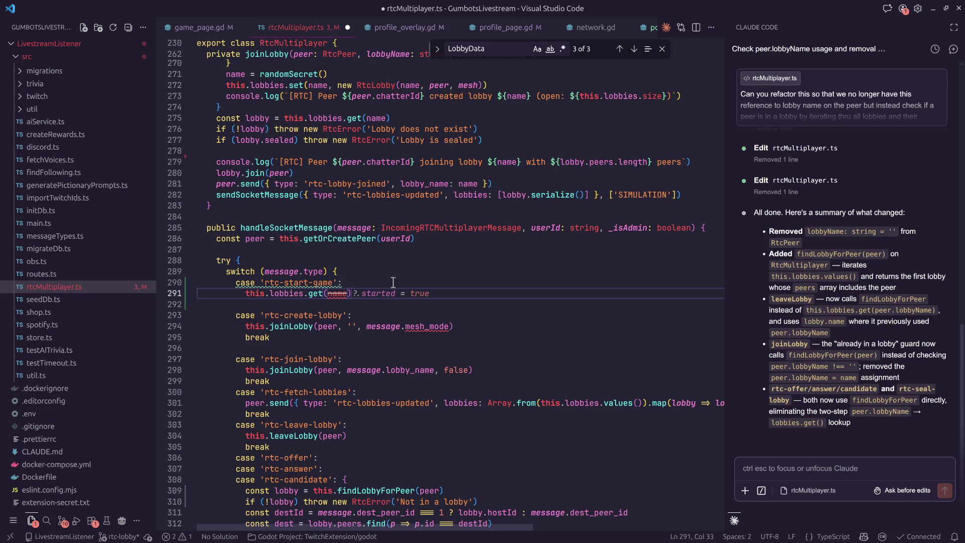
left_click(333, 294)
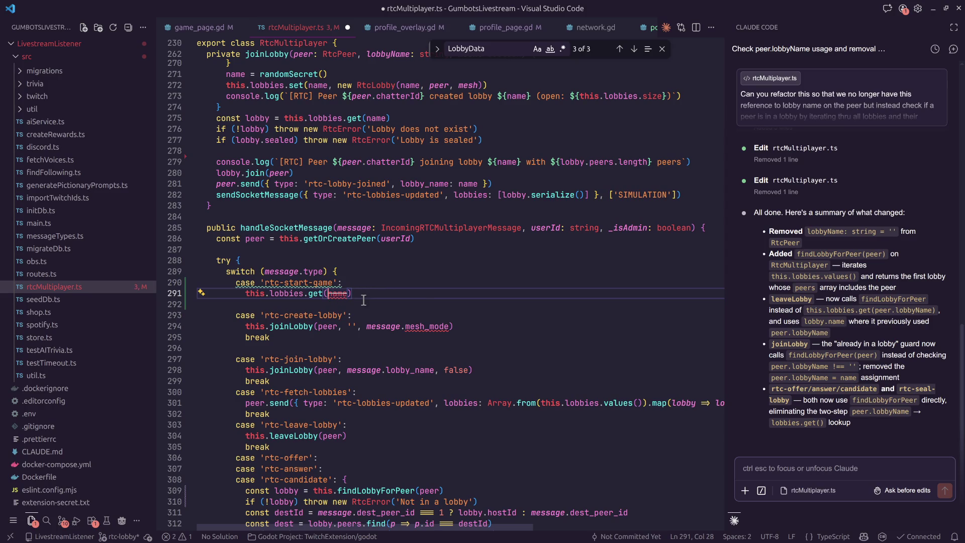
type("message.lob")
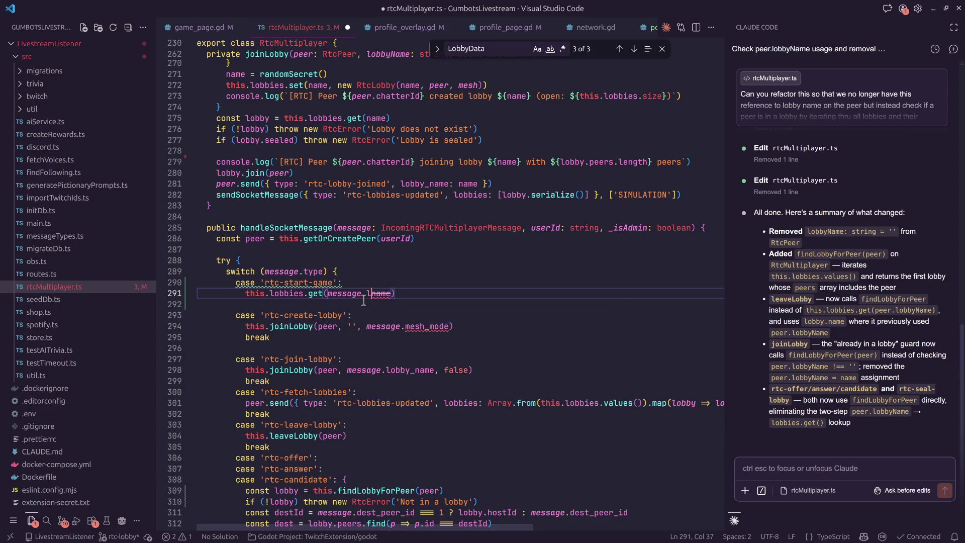
type("by")
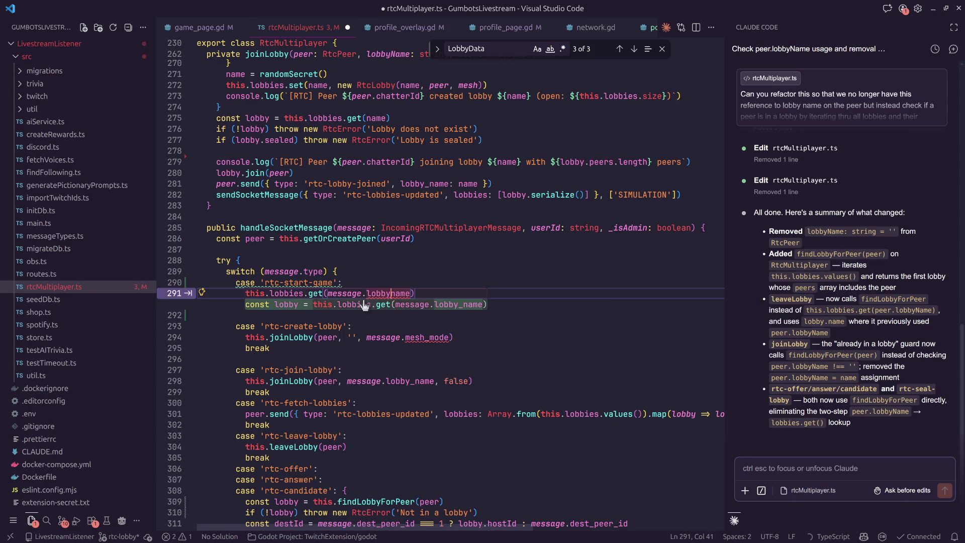
key("Tab")
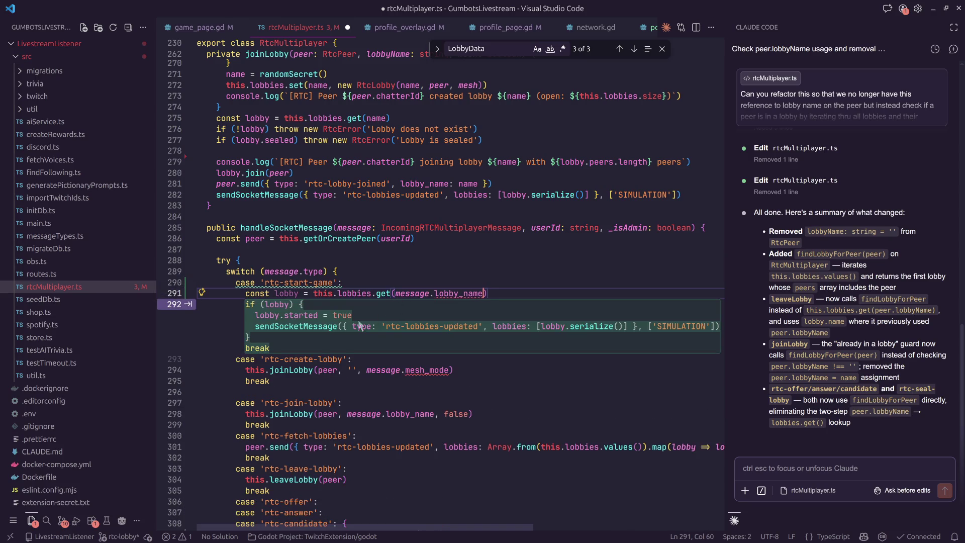
key("Escape")
left_click(411, 306)
key("Delete")
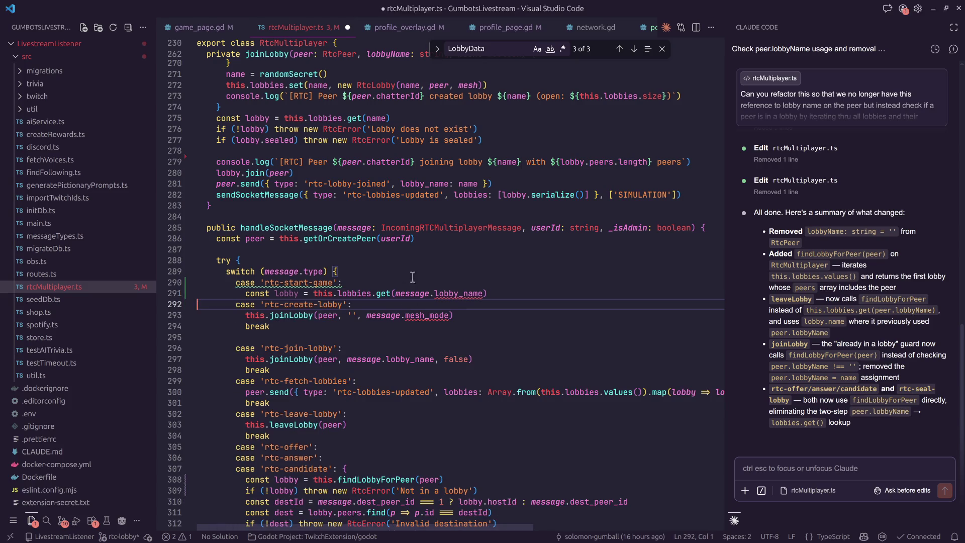
- After checking game_page.gd, change lobby_name to lobby_id in the lookup and save rtcMultiplayer.ts
left_click(200, 27)
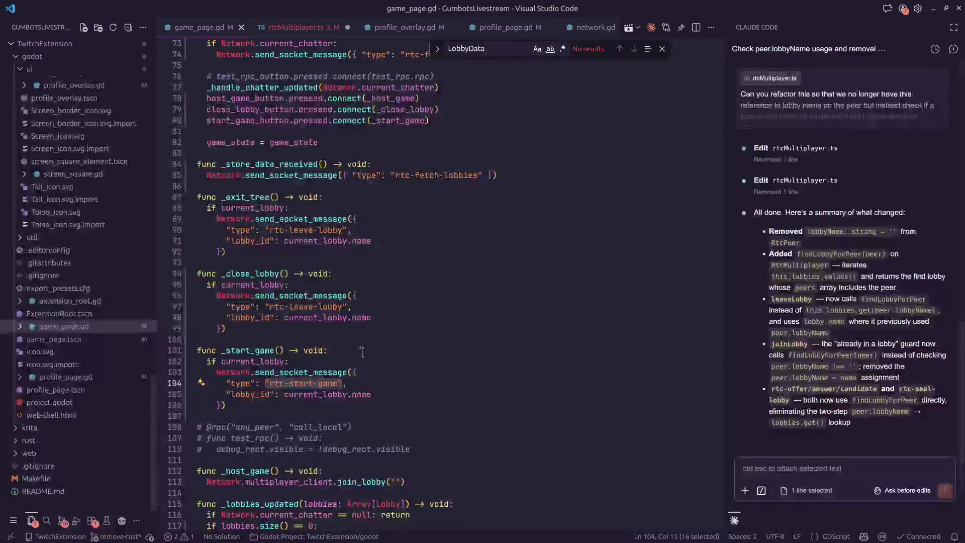
left_click(290, 30)
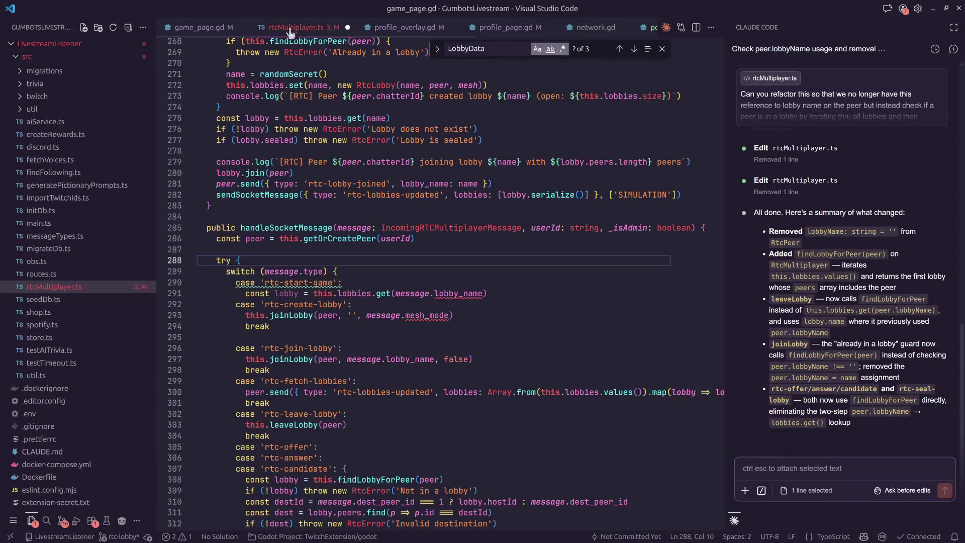
double_click(455, 293)
type("lobby_id")
key("Up")
key("ctrl+s")
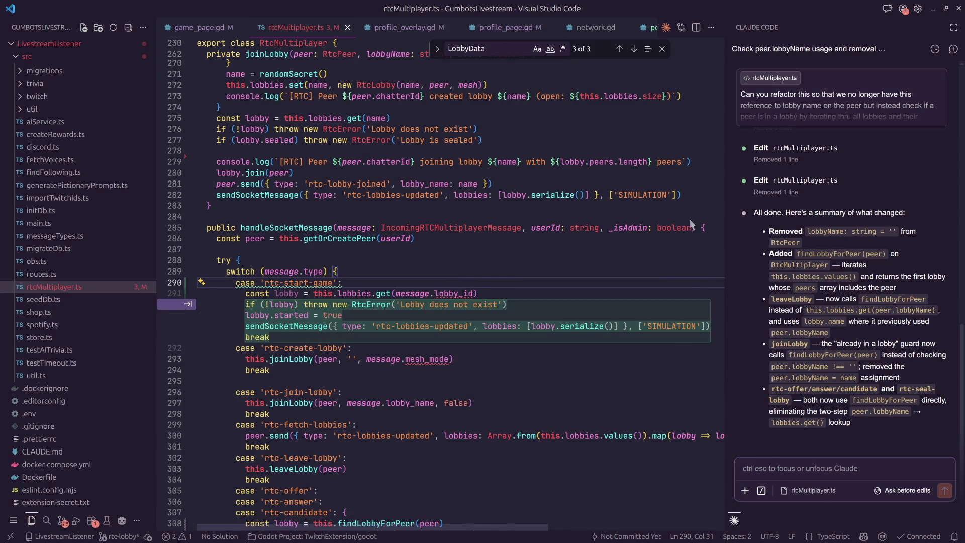
left_click_drag(698, 262, 685, 112)
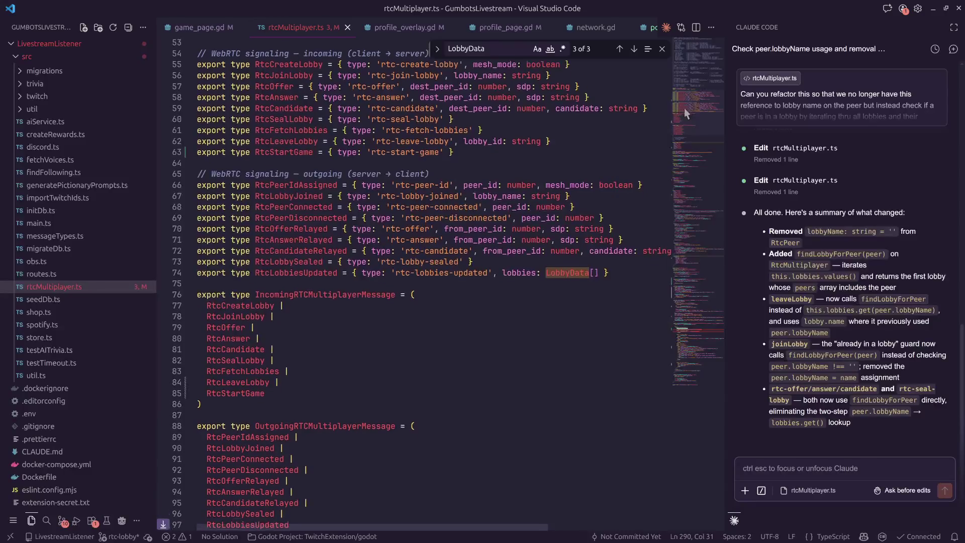
- Add a lobby_id: string field to the RtcStartGame type and save
left_click(442, 166)
type(", lobby_id: string")
left_click(448, 187)
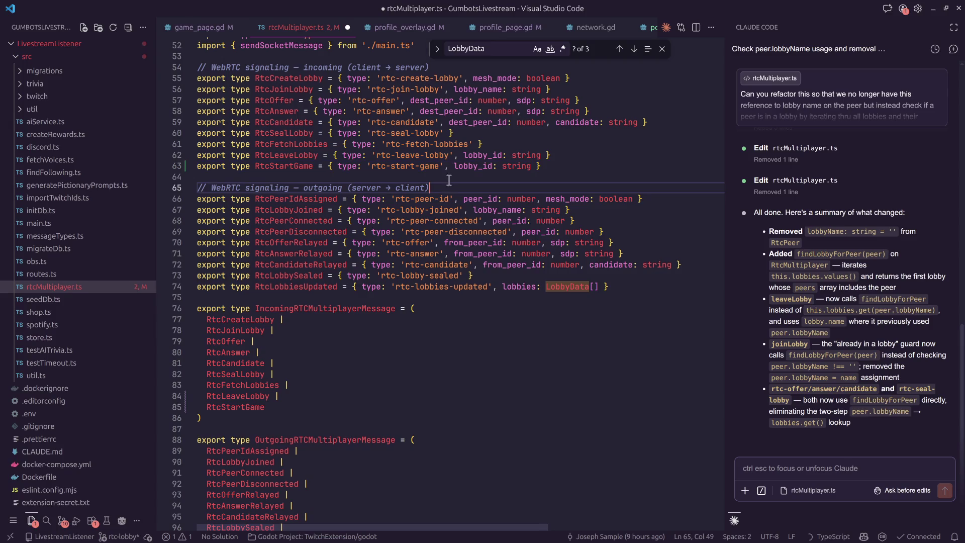
key("ctrl+s")
left_click_drag(714, 77, 704, 331)
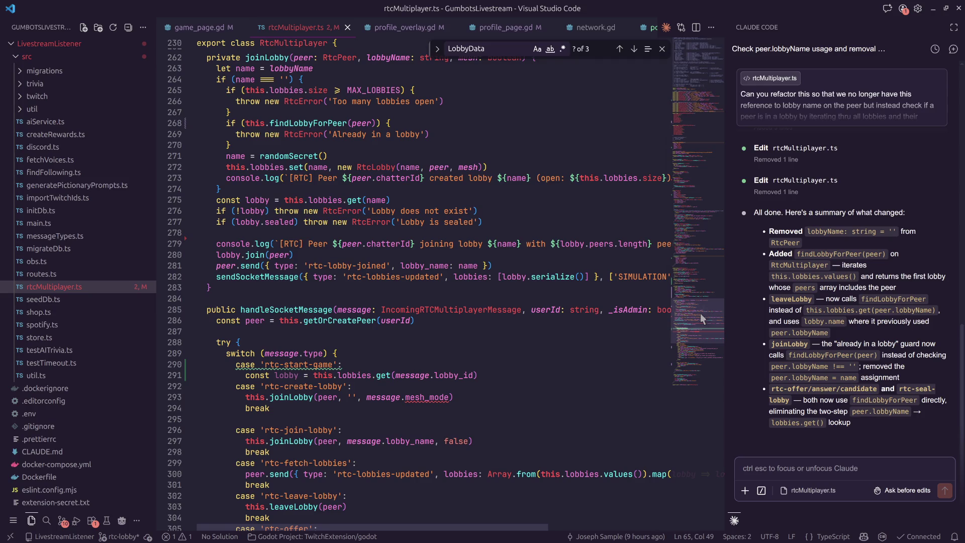
- Accept start-game code setting lobby.started = true and broadcasting rtc-lobbies-updated, then save
left_click(379, 386)
scroll(391, 412, "down", 1)
left_click(324, 399)
key("Delete")
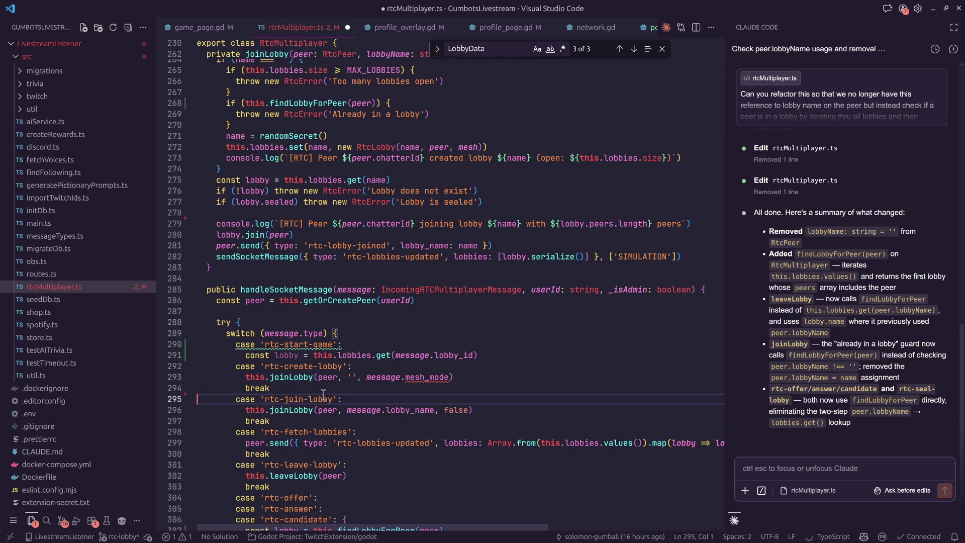
key("ctrl+s")
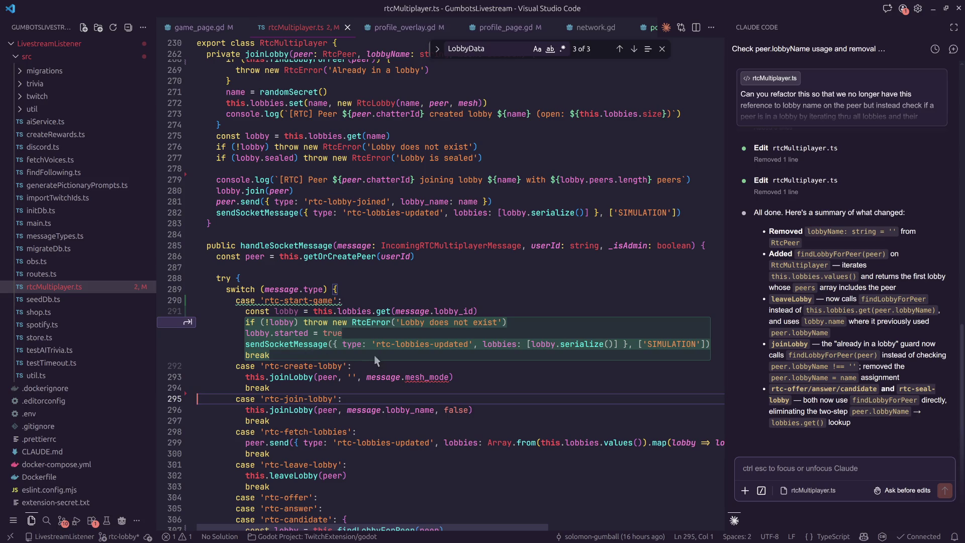
left_click(349, 350)
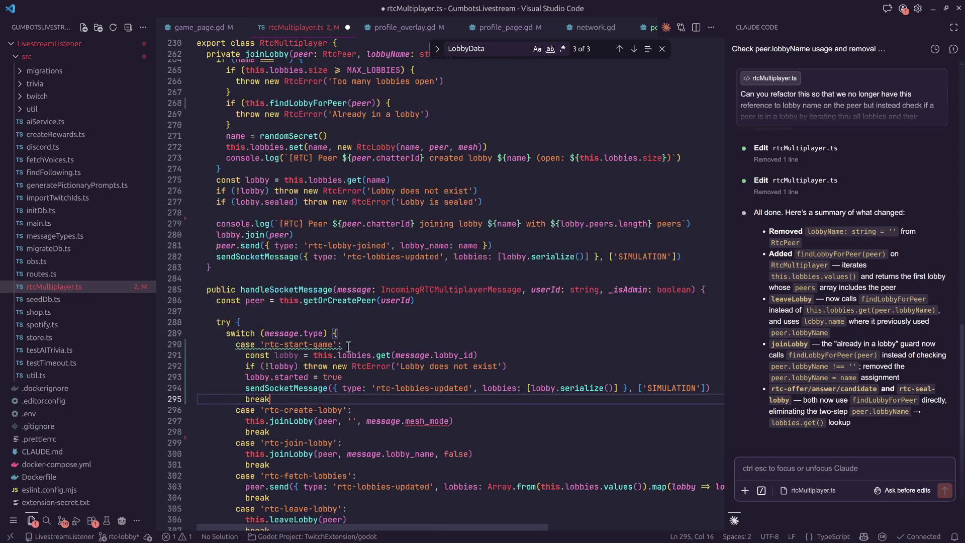
left_click(416, 344)
key("ctrl+s")
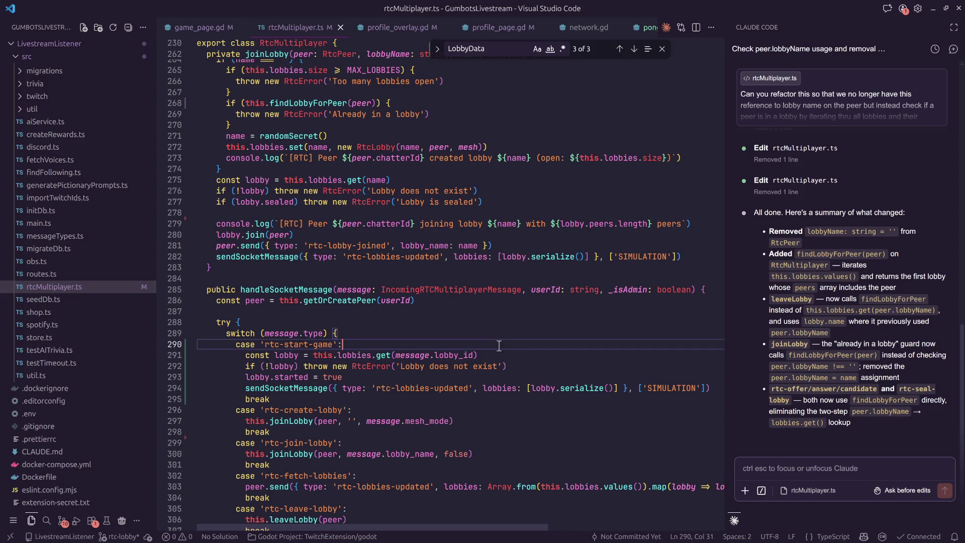
key("alt+Tab")
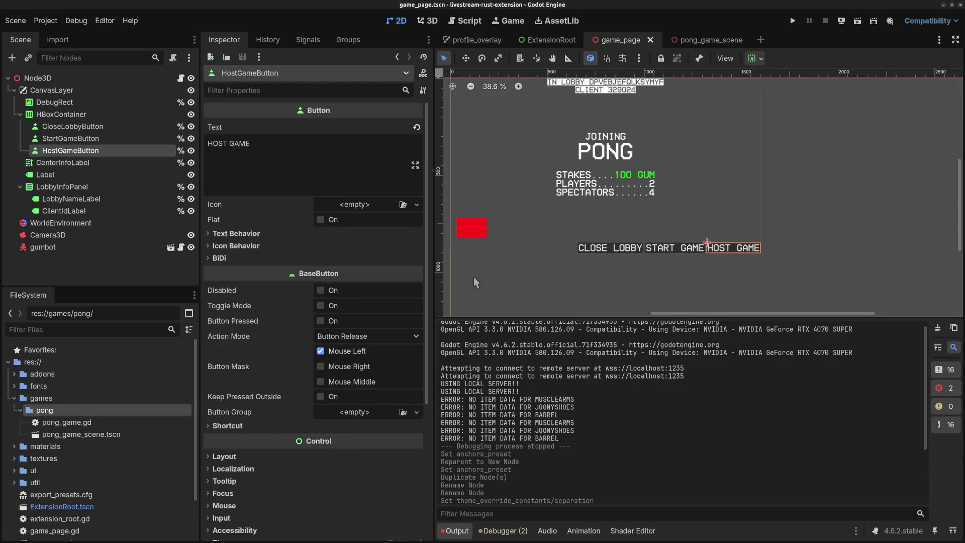
- After briefly zooming the game page and checking VS Code, open the pong_game_scene tab
scroll(568, 264, "up", 1)
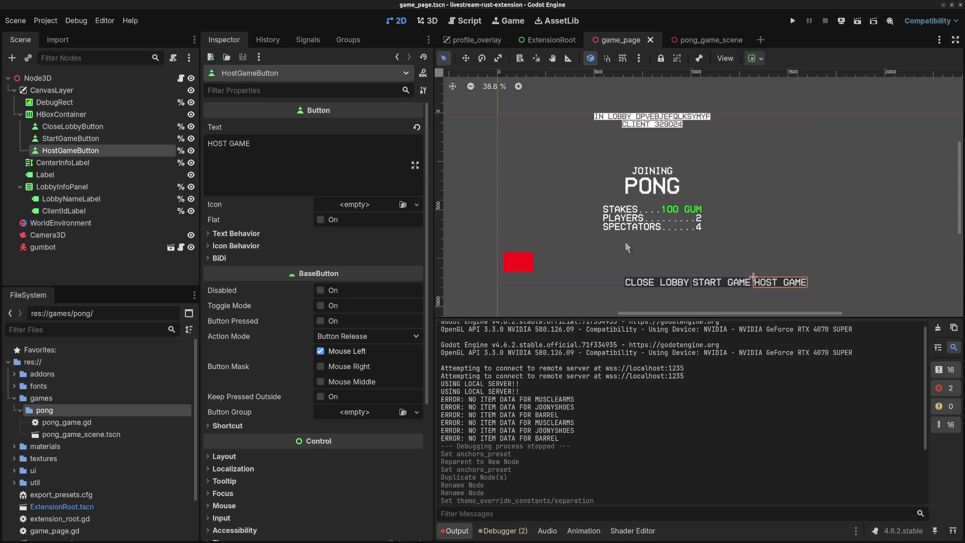
scroll(625, 242, "up", 1)
left_click_drag(614, 245, 610, 242)
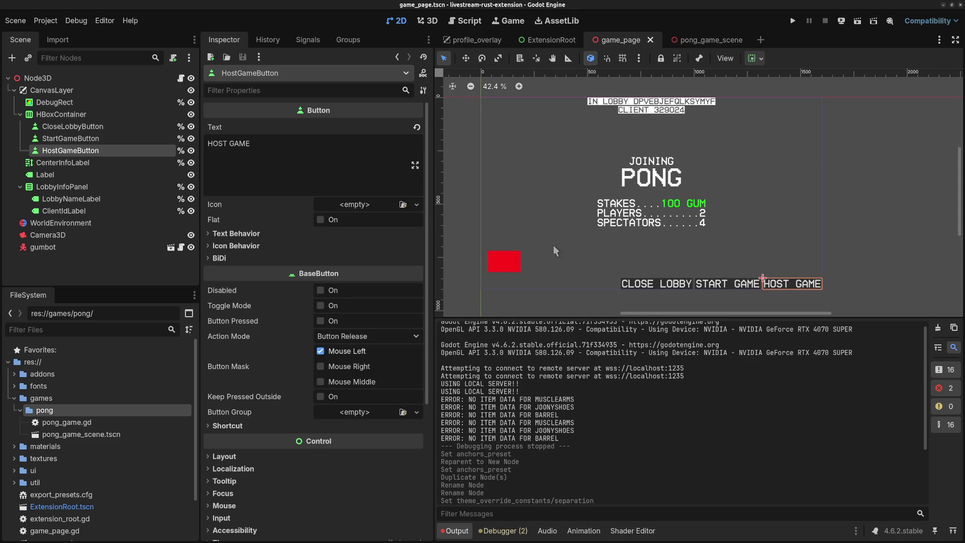
key("alt+Tab")
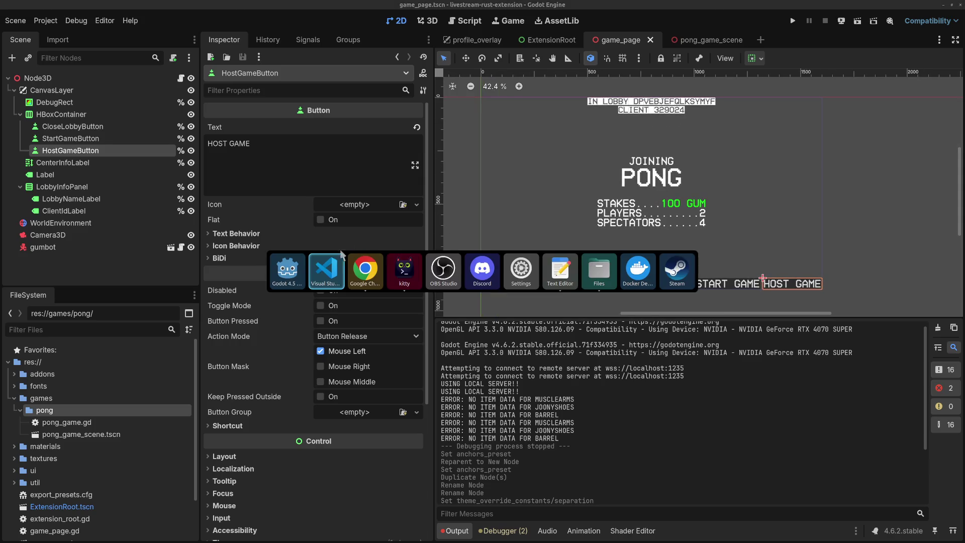
left_click(409, 306)
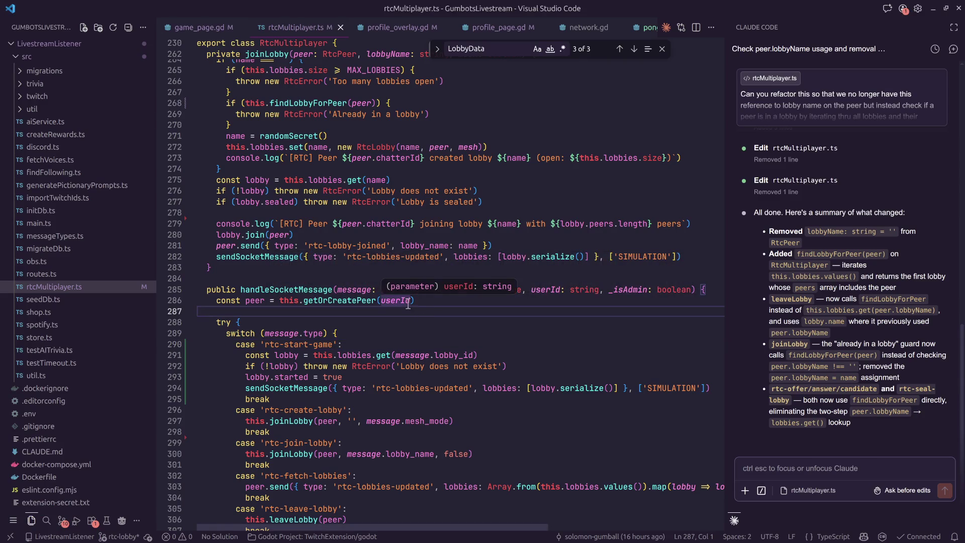
key("alt+Tab")
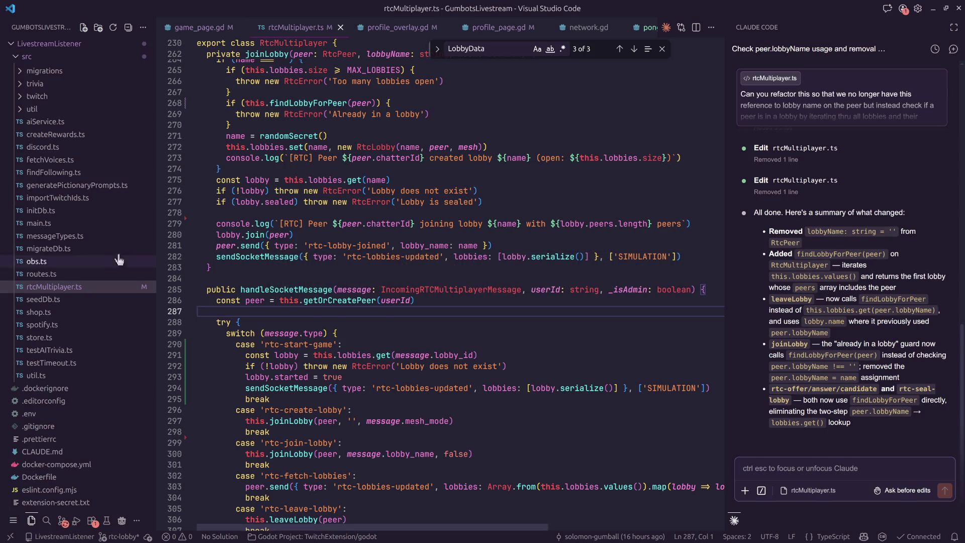
scroll(90, 247, "up", 4)
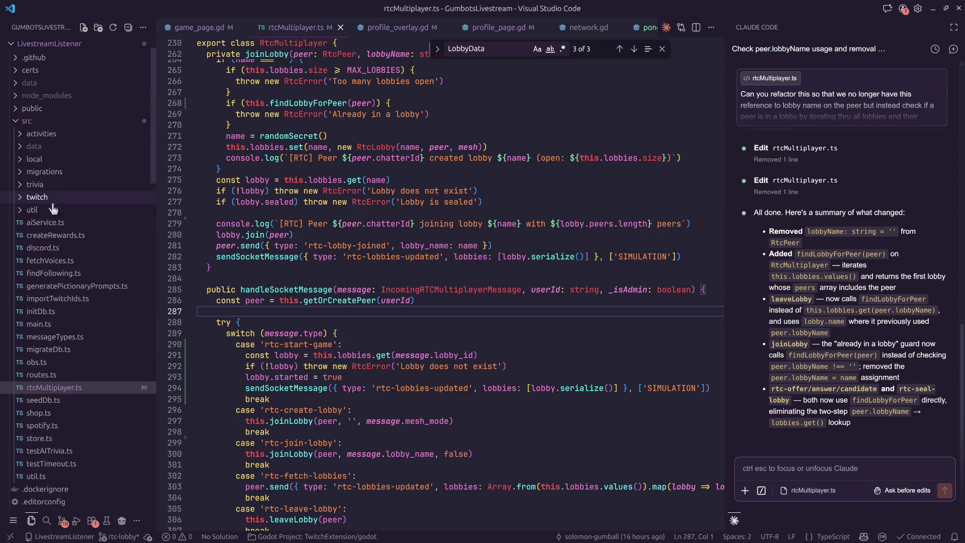
key("alt+Tab")
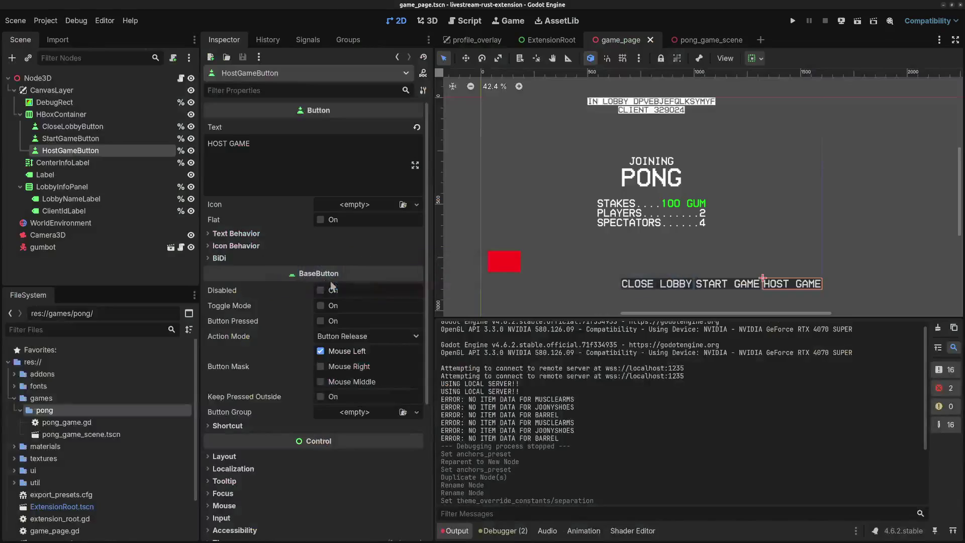
left_click(704, 43)
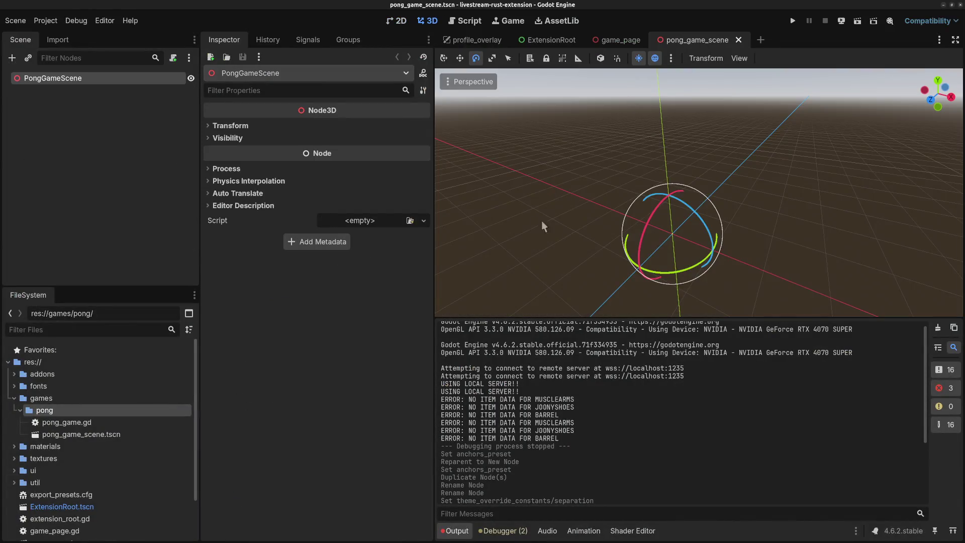
- Add a CSGBox3D node through the 'csg' node search, orbit around the cube, and save
left_click_drag(541, 221, 545, 255)
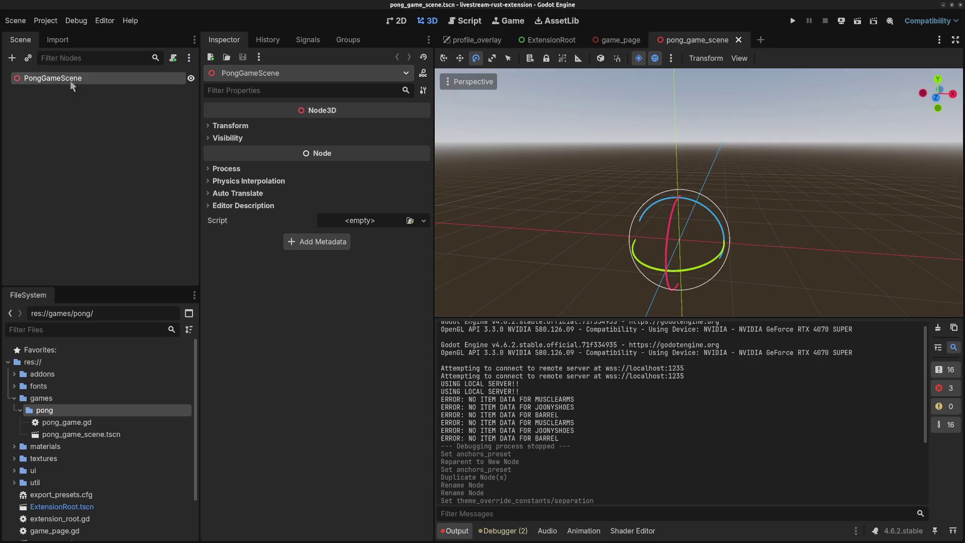
key("ctrl+a")
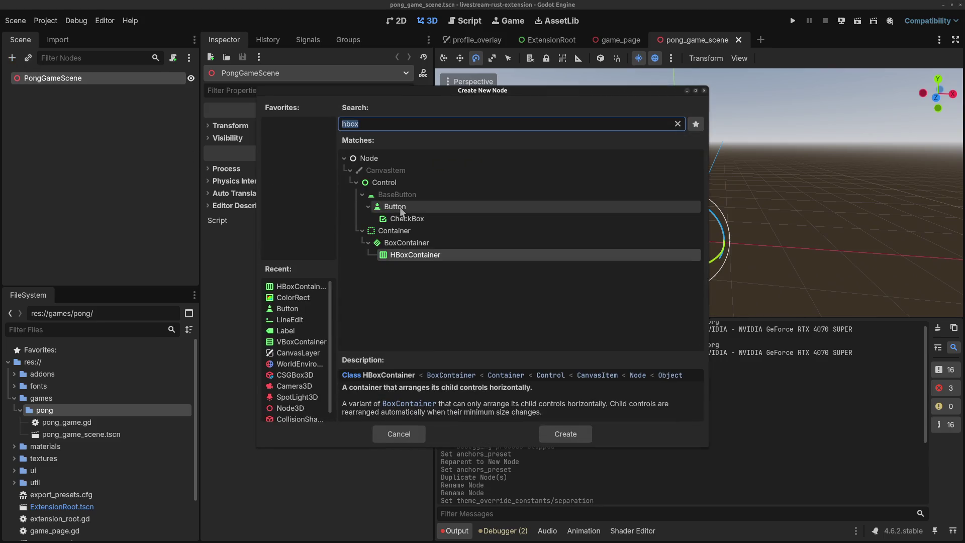
type("csg")
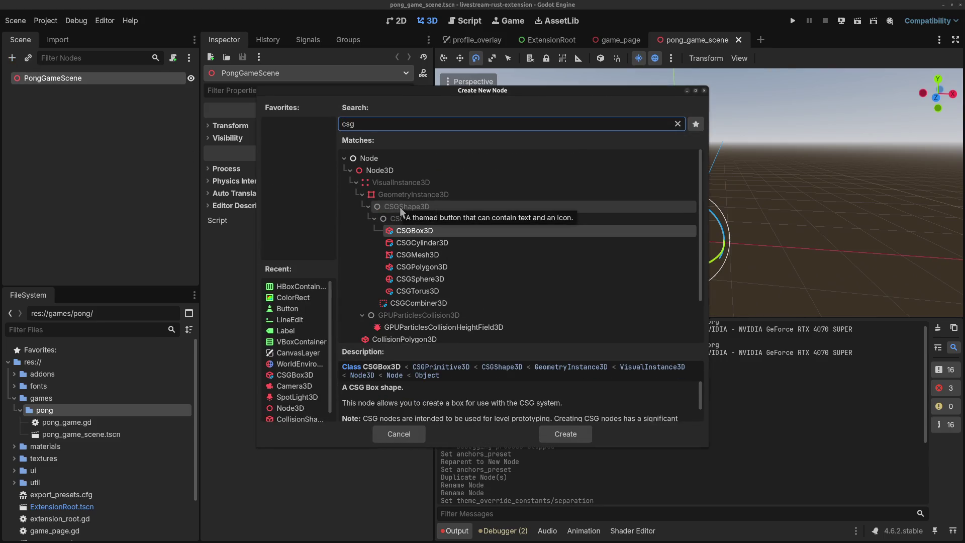
key("Return")
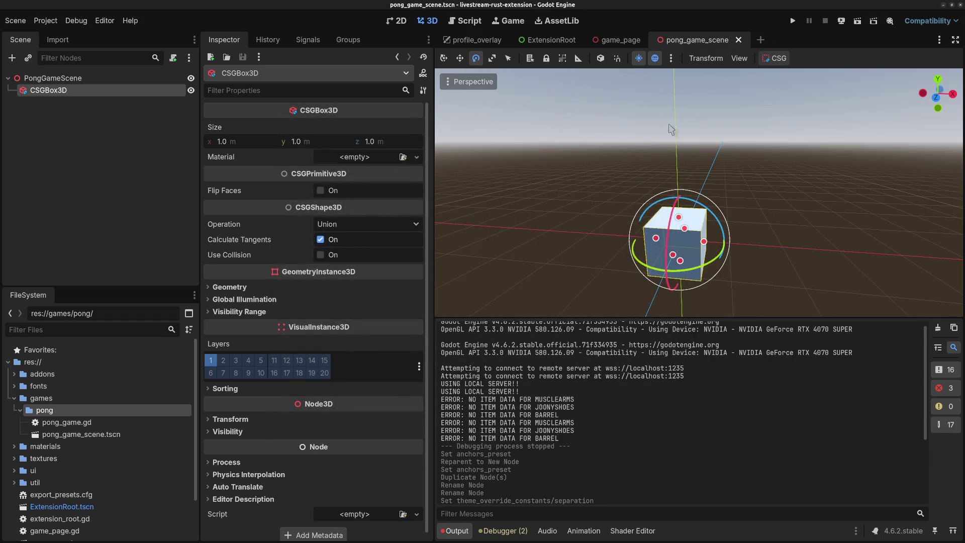
left_click_drag(737, 236, 801, 222)
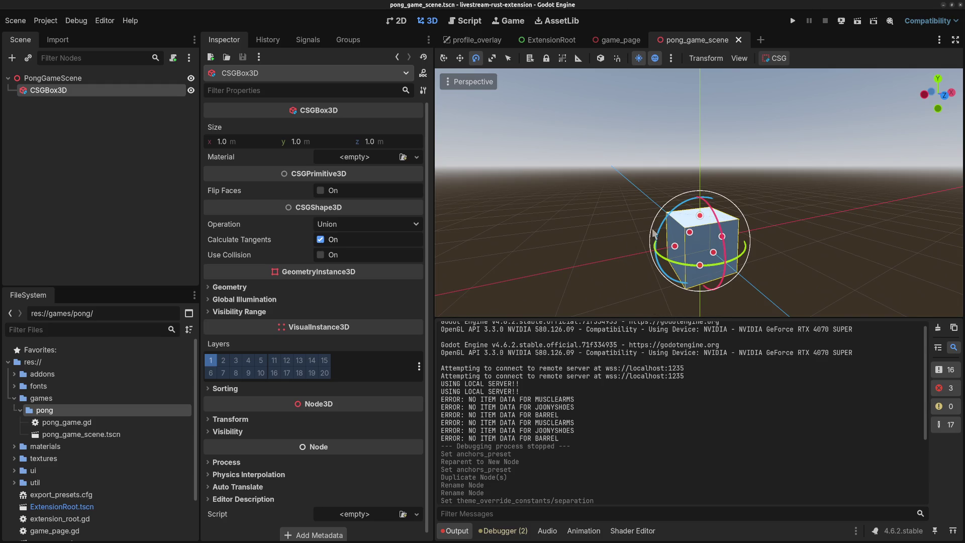
left_click_drag(653, 226, 616, 230)
key("ctrl+s")
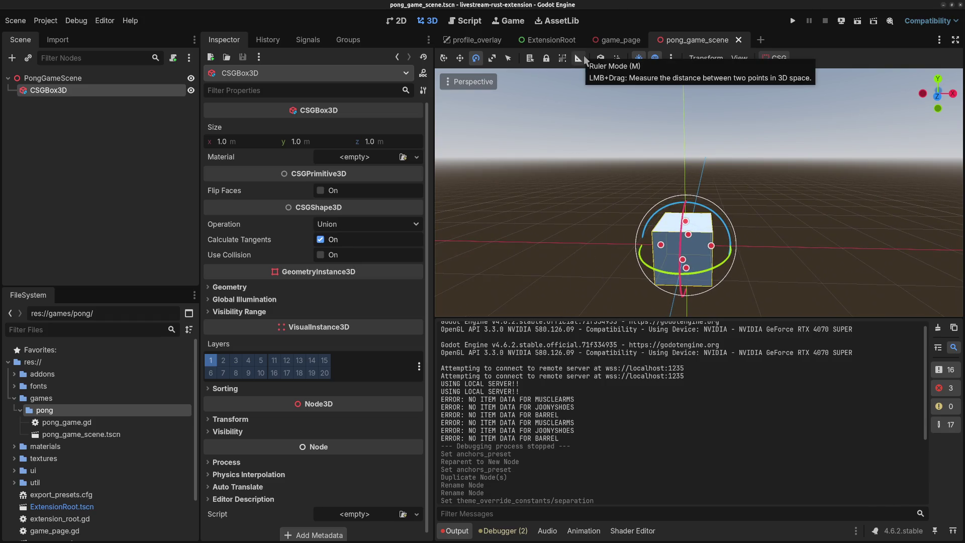
left_click(607, 41)
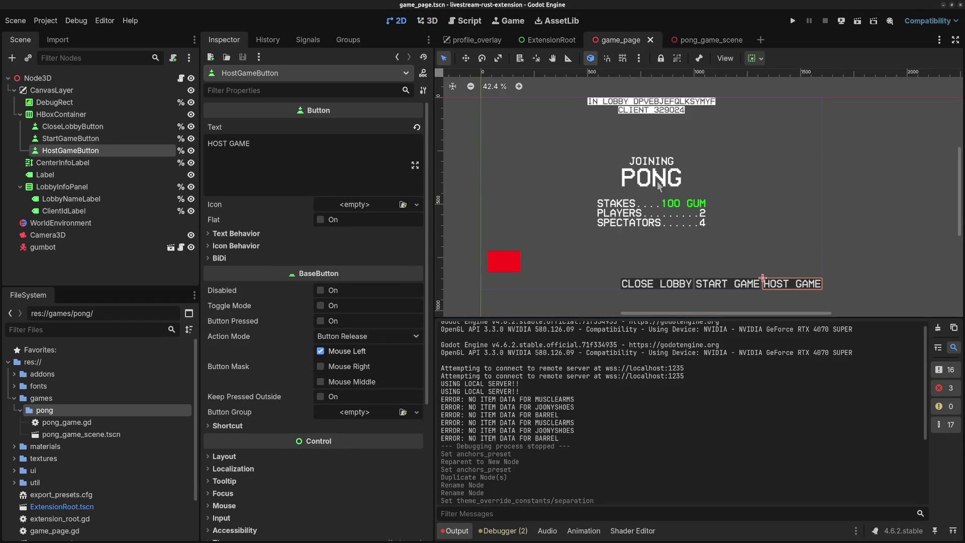
- Run the project and open, then close, the character screen in one client
left_click(792, 21)
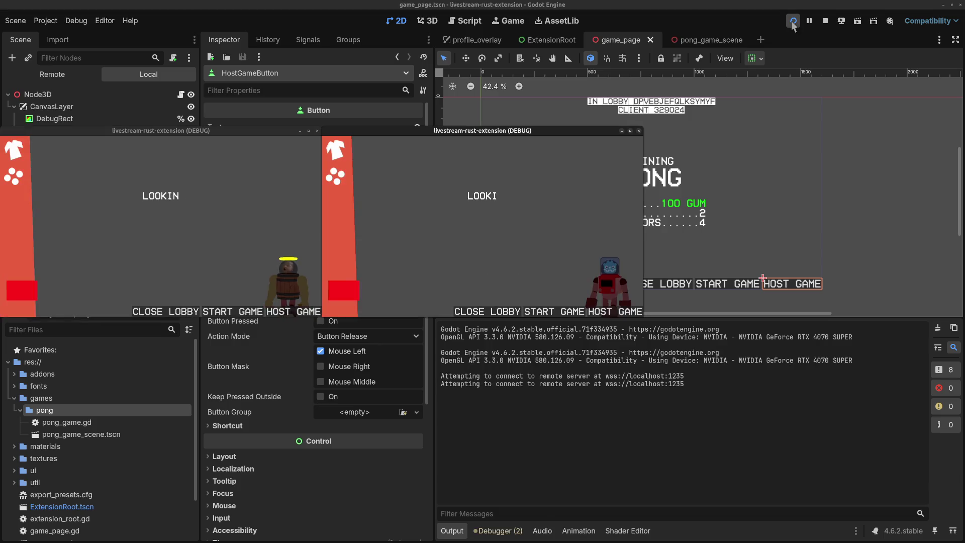
left_click(348, 154)
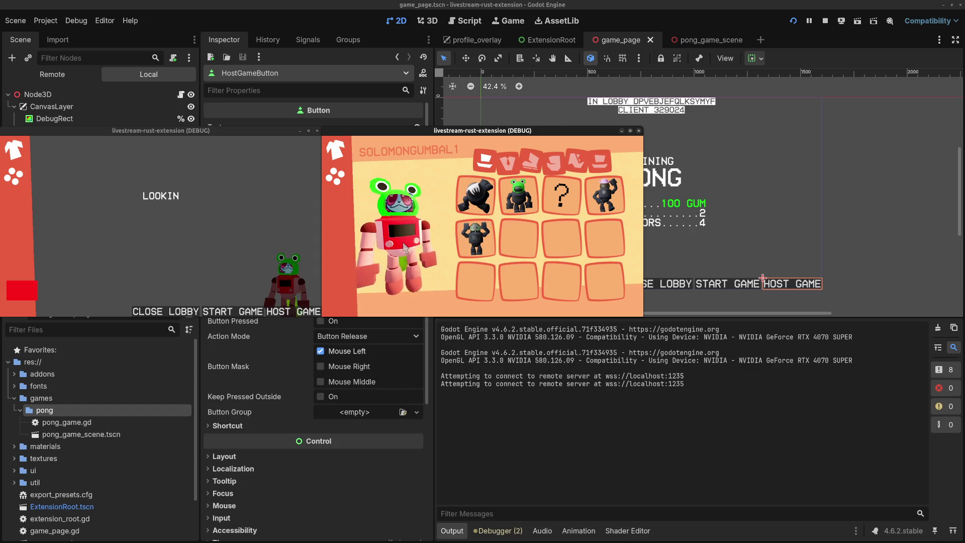
left_click(342, 183)
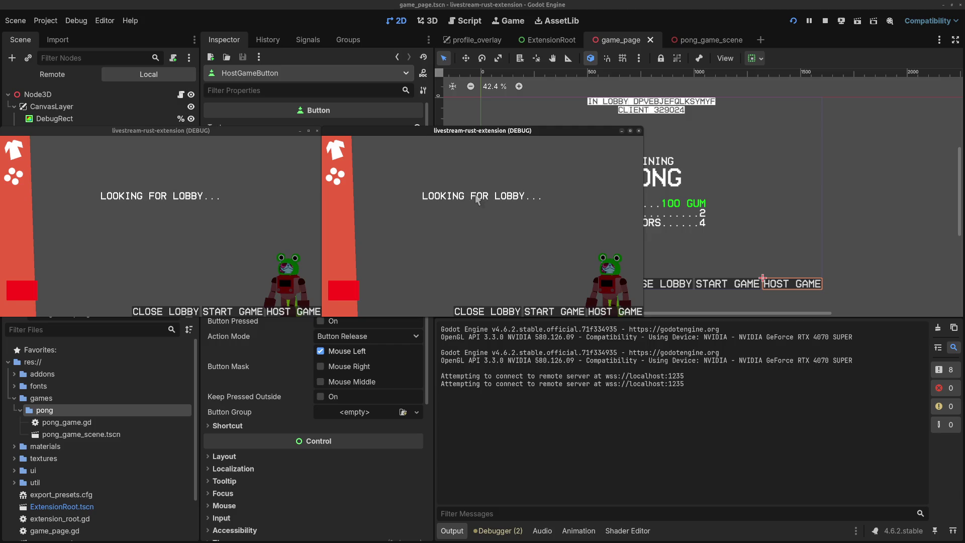
key("alt+Tab")
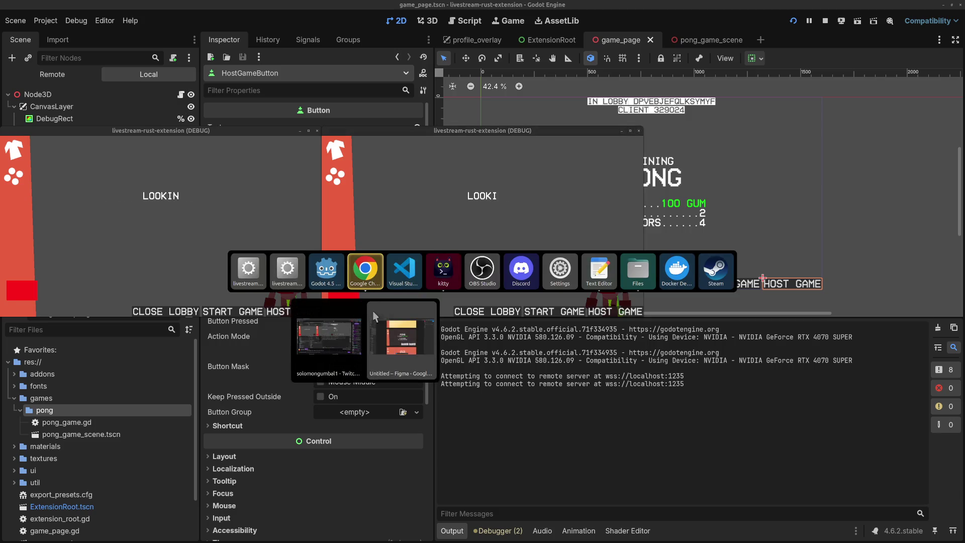
- Pan the Figma mockup to EXT_Concept 3, then cycle through the game clients and stop the project
left_click(372, 315)
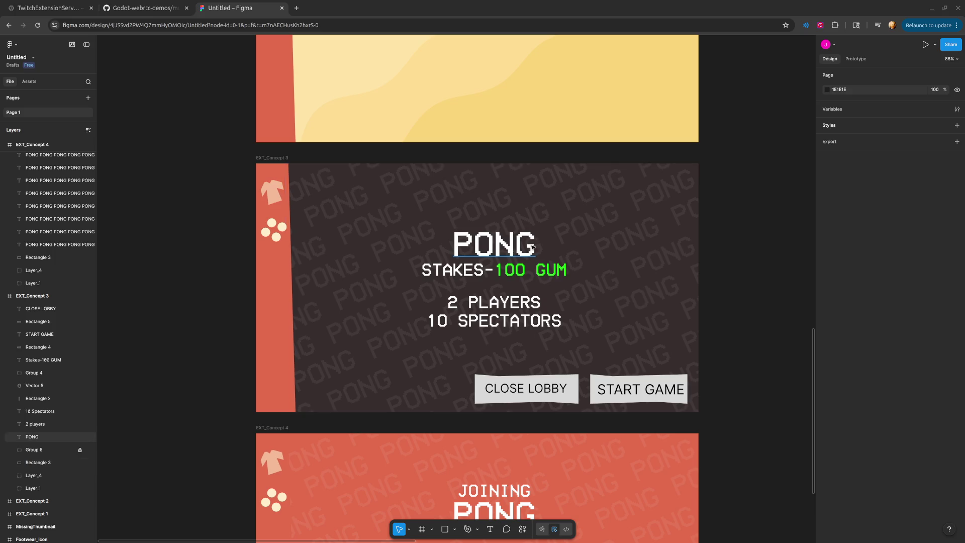
scroll(255, 225, "left", 1)
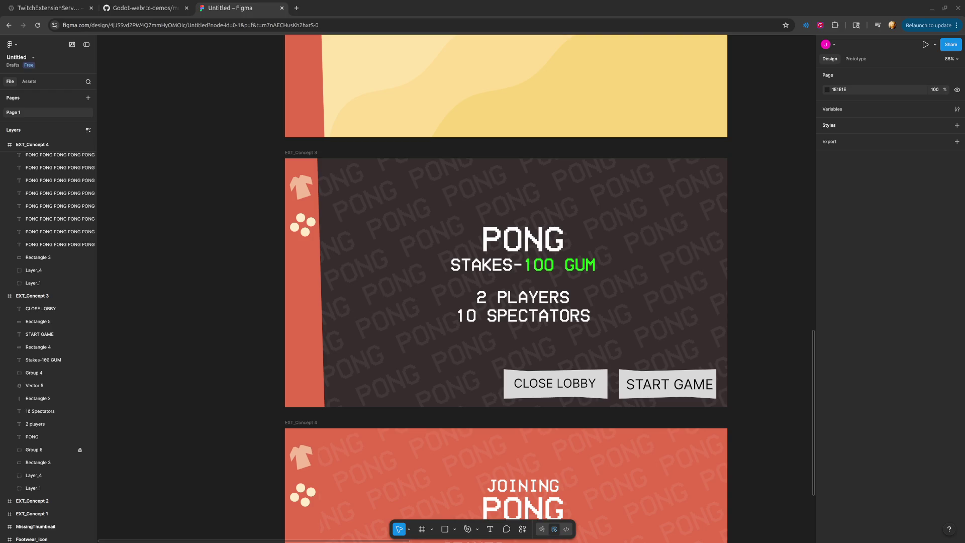
key("alt+Tab")
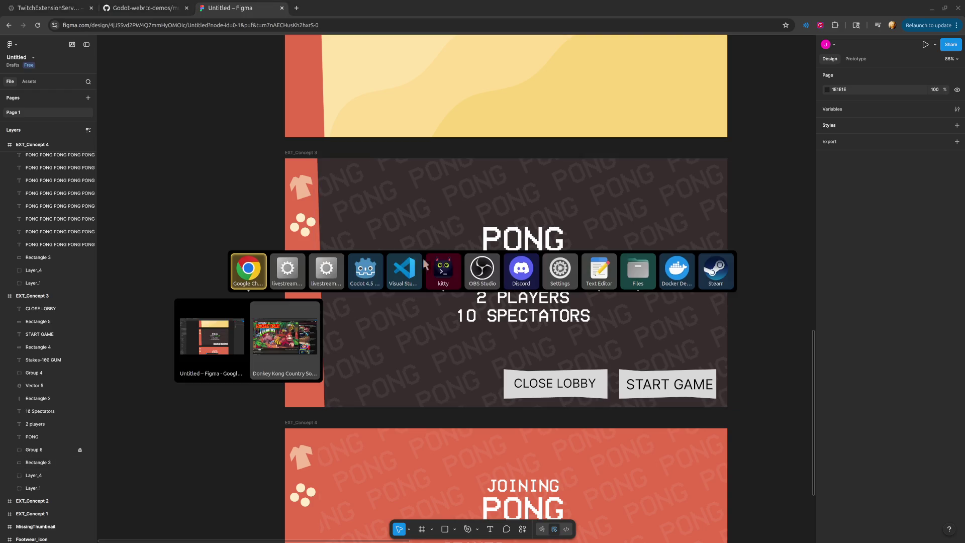
left_click(337, 278)
key("alt+Tab")
left_click(337, 276)
key("alt+Tab")
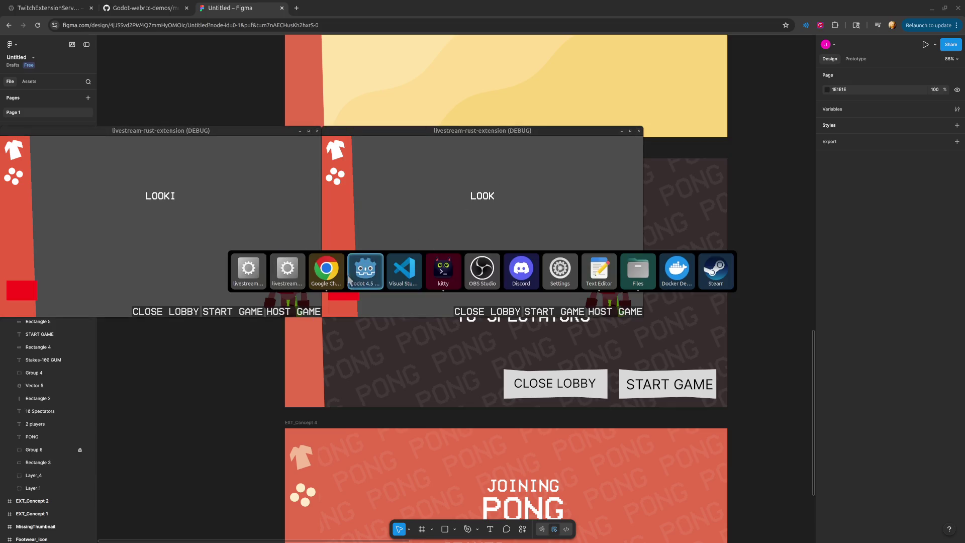
left_click(365, 271)
left_click(825, 21)
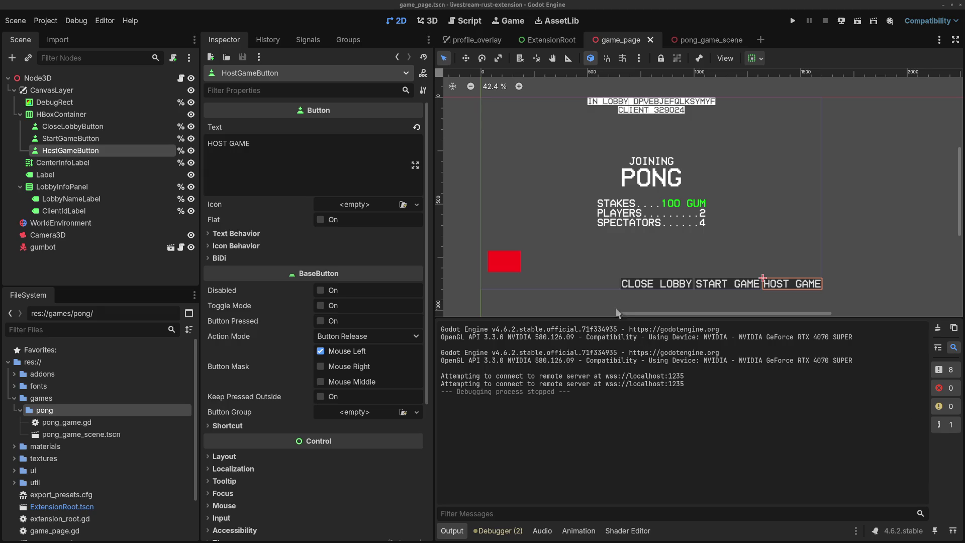
- Run the game, host then close a lobby from the right client, repeat from the left, and stop
key("alt+Tab")
left_click(793, 20)
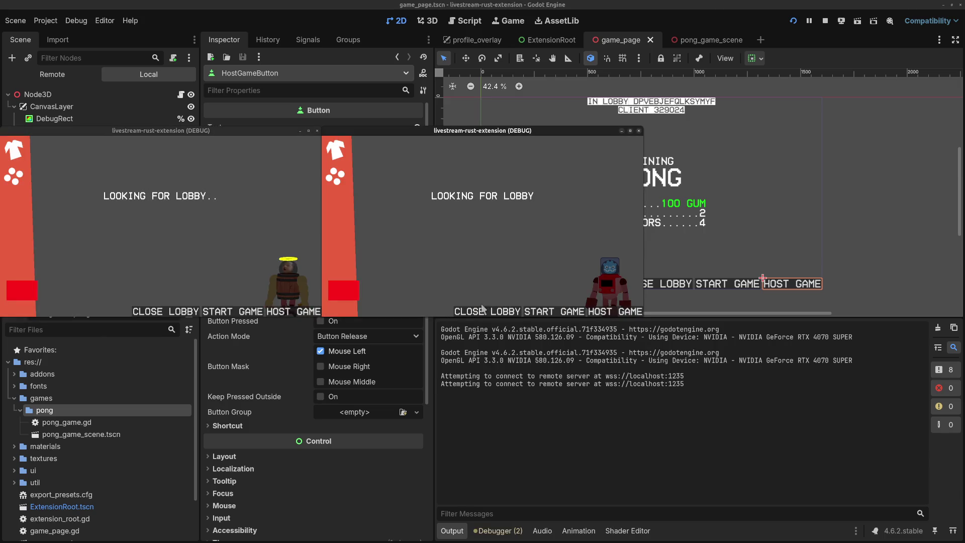
left_click(604, 312)
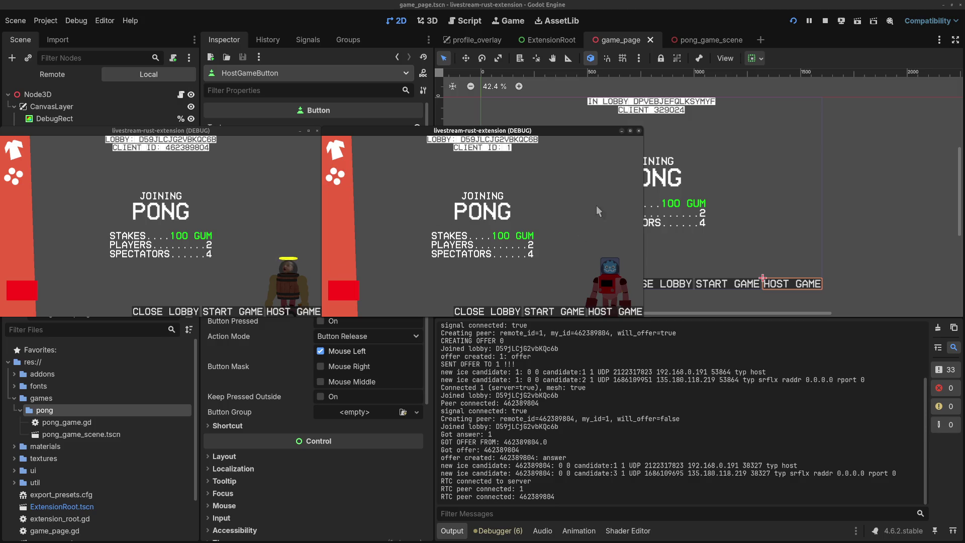
left_click(500, 313)
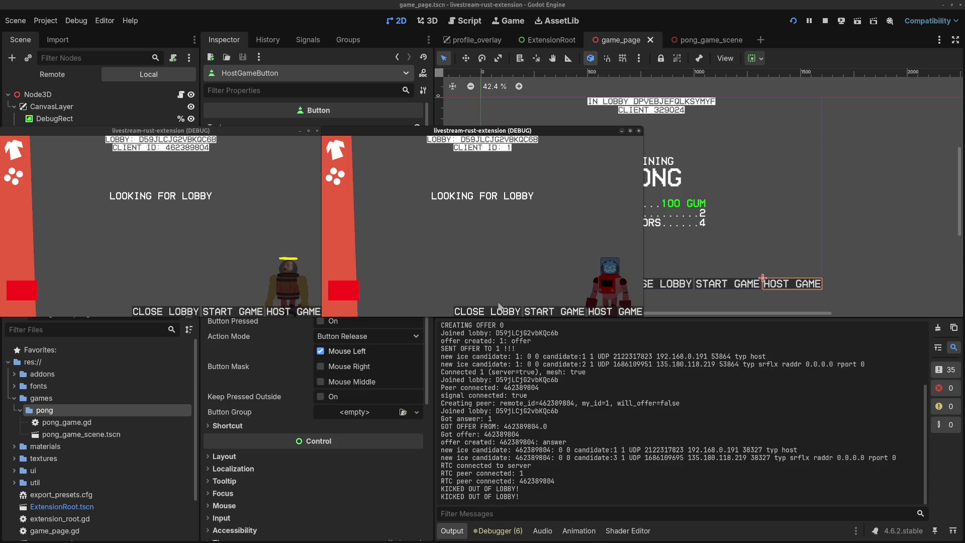
left_click(289, 313)
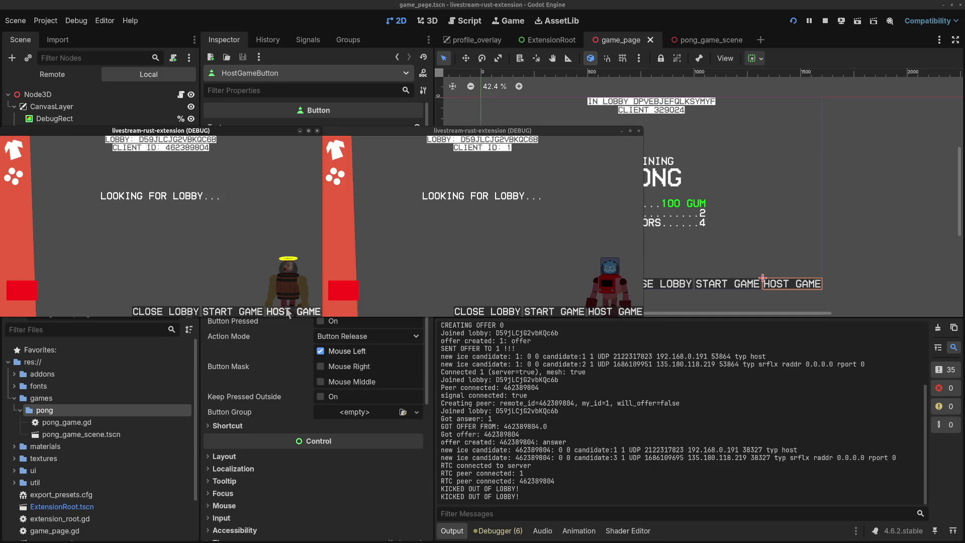
left_click(289, 313)
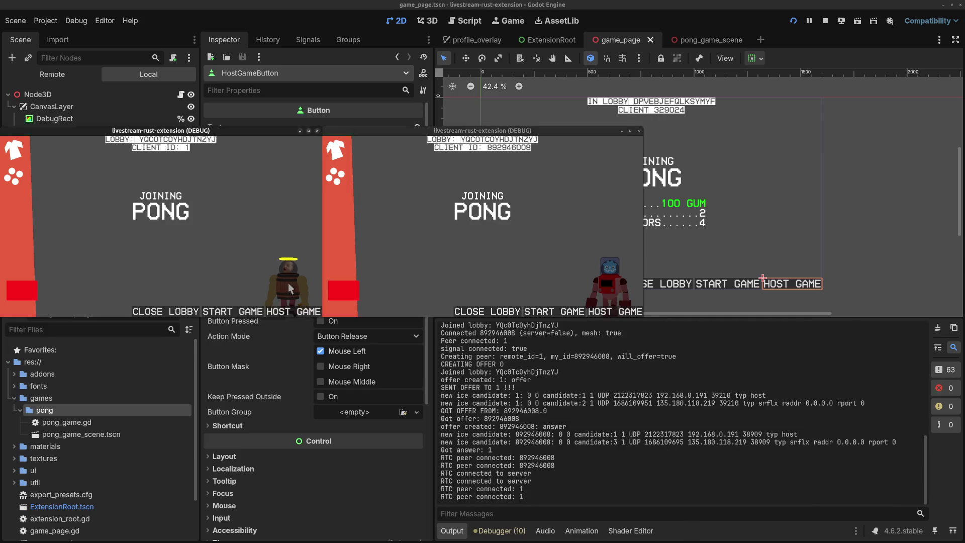
left_click(186, 312)
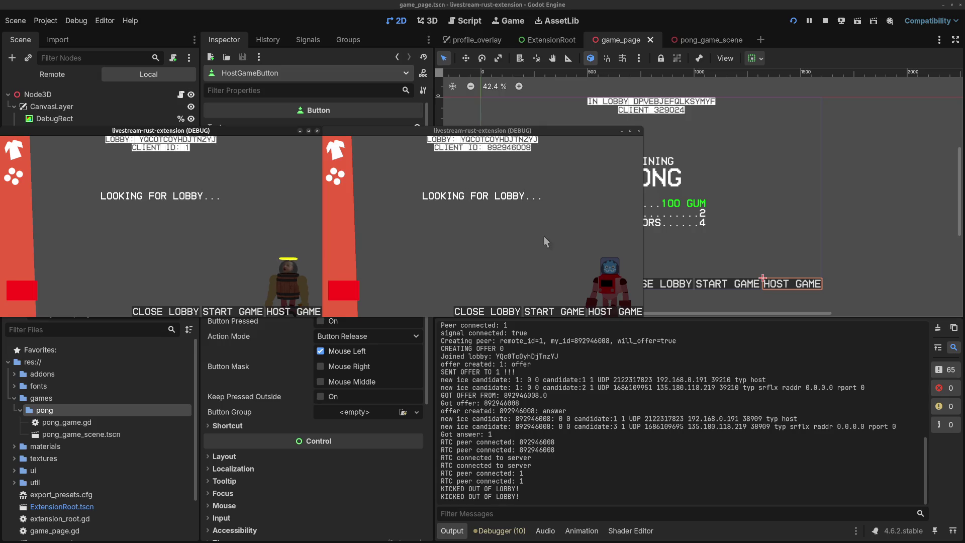
left_click(826, 20)
key("alt+Tab")
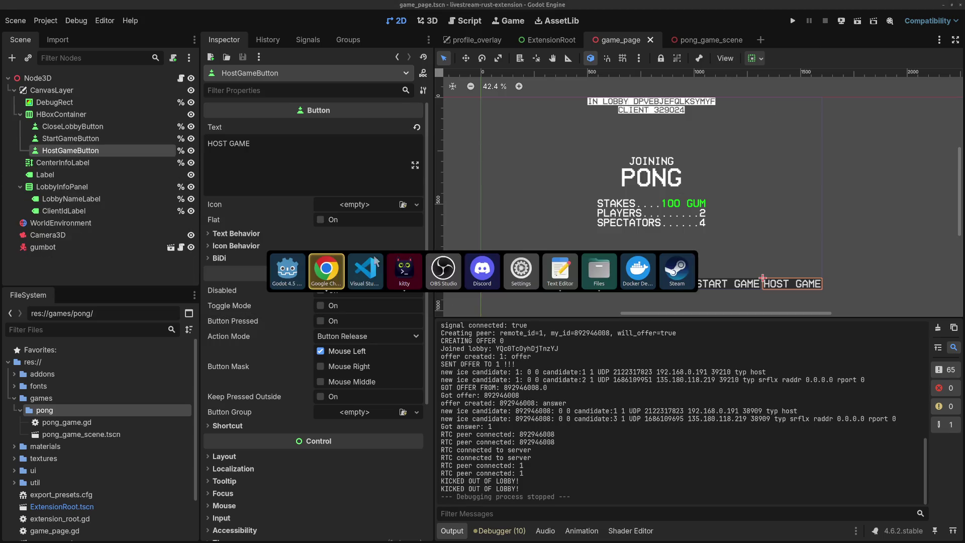
- Open game_page.gd and locate the _close_lobby handler via the close_lobby_button connection
left_click(374, 260)
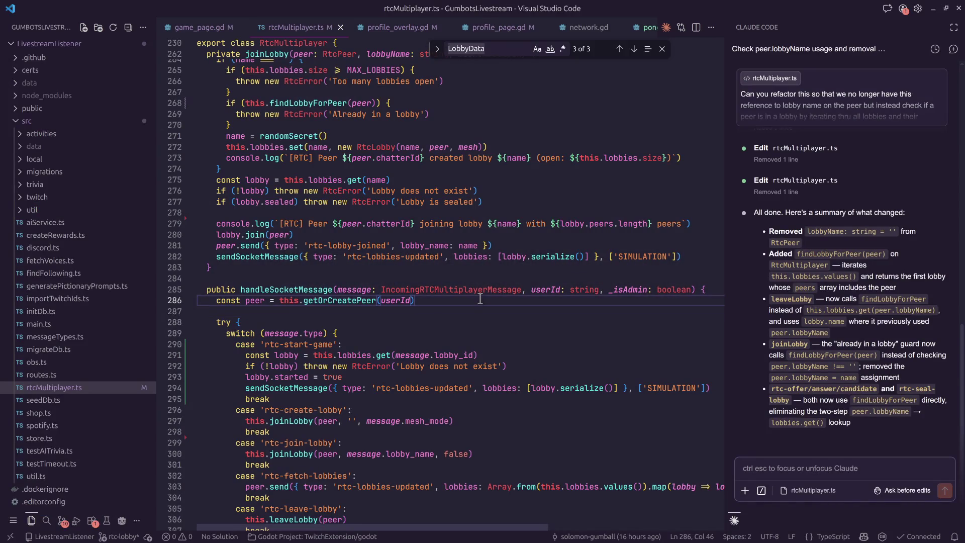
key("ctrl+p")
type("game")
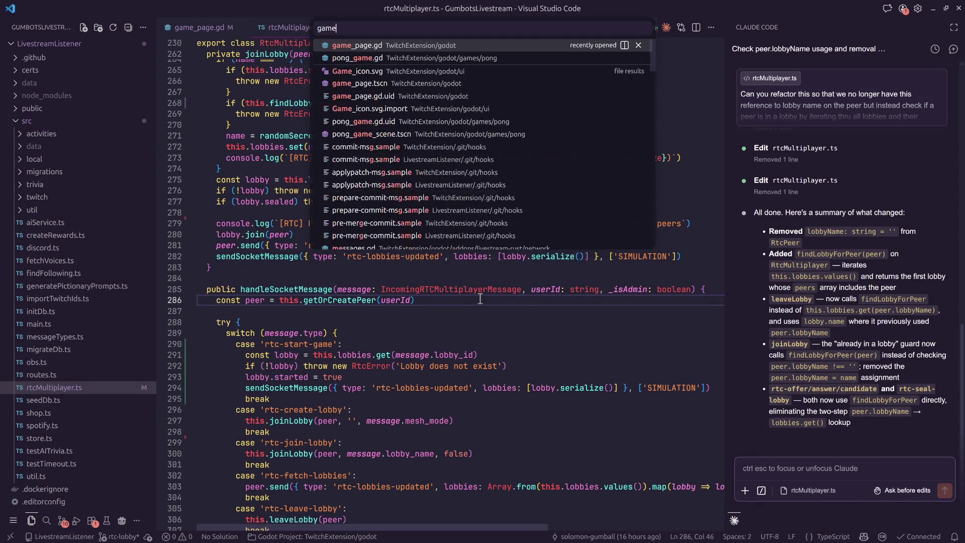
key("Return")
key("ctrl+f")
type("close_lobby_button")
key("Return")
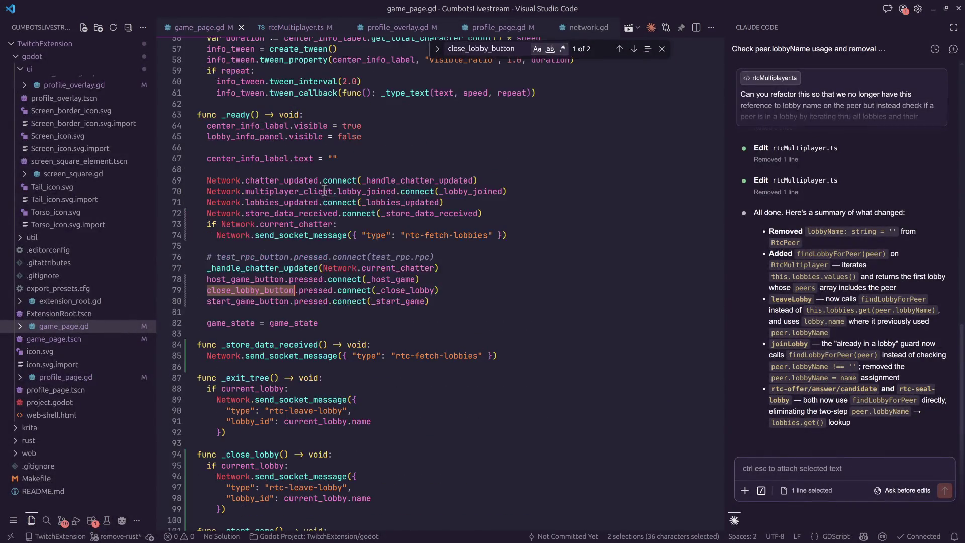
double_click(421, 291)
key("ctrl+f")
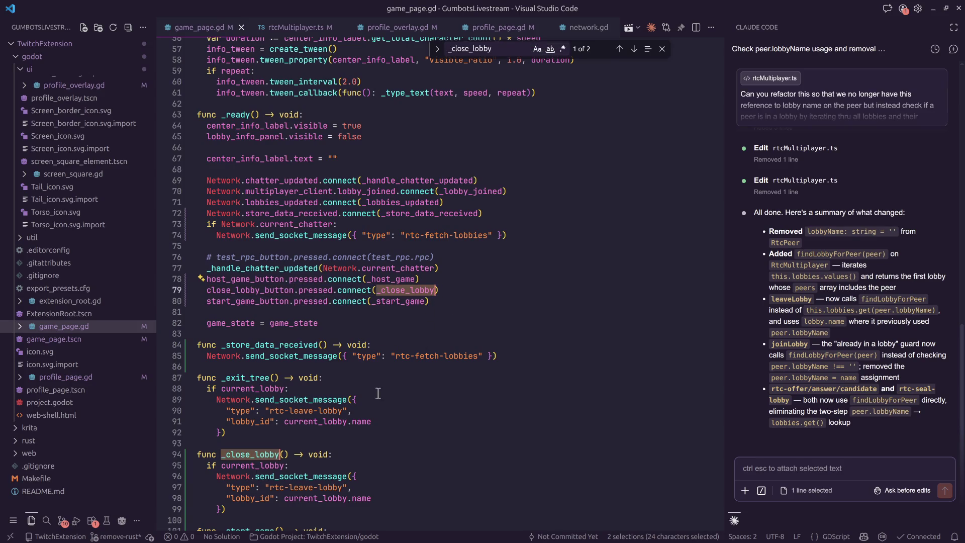
scroll(421, 295, "down", 4)
mouse_move(227, 388)
left_mouse_down()
mouse_move(211, 389)
mouse_move(183, 347)
left_mouse_up()
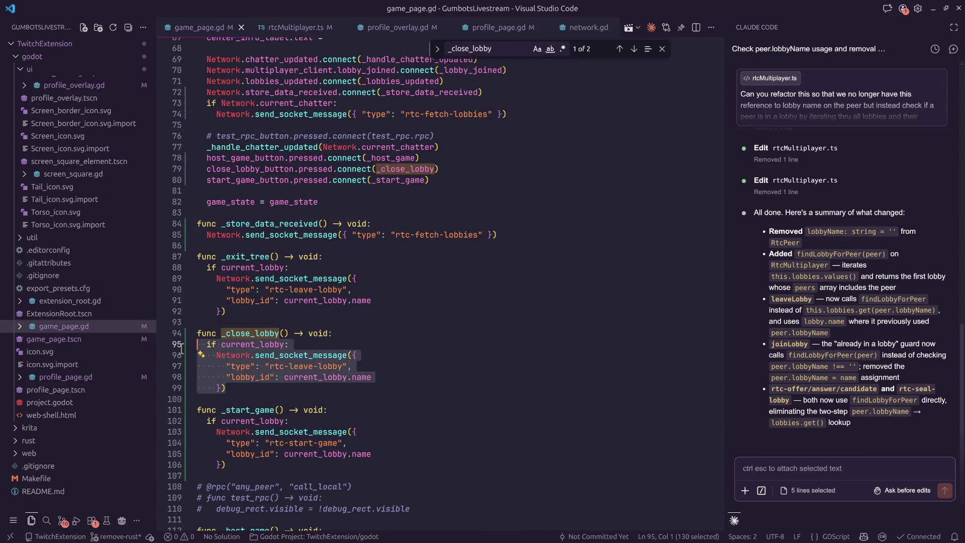
left_click(295, 388)
scroll(295, 387, "down", 4)
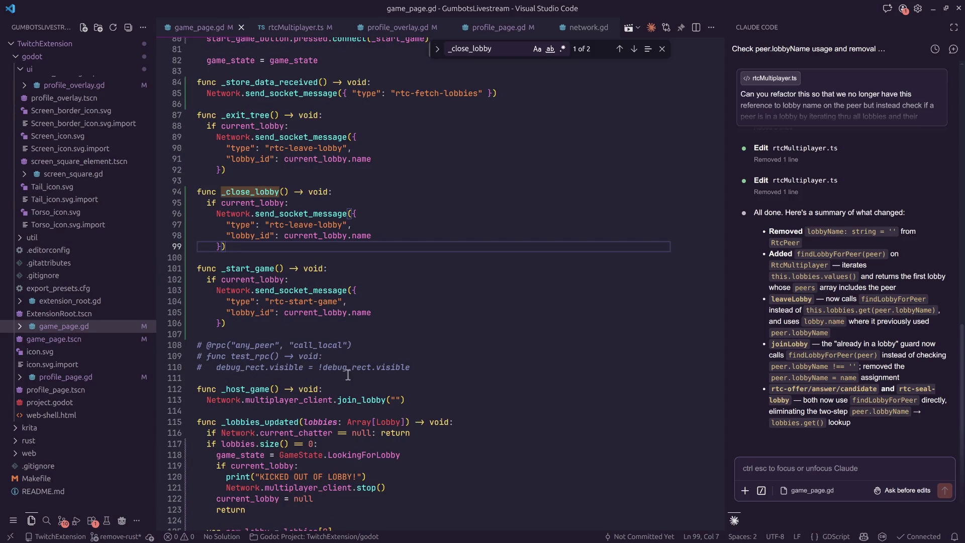
- Tidy the blank lines after _close_lobby and _start_game, then save game_page.gd
key("Return")
scroll(348, 376, "down", 4)
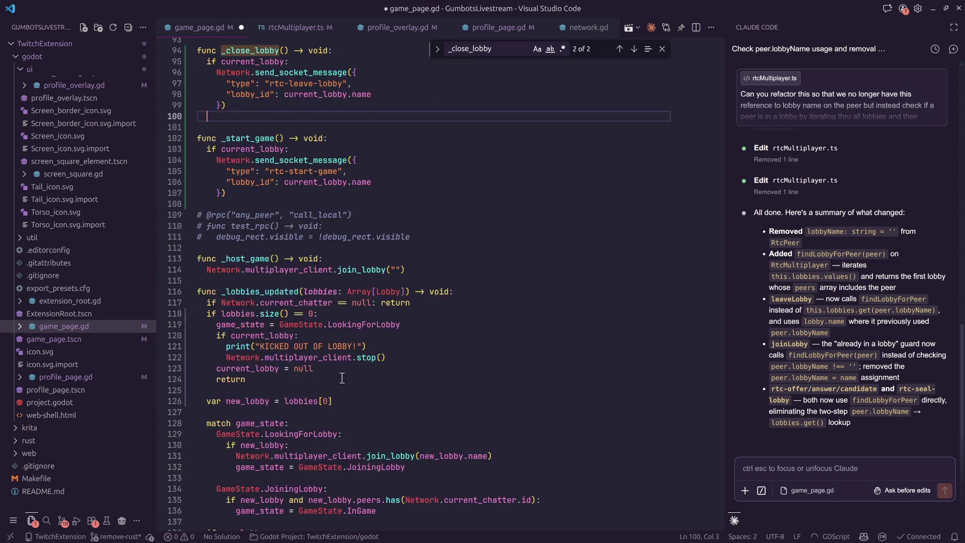
scroll(342, 377, "up", 2)
left_click_drag(332, 330, 208, 329)
scroll(208, 329, "up", 2)
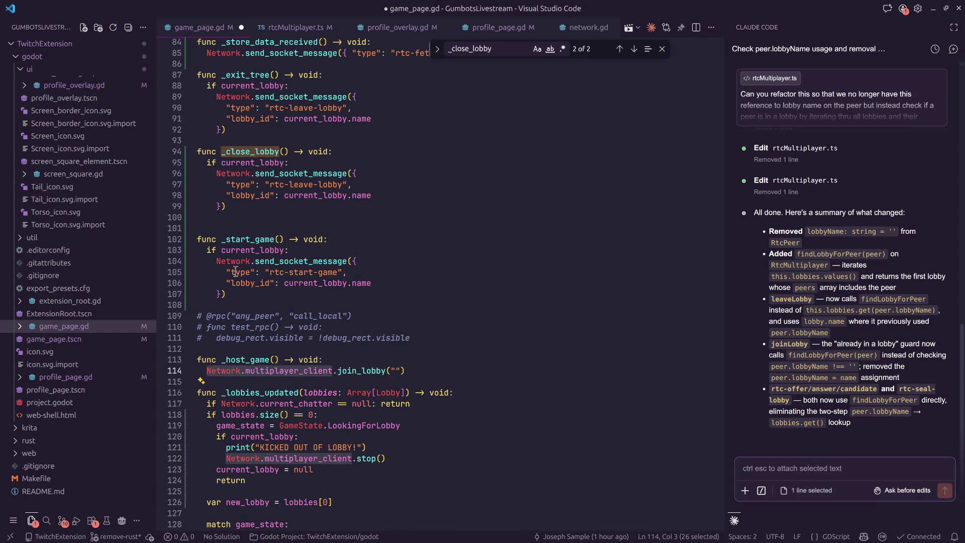
left_click(236, 302)
key("Tab")
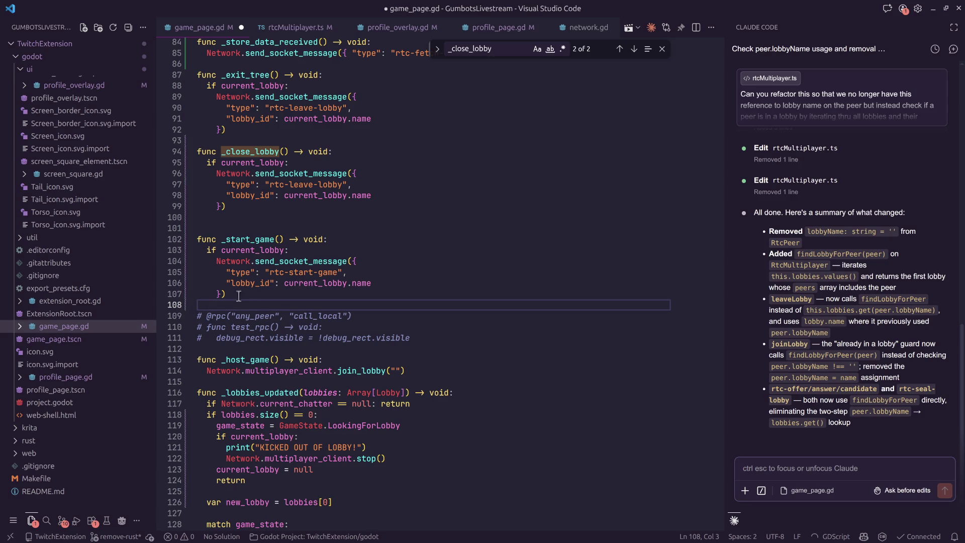
scroll(275, 304, "up", 3)
left_click(259, 298)
key("Delete")
key("ctrl+s")
- Remove the KICKED OUT OF LOBBY print line from game_page.gd and save
scroll(355, 348, "down", 10)
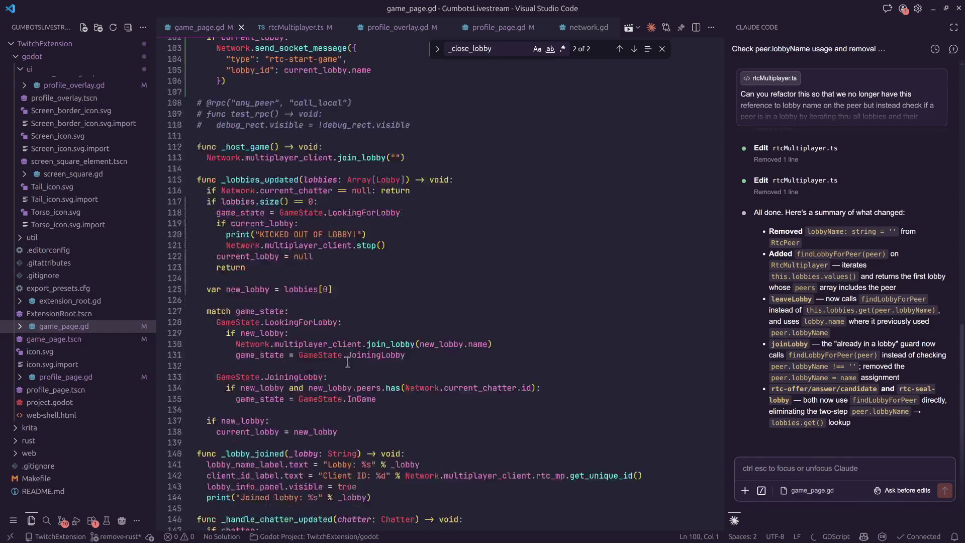
scroll(319, 271, "up", 3)
left_click_drag(388, 246, 223, 246)
left_click(346, 260)
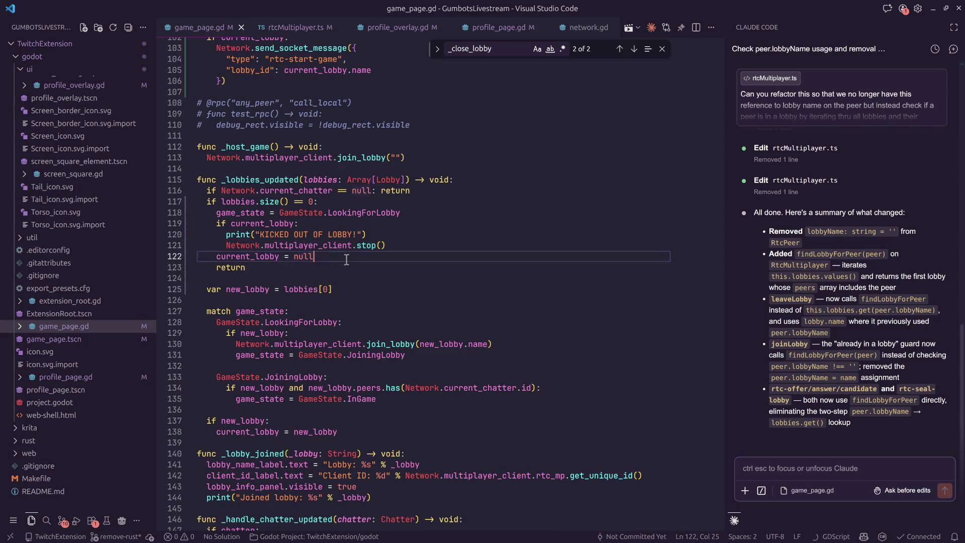
key("alt+Tab")
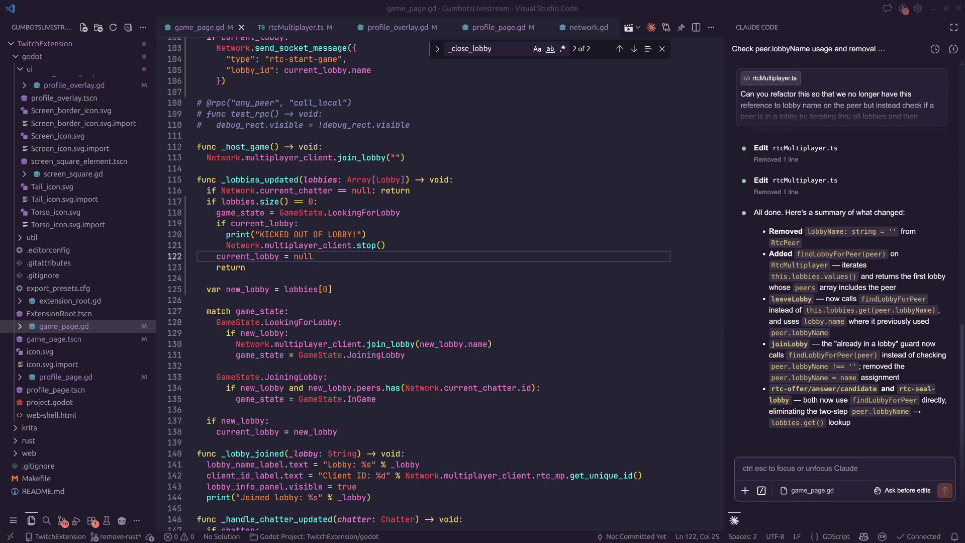
left_click(389, 270)
scroll(390, 282, "up", 2)
left_click(402, 315)
key("ctrl+x")
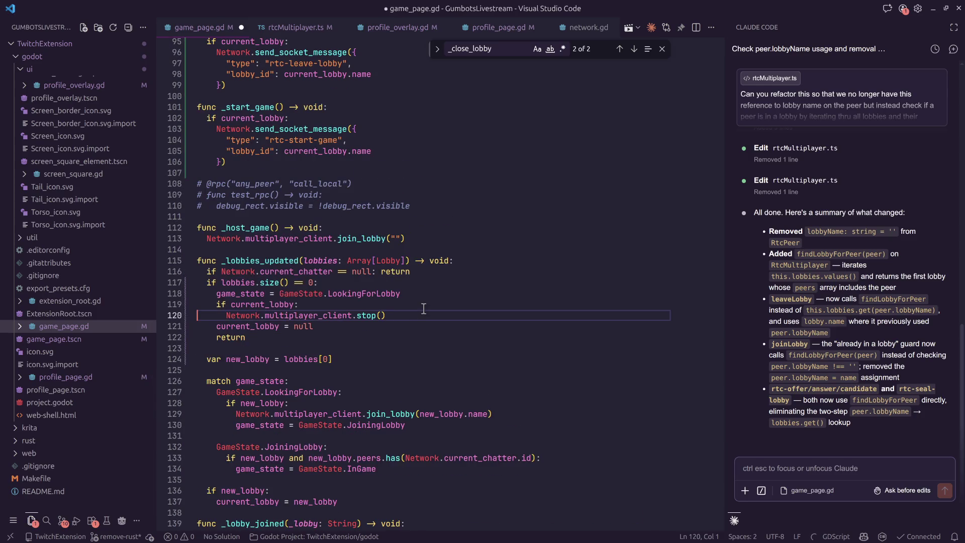
key("ctrl+s")
scroll(424, 302, "up", 6)
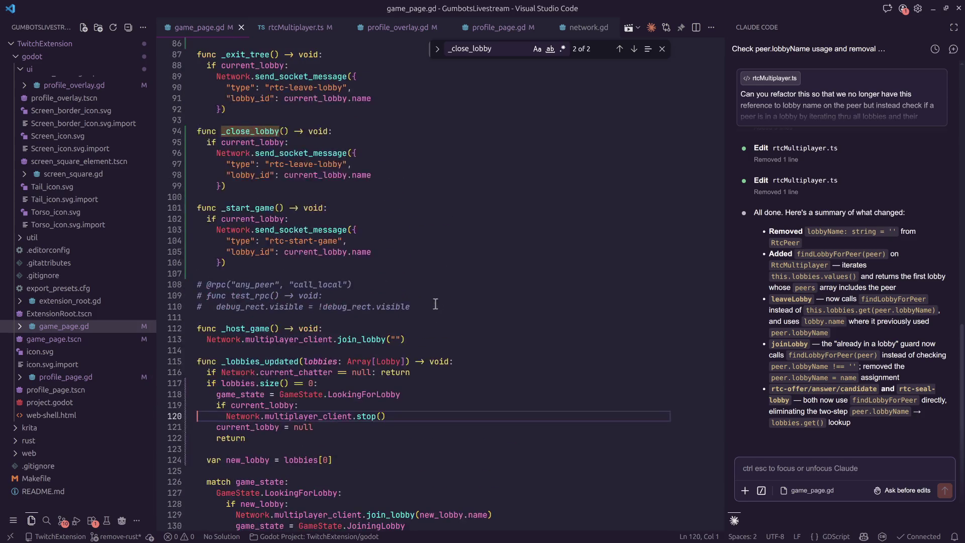
left_click(453, 295)
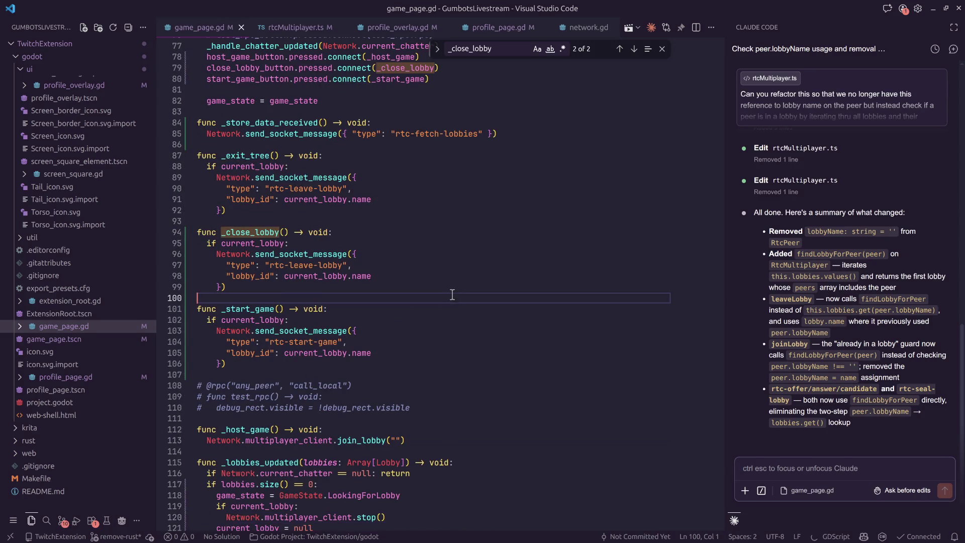
key("alt+Tab")
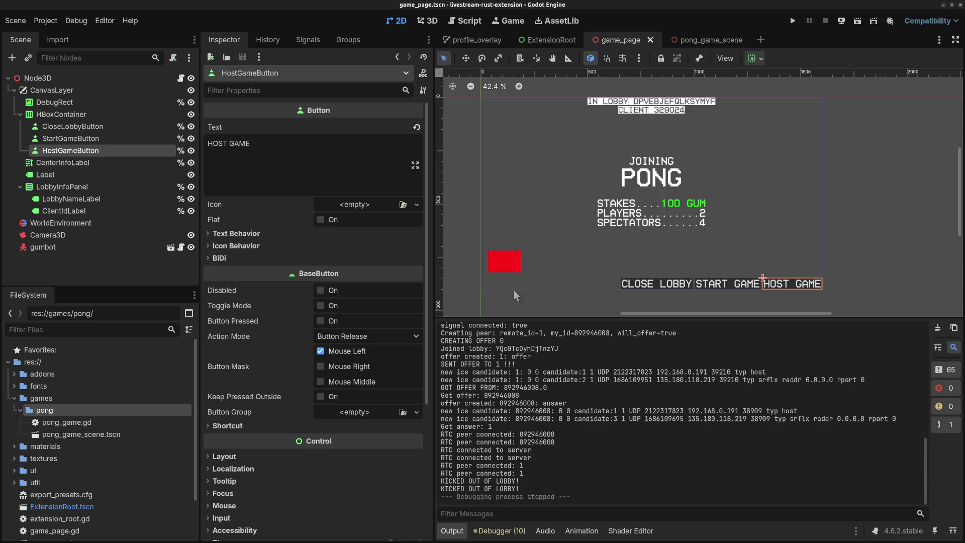
- Switch from the Godot editor back to game_page.gd in Visual Studio Code
key("alt+Tab")
- Review the LookingForLobby, JoiningLobby and InGame branches of the match in _lobbies_updated
scroll(388, 358, "down", 3)
scroll(388, 359, "up", 20)
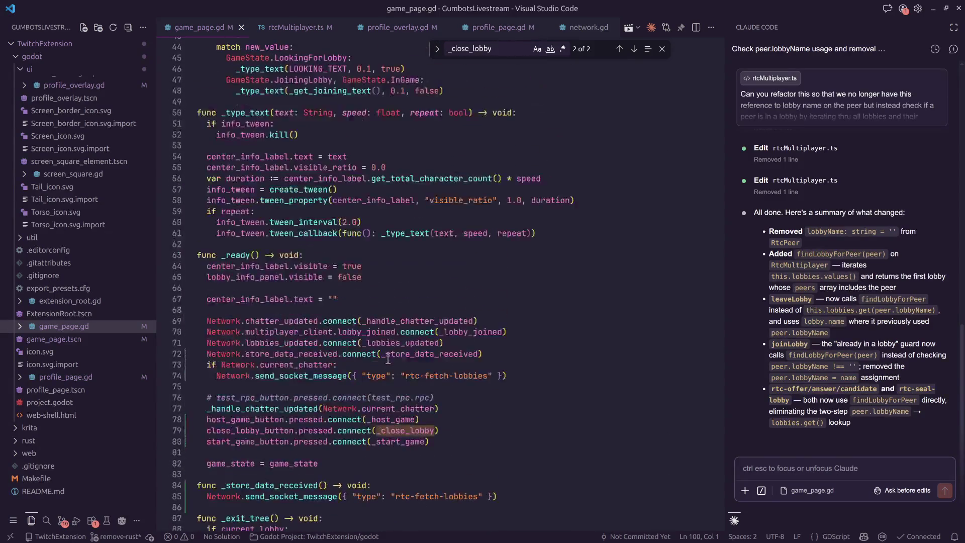
scroll(361, 355, "down", 1)
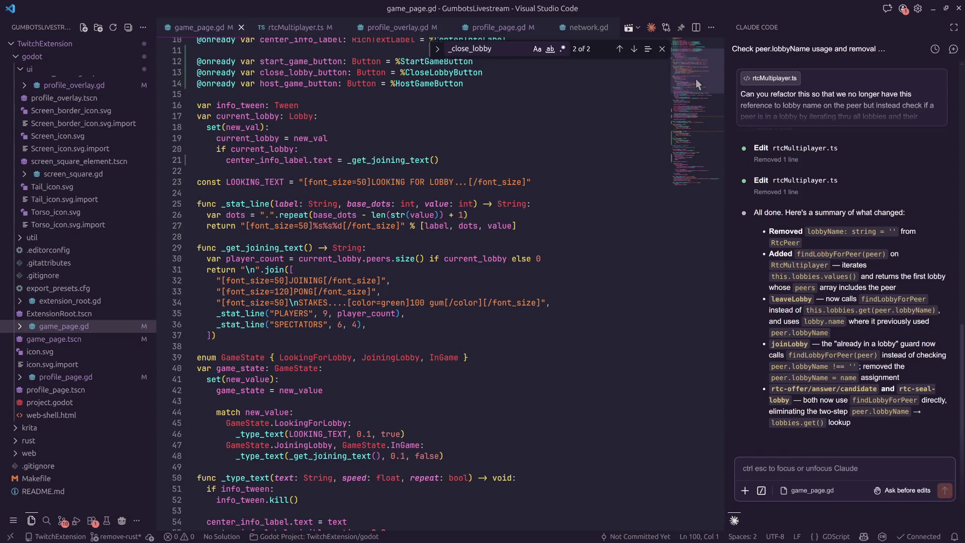
mouse_move(696, 80)
left_mouse_down()
mouse_move(690, 186)
mouse_move(693, 171)
left_mouse_up()
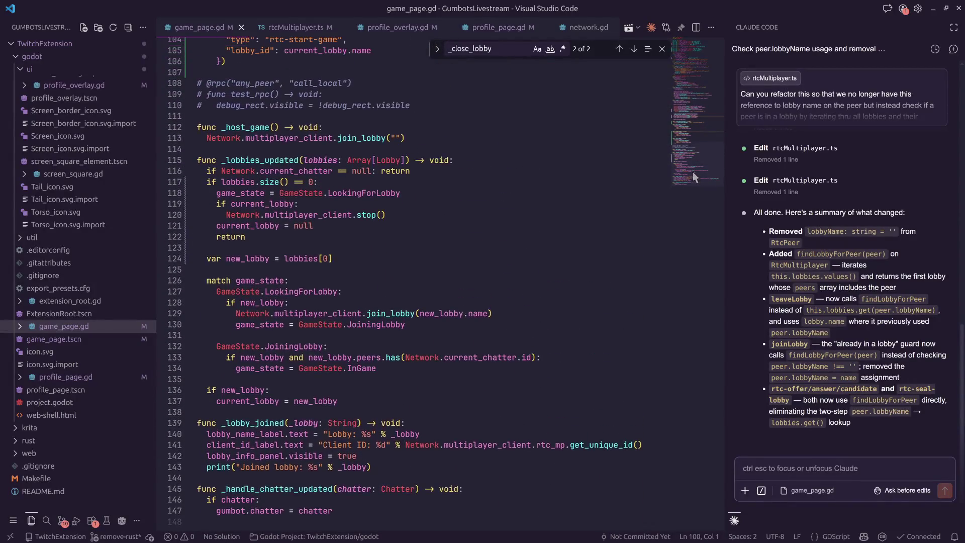
left_click(368, 348)
left_click(357, 297)
left_click(358, 303)
key("Up")
left_click(402, 370)
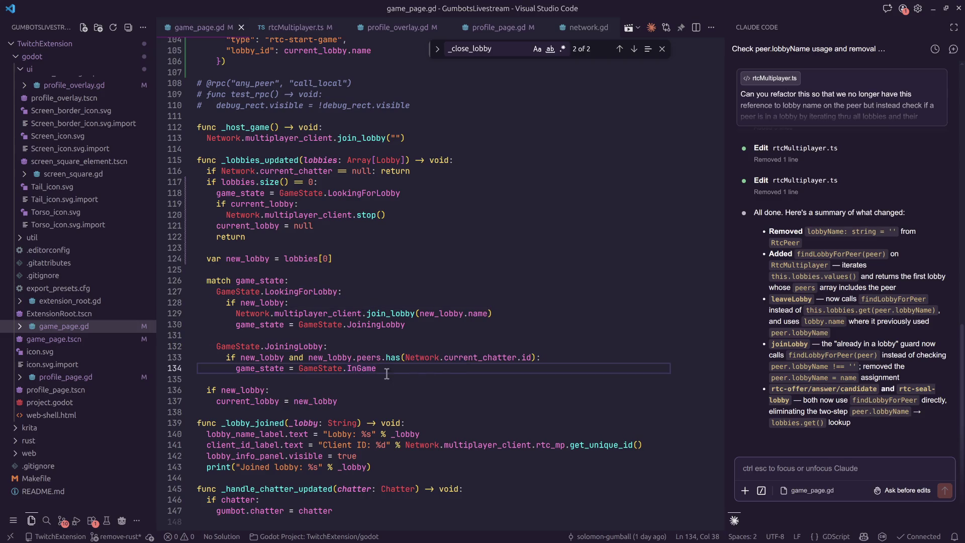
- Scroll up to inspect the current_lobby setter and the GameState enum declaration
scroll(700, 140, "up", 20)
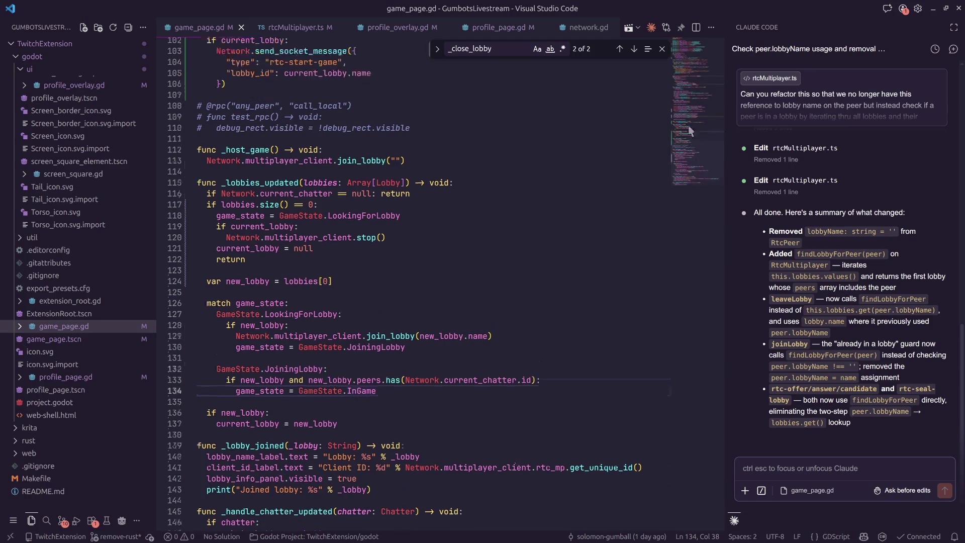
left_click(331, 259)
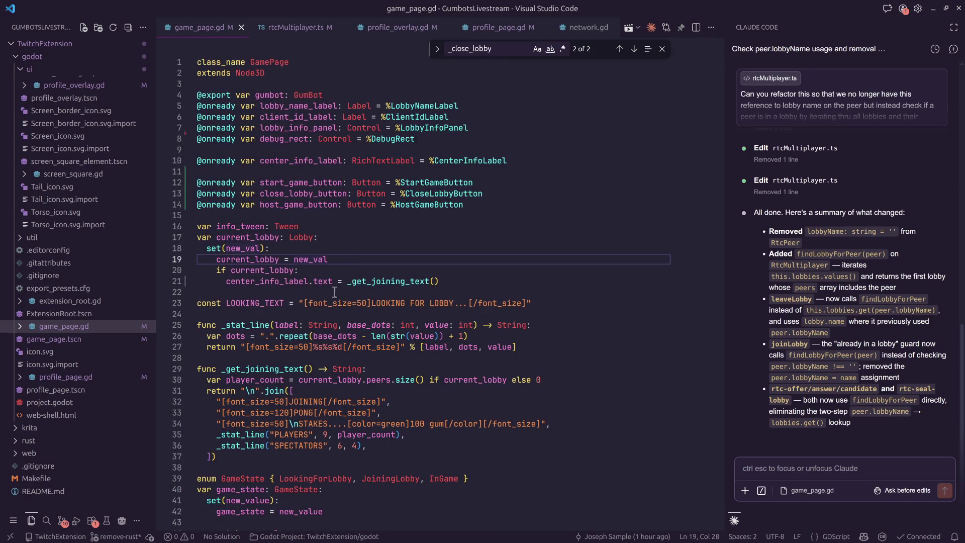
left_click(335, 292)
scroll(331, 294, "down", 5)
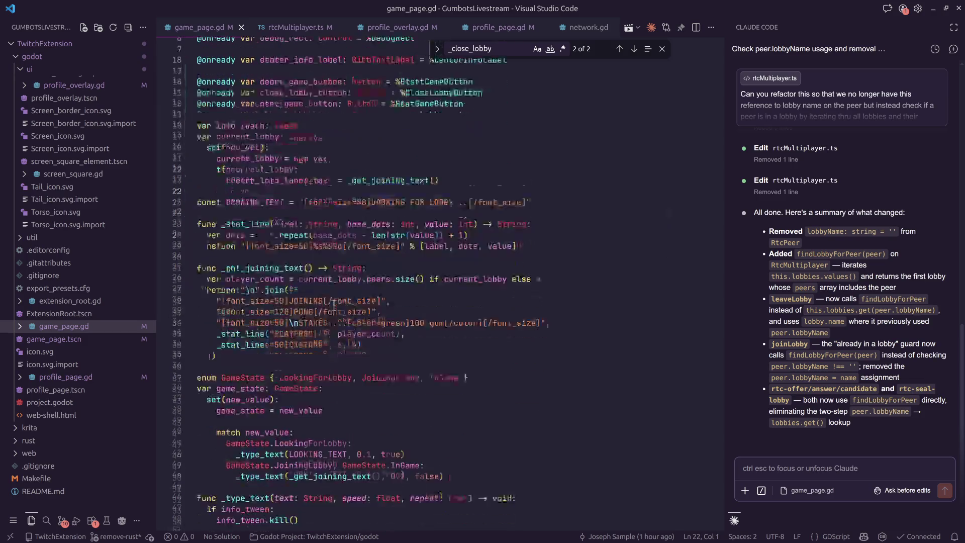
left_click(317, 295)
- Insert 'InLobby,' after JoiningLobby in the GameState enum and save game_page.gd
double_click(396, 297)
key("Right")
key("Right")
key("Right")
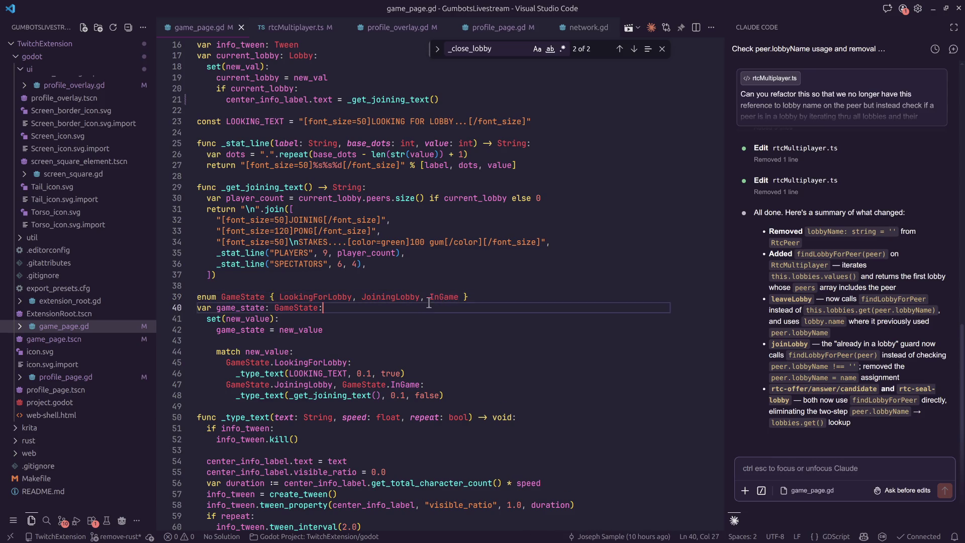
type("InLobby,")
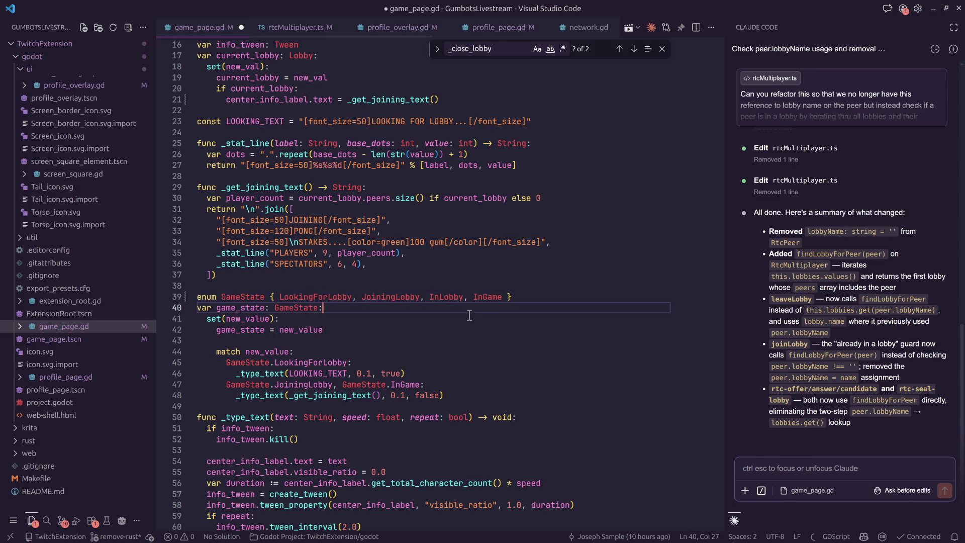
key("ctrl+s")
double_click(459, 297)
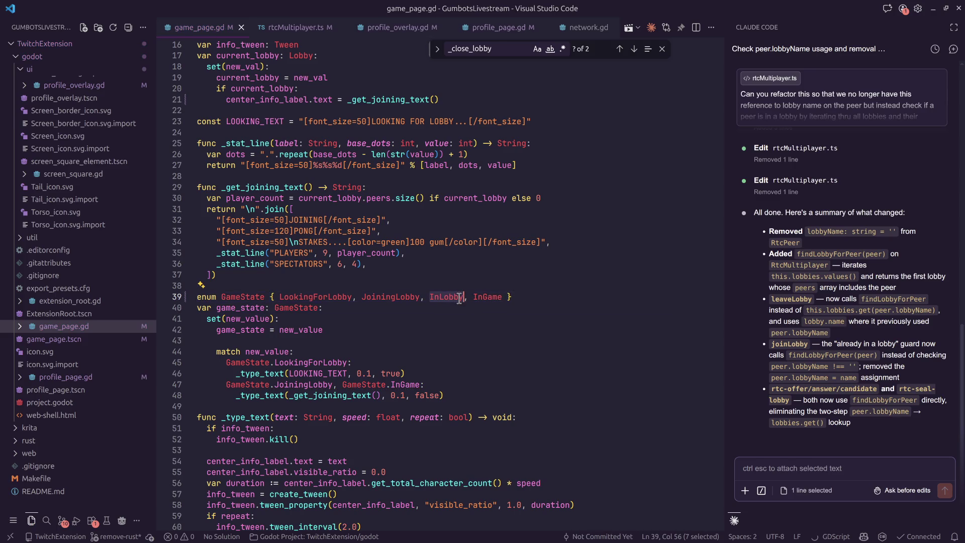
- Jump to _lobbies_updated and check where new_lobby is used in the join_lobby call
left_click_drag(705, 98, 708, 176)
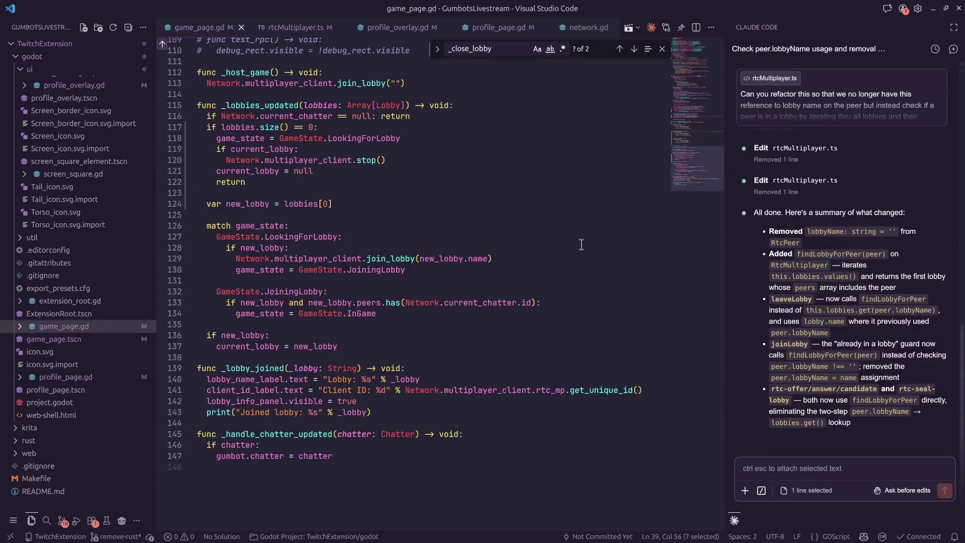
left_click(420, 313)
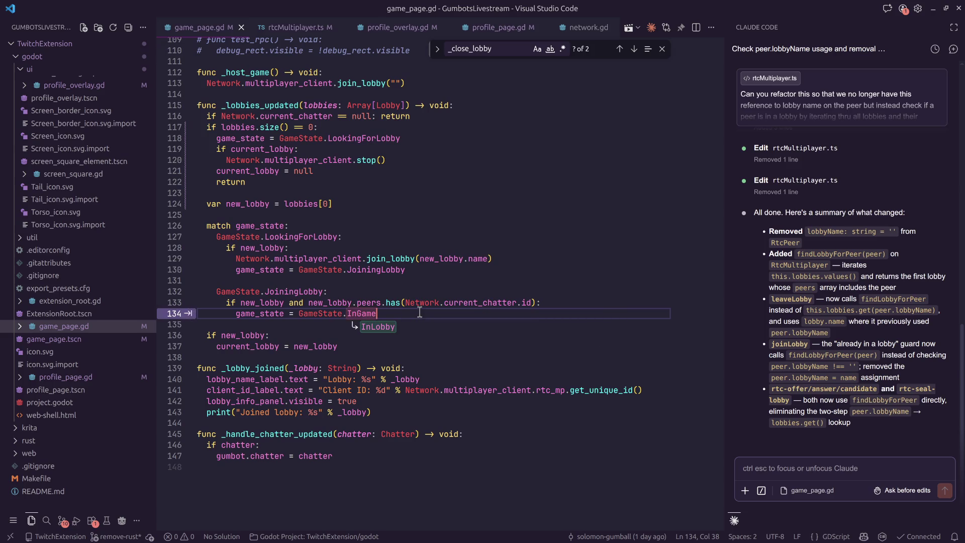
left_click(375, 281)
left_click(353, 258)
double_click(261, 248)
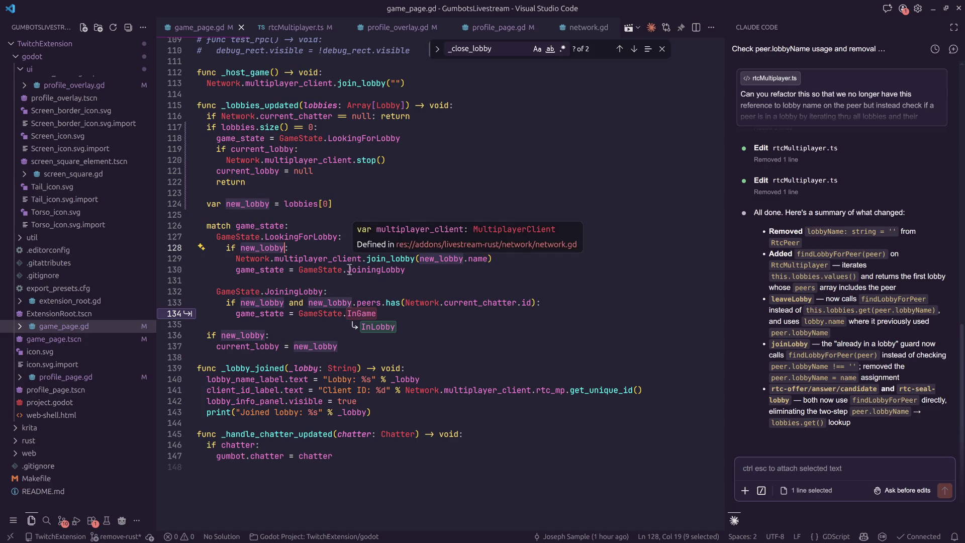
scroll(347, 272, "up", 1)
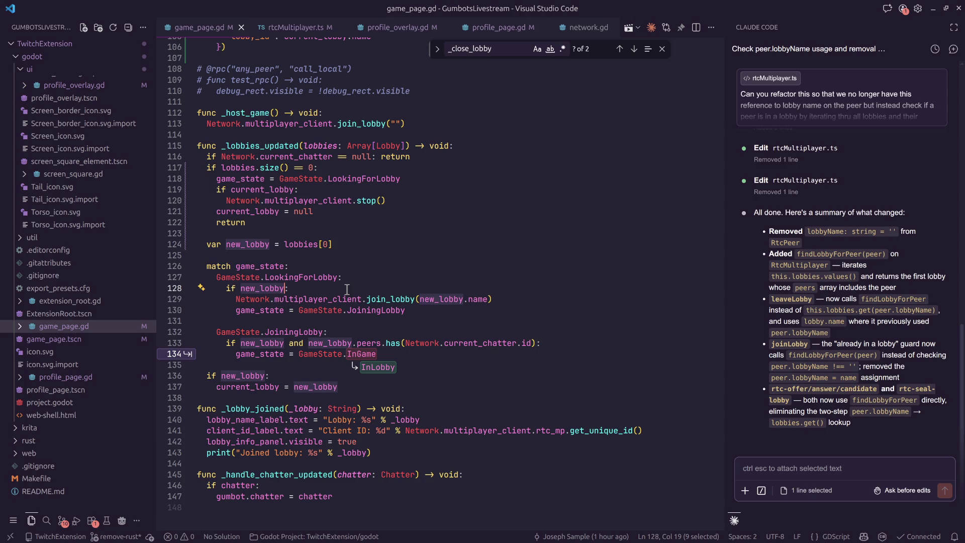
- Make the JoiningLobby branch set game_state to InLobby instead of InGame
left_click(410, 343)
left_click(369, 333)
left_click(379, 355)
double_click(363, 354)
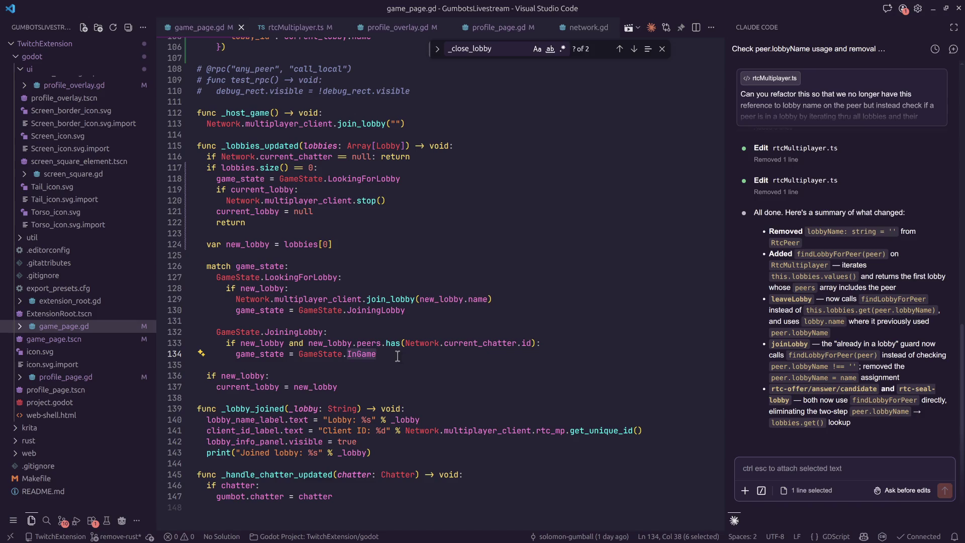
type("InLobby")
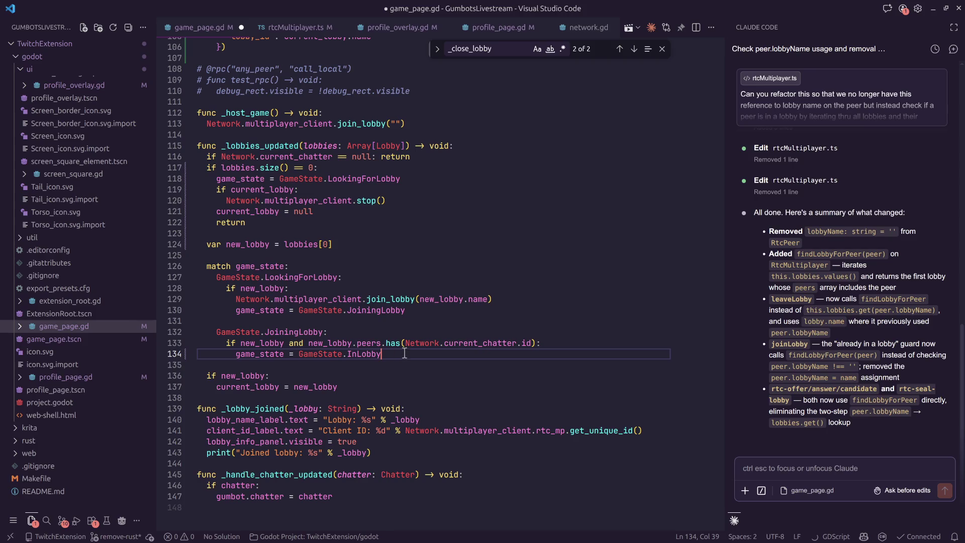
- Look over the JoiningLobby branch header and its body
double_click(296, 332)
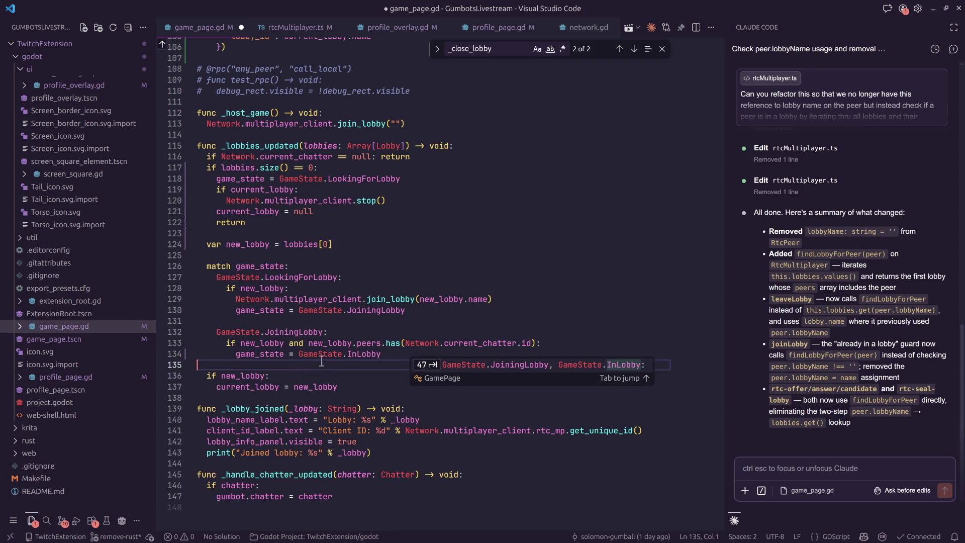
right_click(293, 331)
key("Escape")
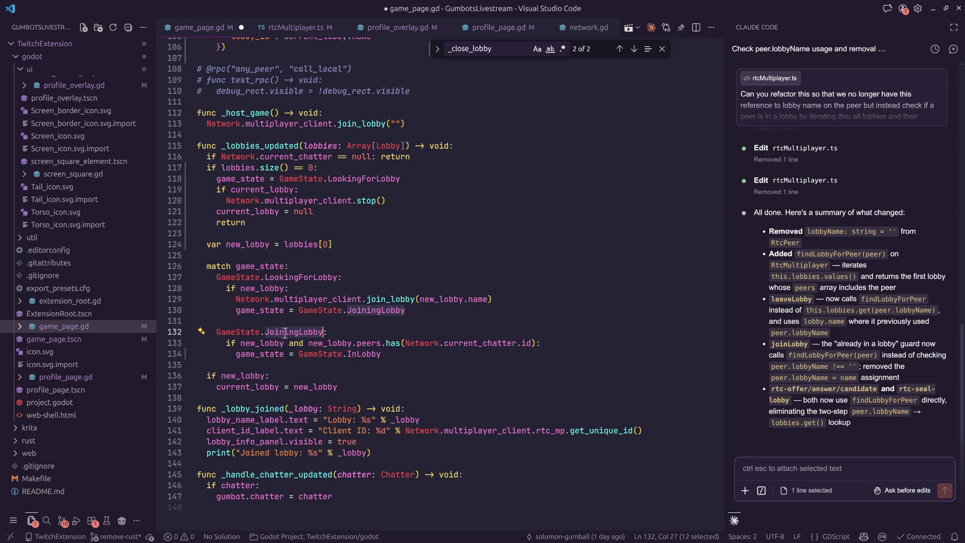
left_click(355, 354)
left_click(361, 332)
mouse_move(250, 343)
left_mouse_down()
mouse_move(527, 343)
mouse_move(416, 360)
mouse_move(235, 353)
left_mouse_up()
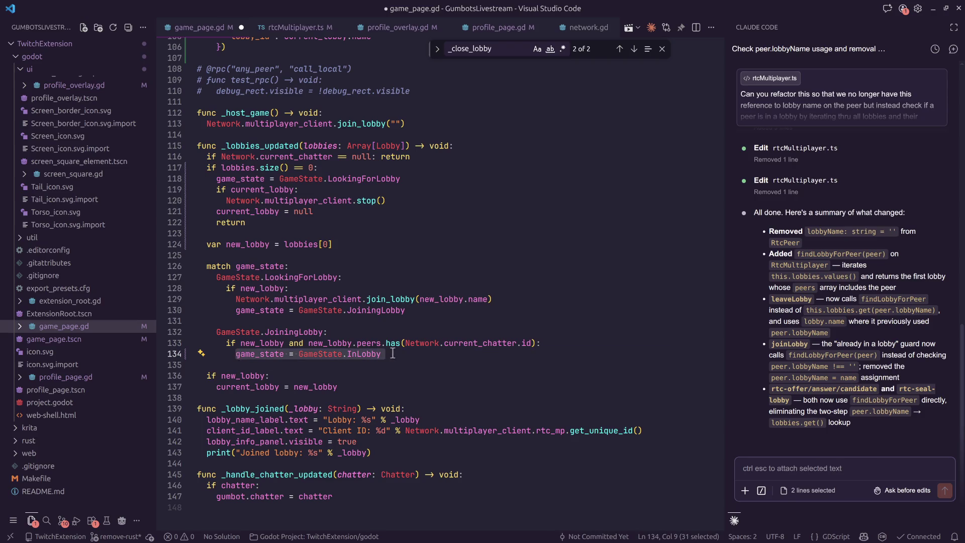
left_click(550, 343)
left_click(387, 332)
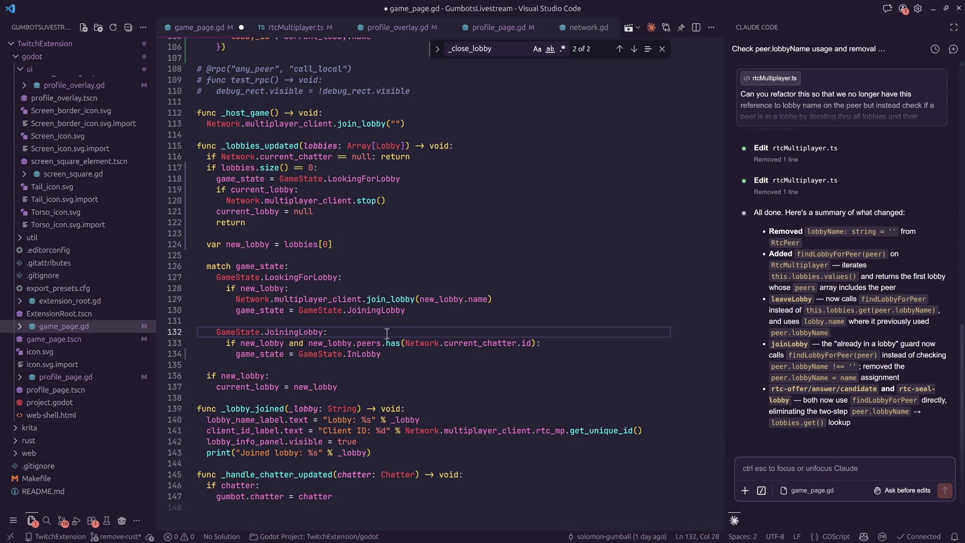
- Add a new line above JoiningLobby starting the branch 'GameState.InLobby,'
key("ctrl+shift+Return")
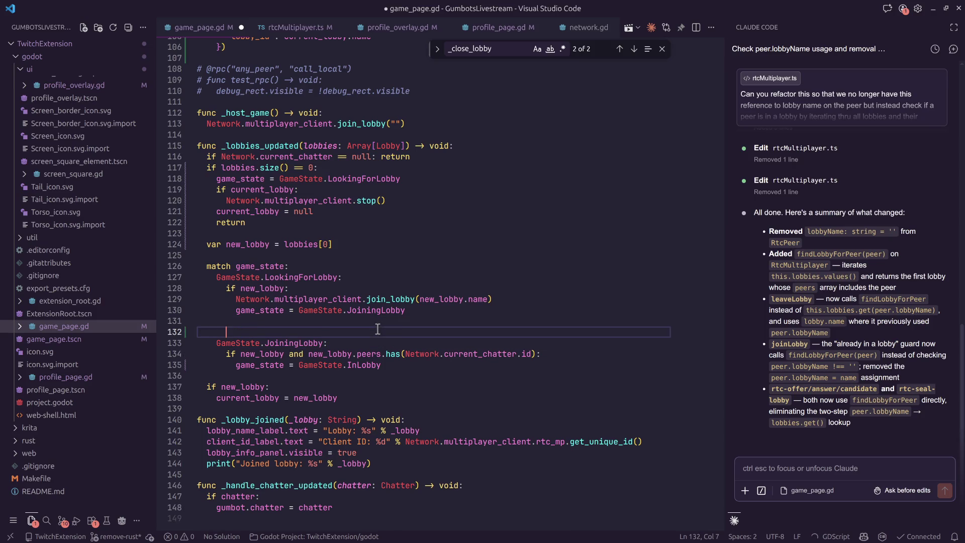
type("Game")
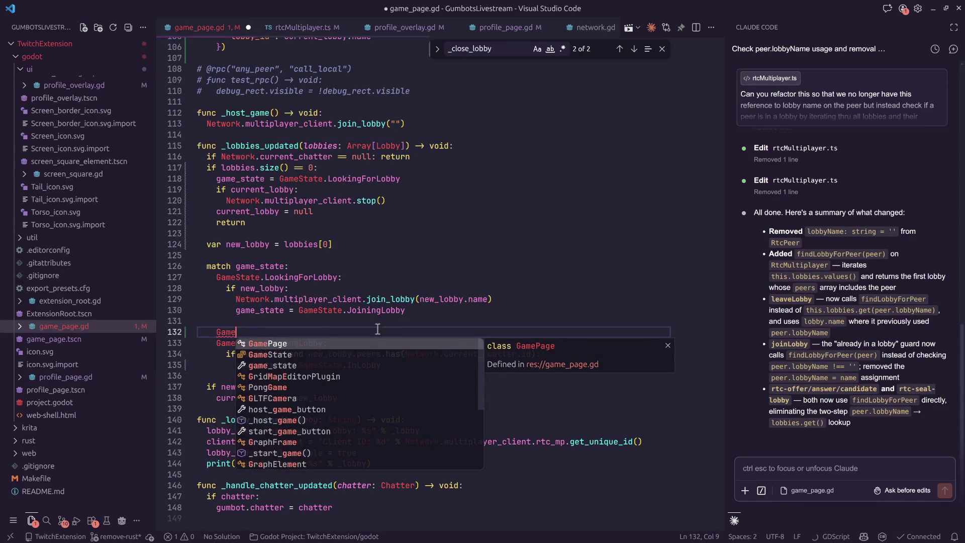
type("S")
key("Tab")
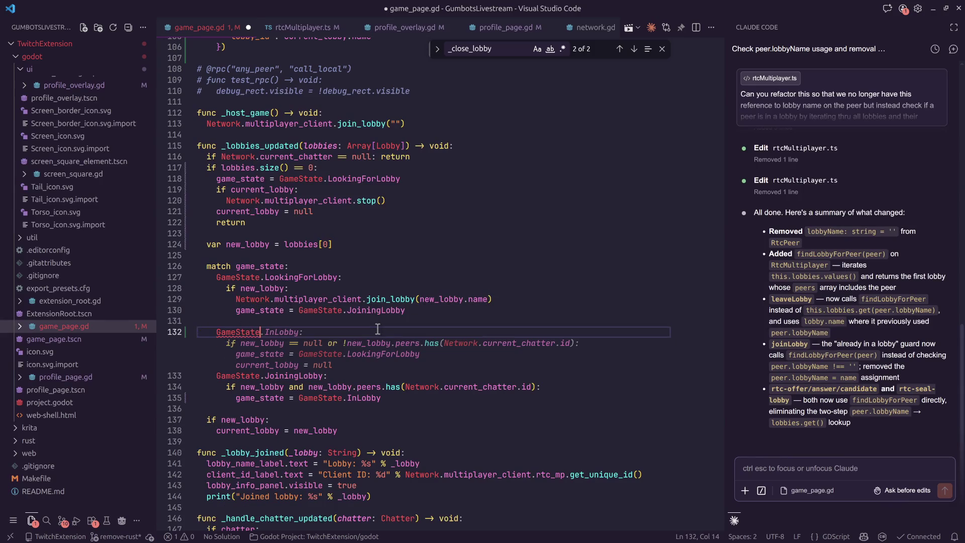
type(".")
key("Tab")
type(":")
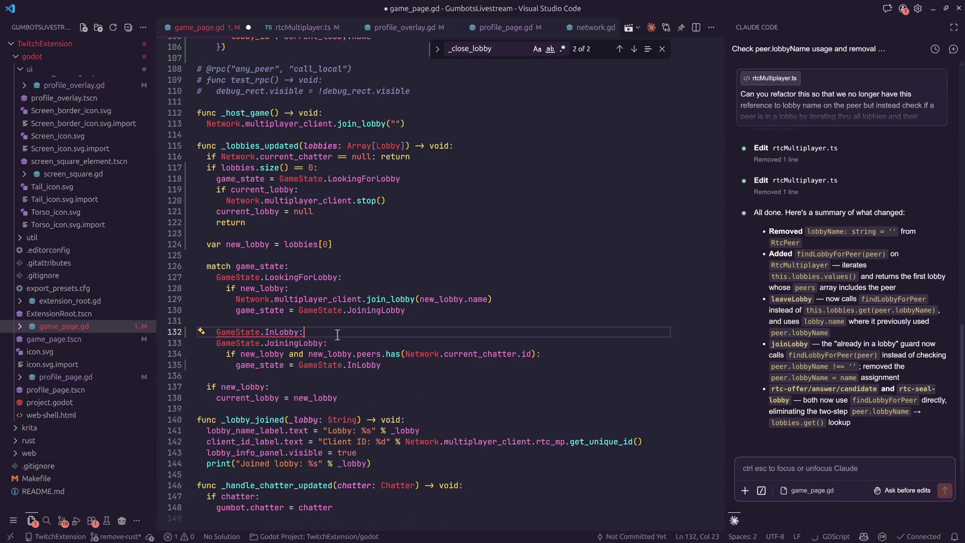
key("BackSpace")
type(",")
mouse_move(294, 331)
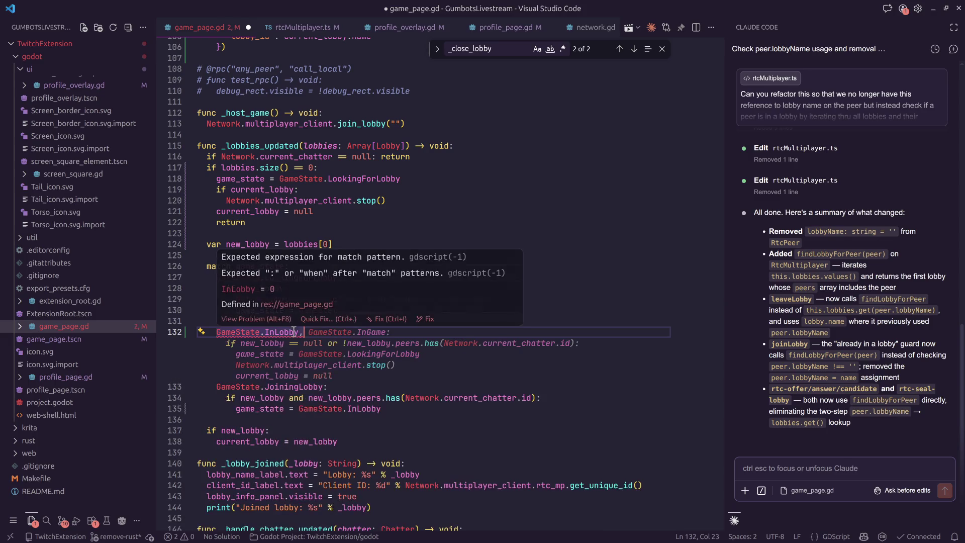